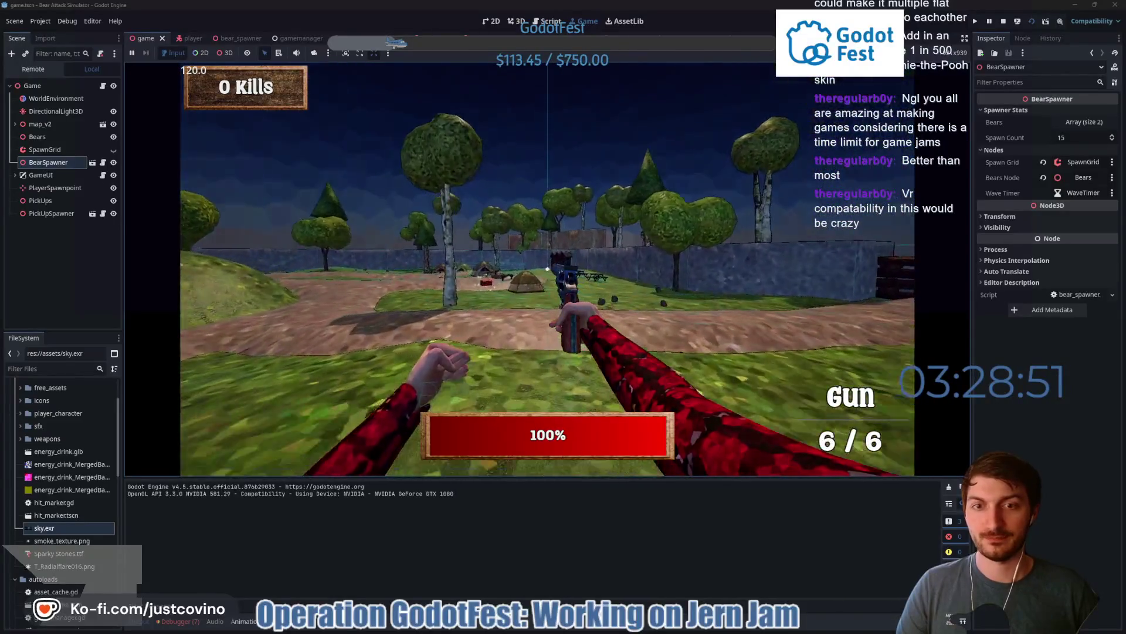
# - Move toward the trees and empty the gun into the approaching bear
pyautogui.press('w')
pyautogui.press('w')
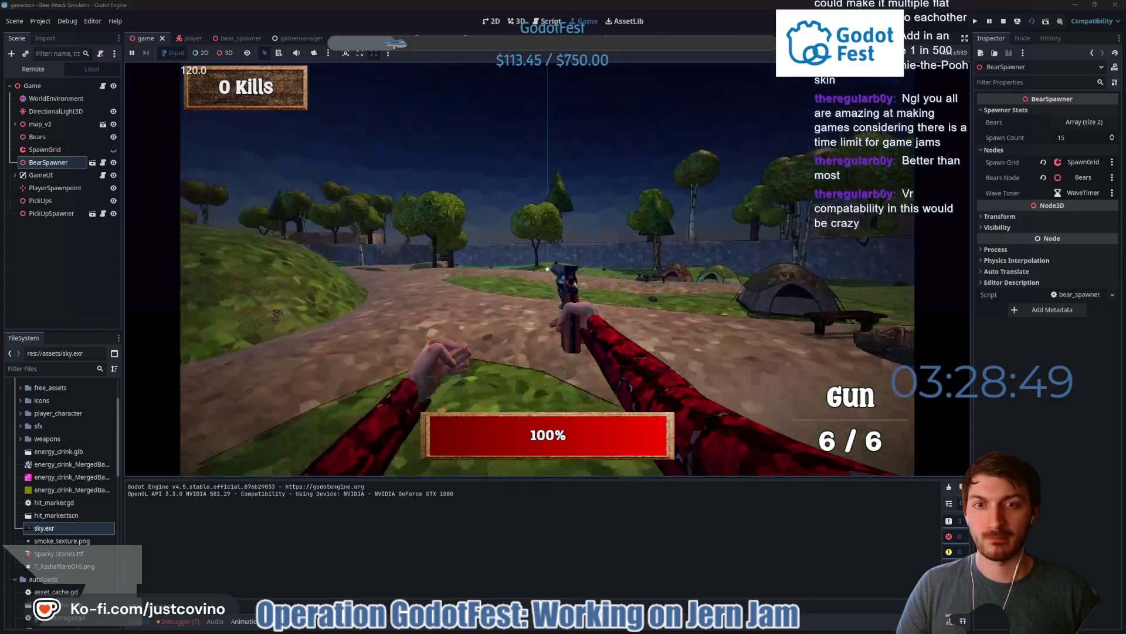
pyautogui.press('s')
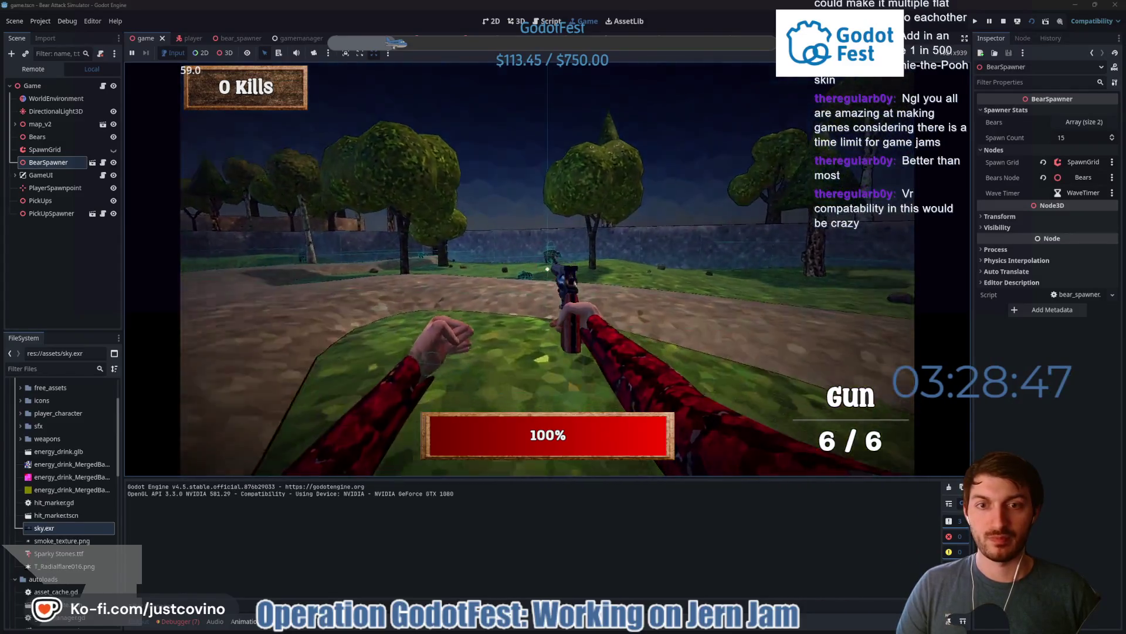
pyautogui.click(547, 268)
pyautogui.click(547, 269)
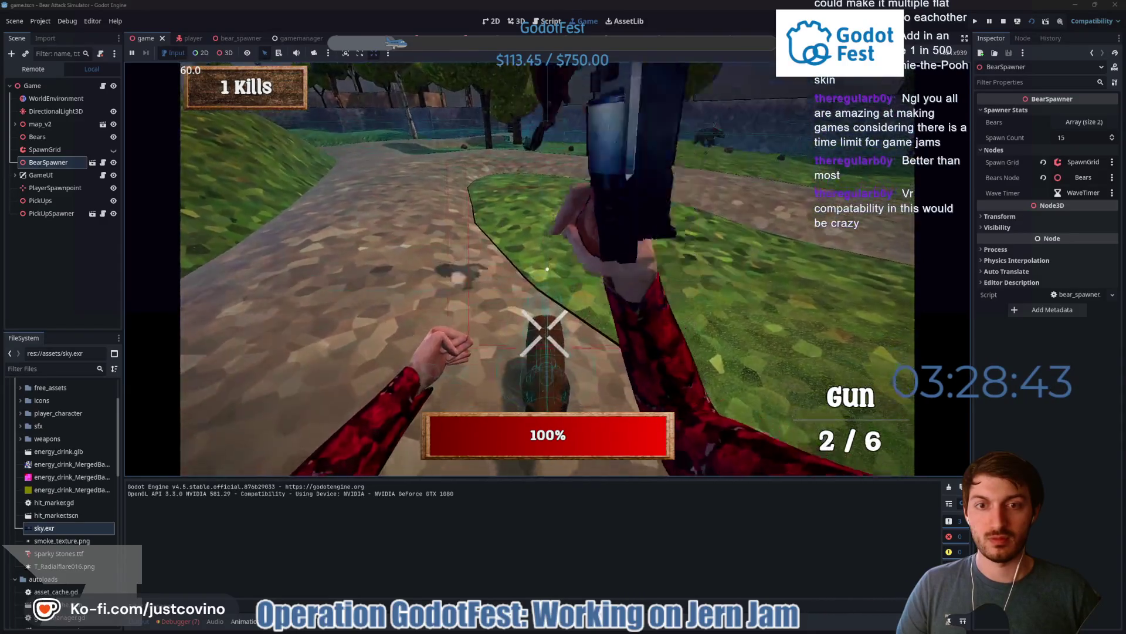
pyautogui.click(547, 269)
pyautogui.click(547, 269)
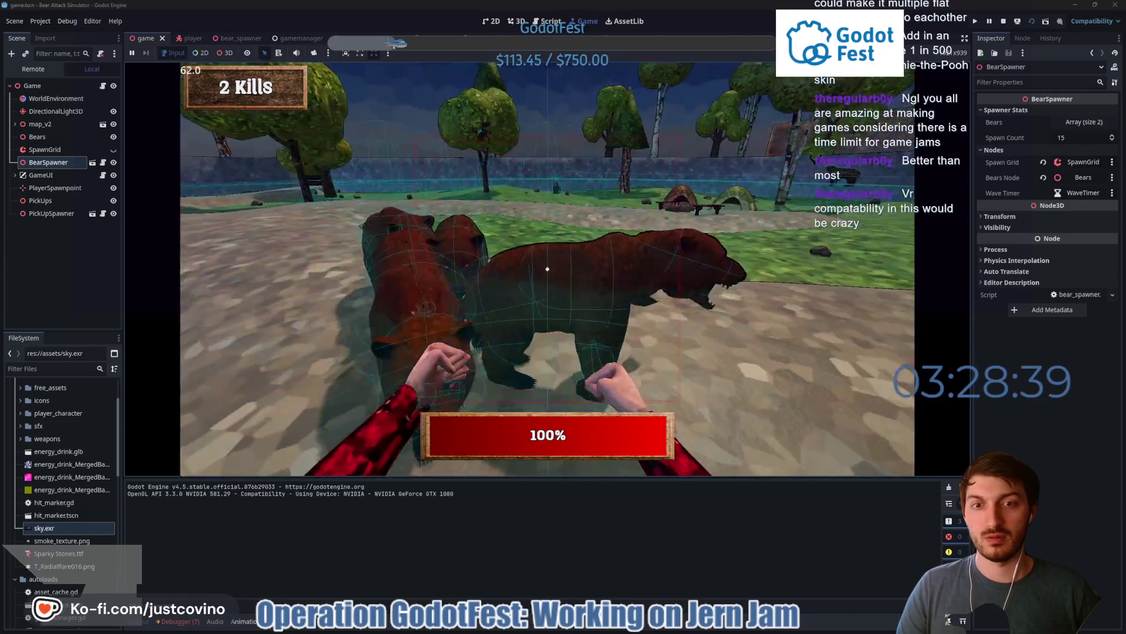
# - Punch the group of bears closing in on the player
pyautogui.click(548, 269)
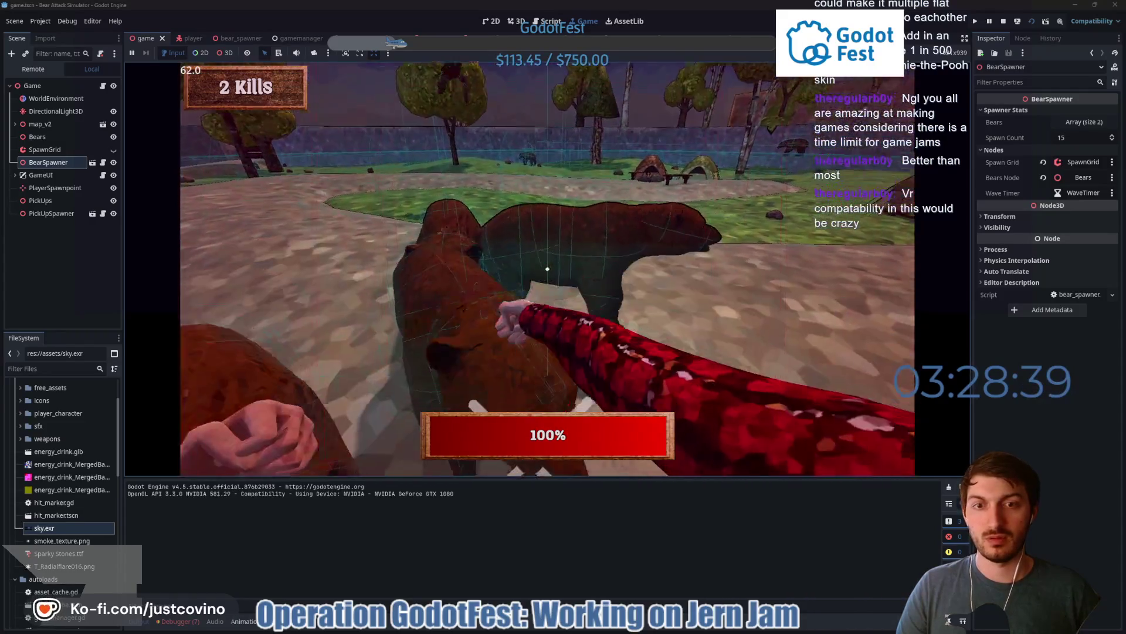
pyautogui.click(547, 269)
pyautogui.click(547, 269)
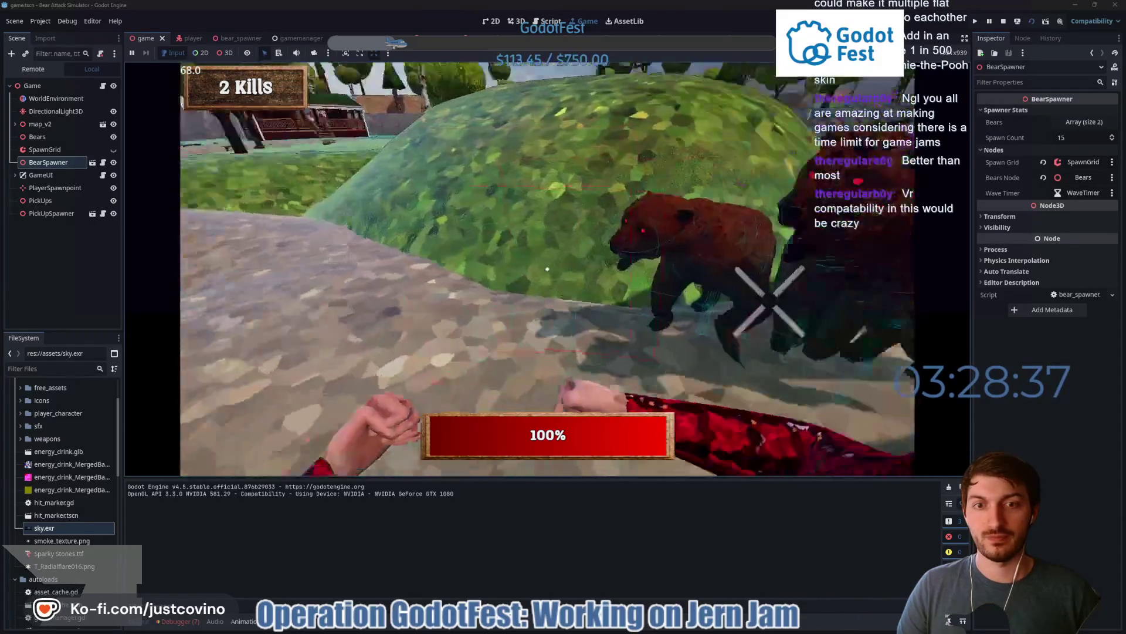
pyautogui.click(547, 269)
pyautogui.click(548, 269)
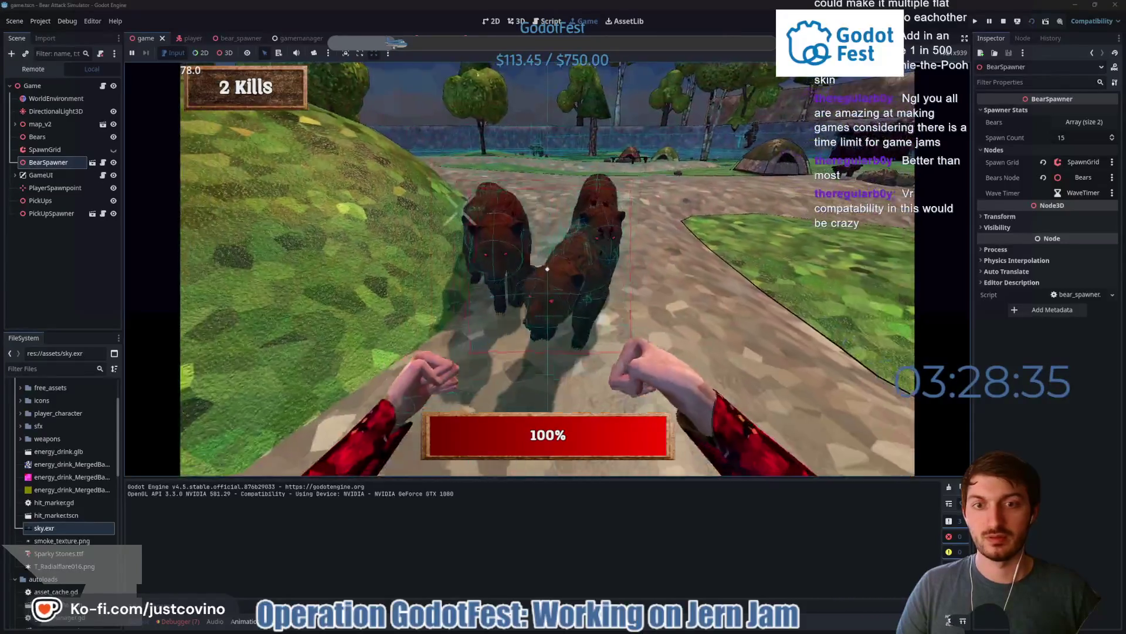
pyautogui.click(547, 269)
pyautogui.click(547, 269)
pyautogui.click(548, 269)
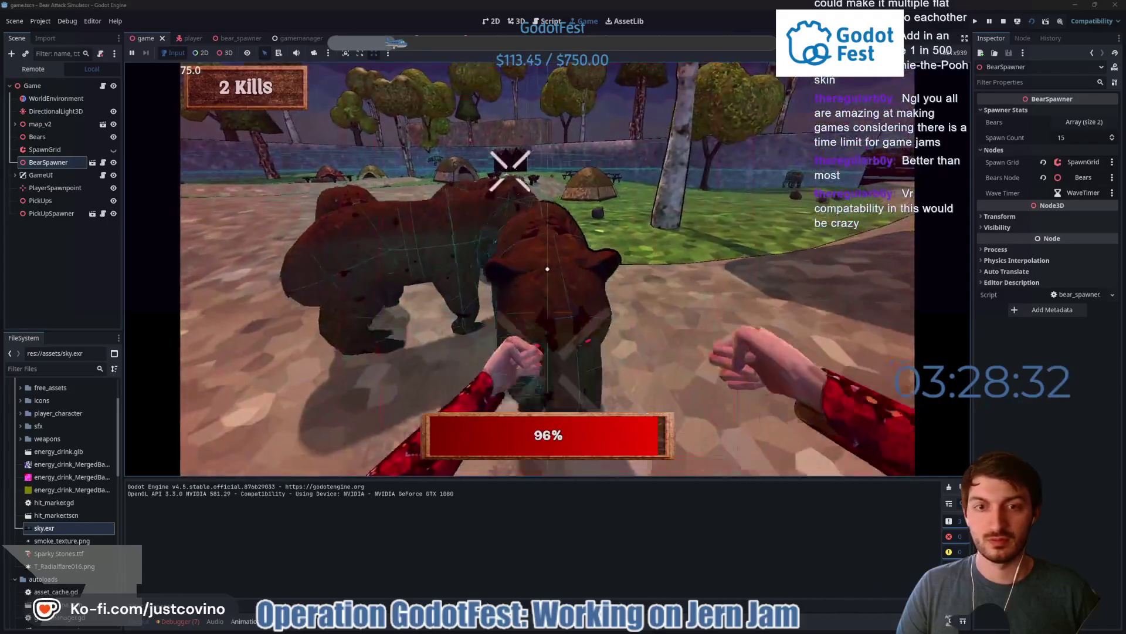
pyautogui.click(547, 269)
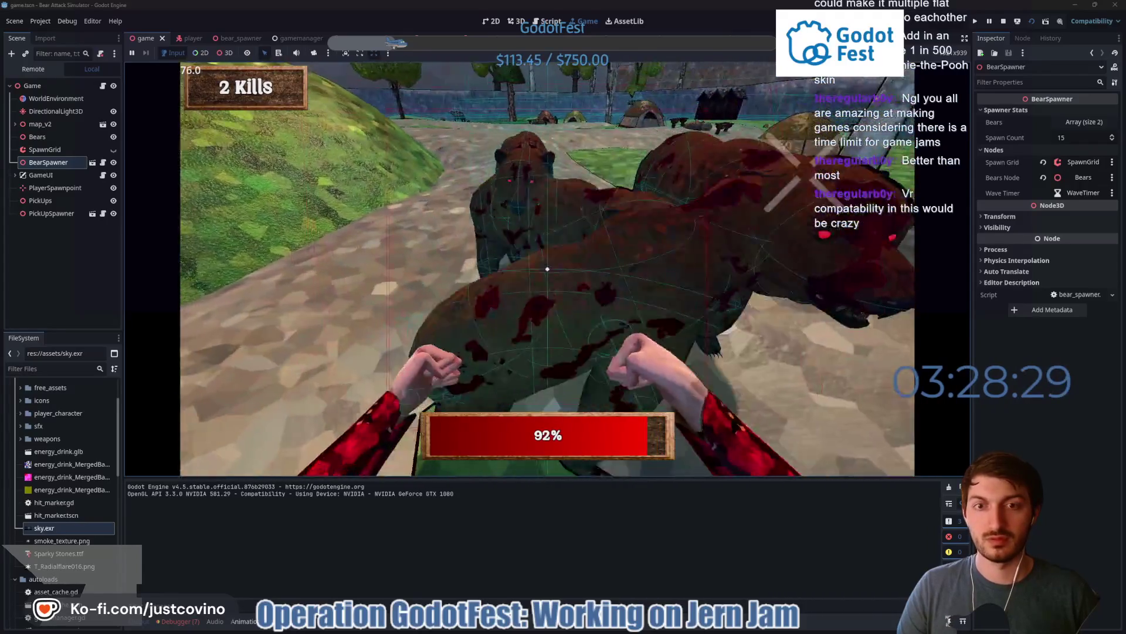
pyautogui.click(547, 268)
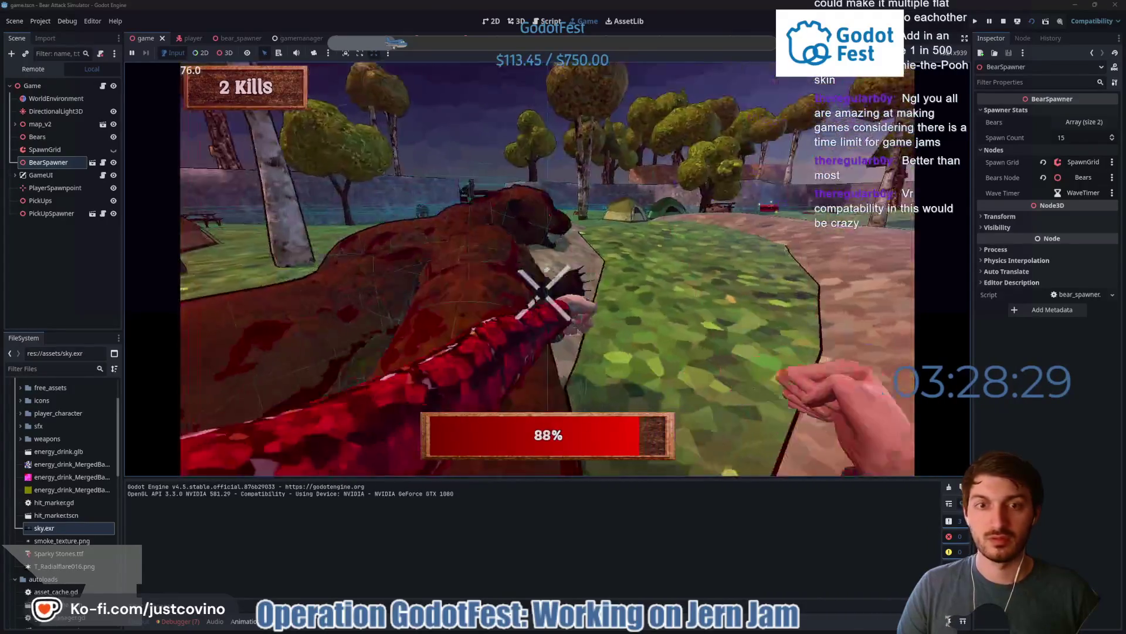
pyautogui.click(547, 269)
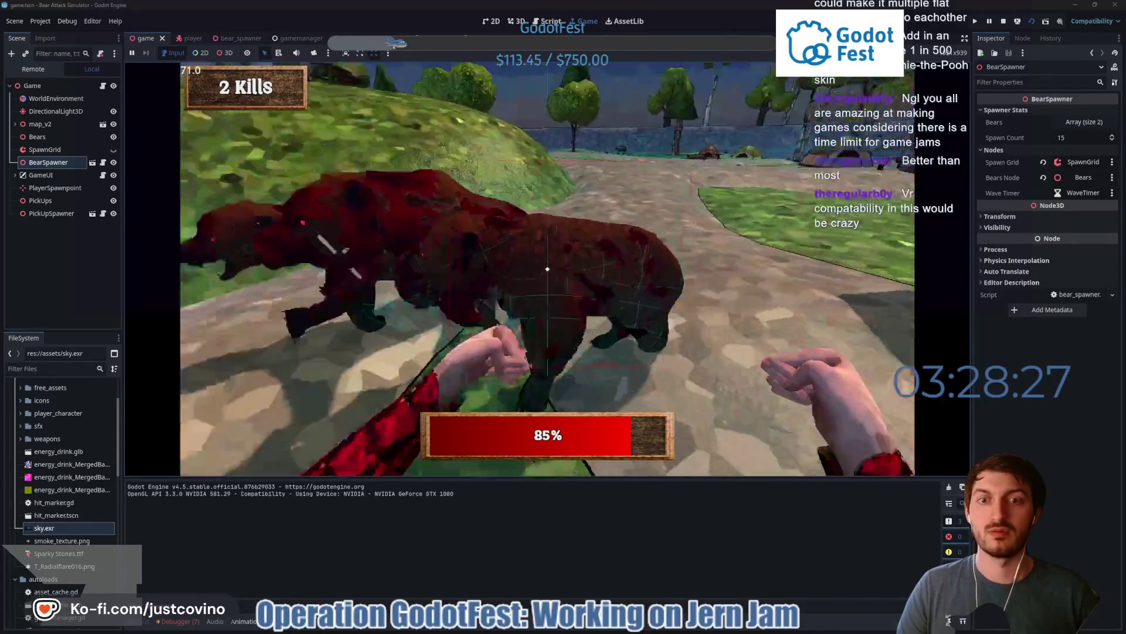
pyautogui.click(547, 269)
pyautogui.click(547, 269)
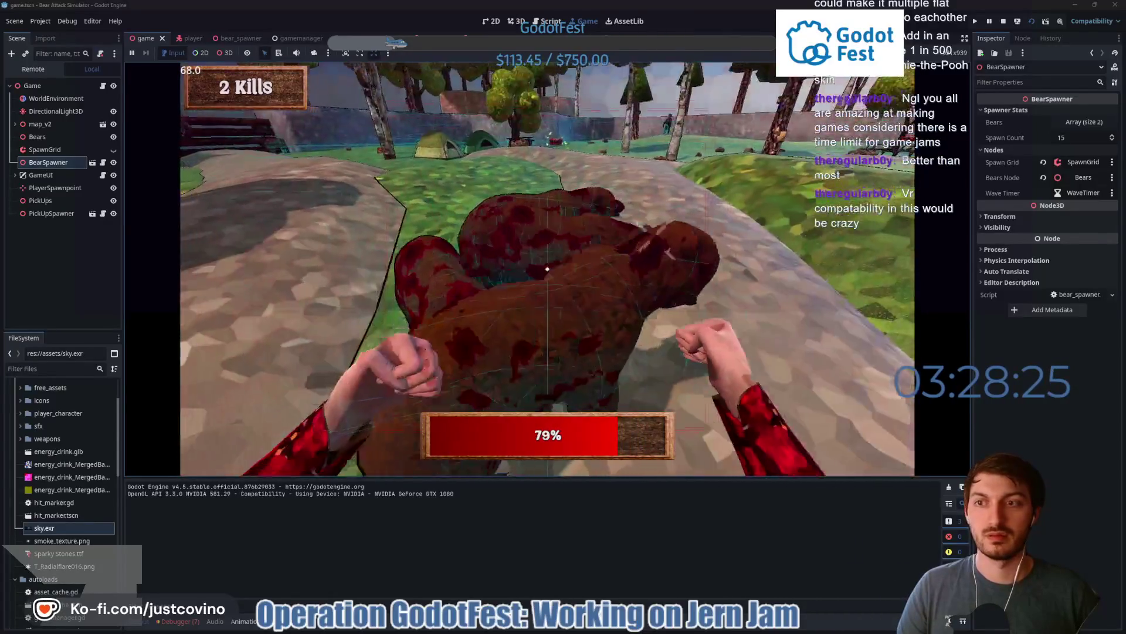
pyautogui.click(548, 269)
# - Grab the medkit to restore health, then walk past the camp store and pick up the gun
pyautogui.press('w')
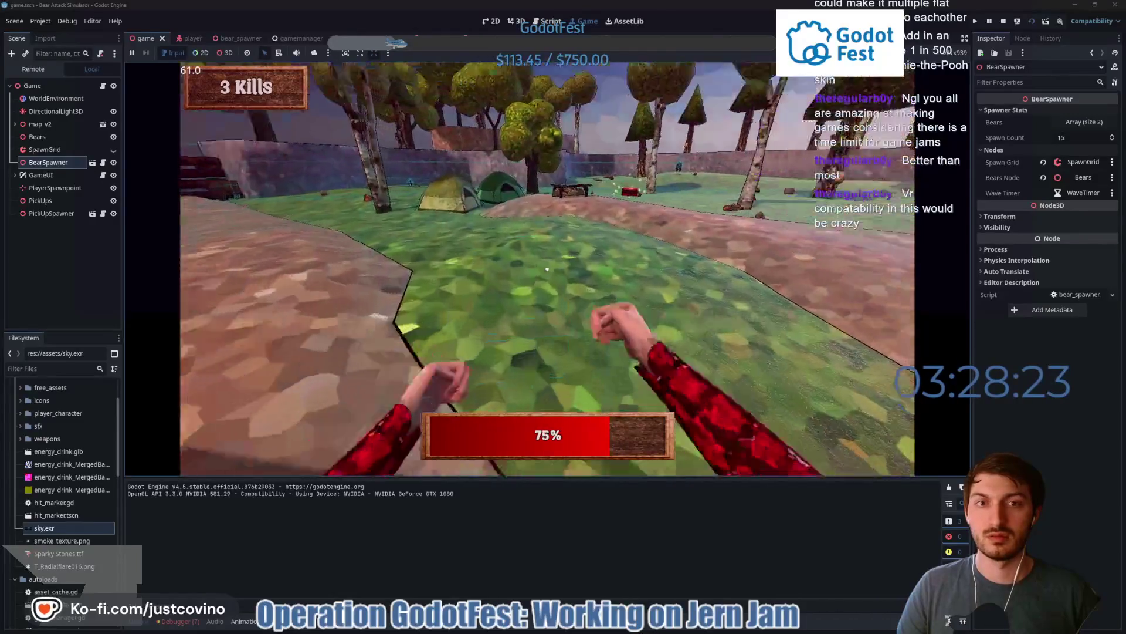
pyautogui.press('e')
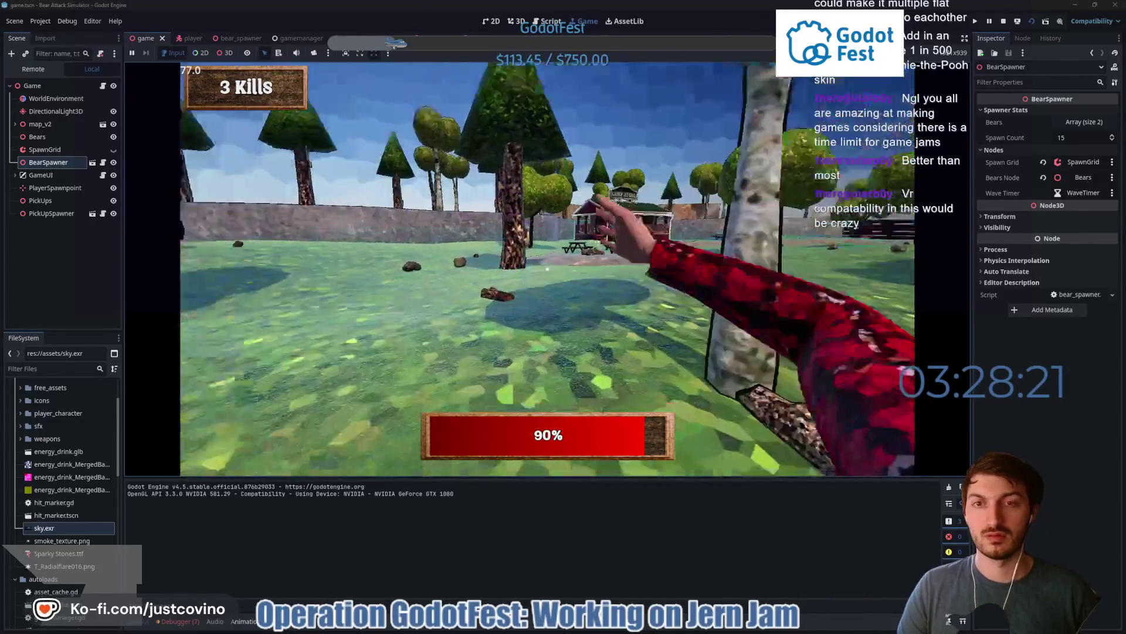
pyautogui.press('w')
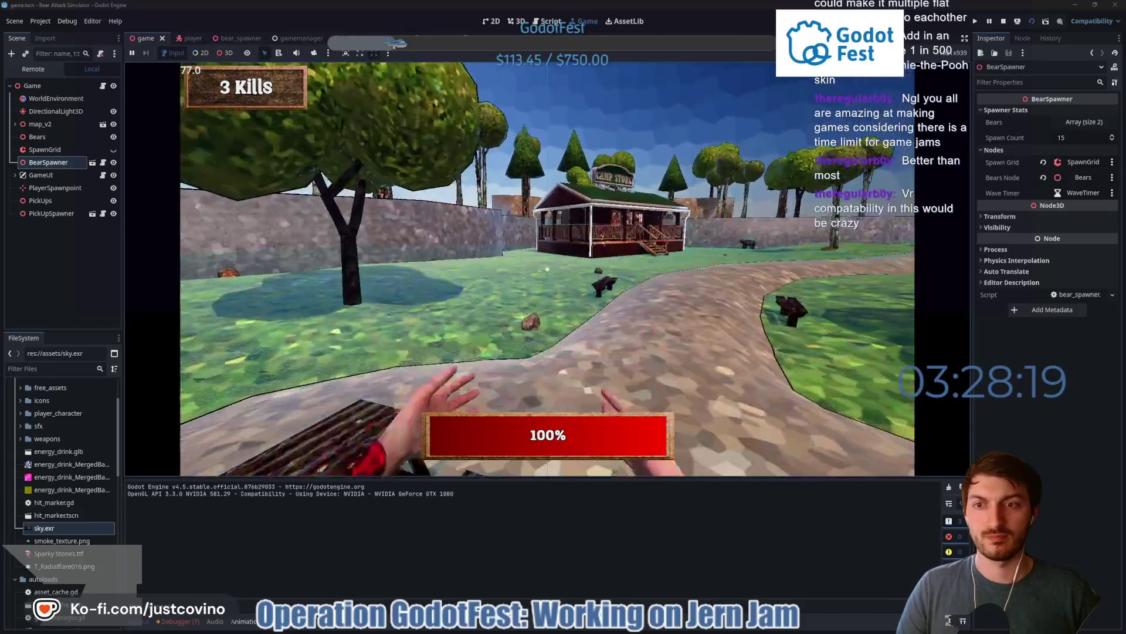
pyautogui.press('w')
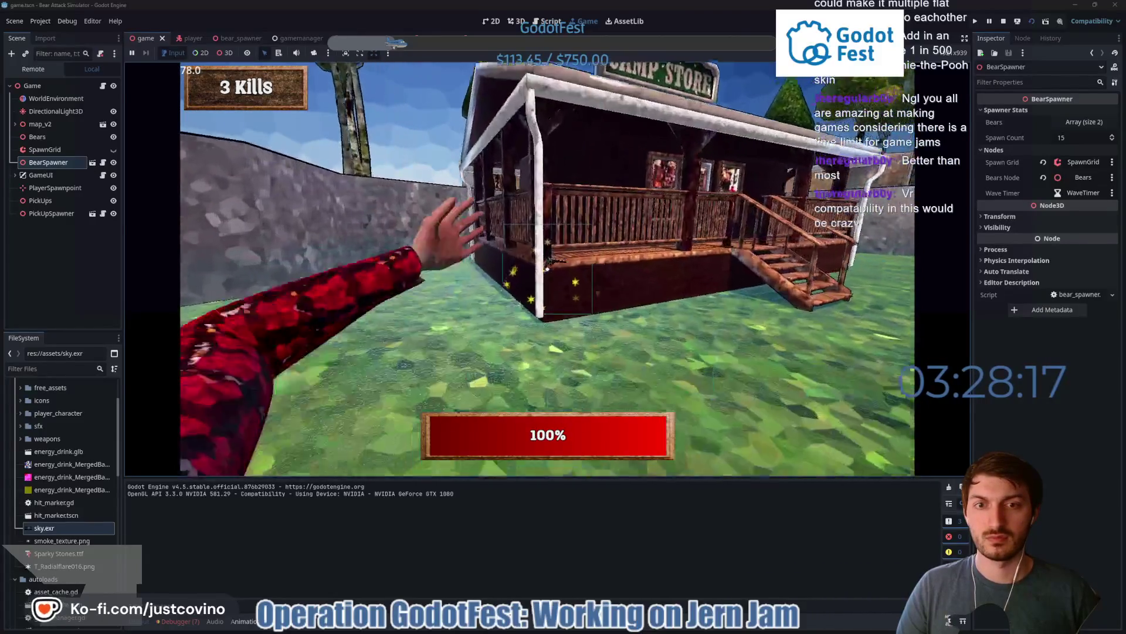
pyautogui.press('1')
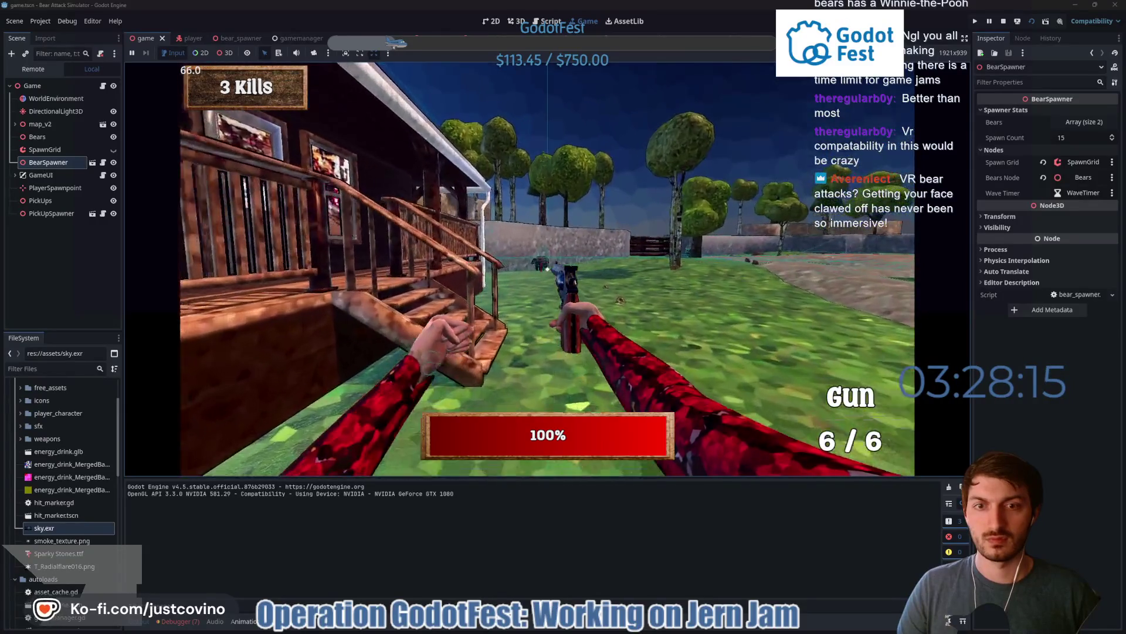
# - Shoot the bears by the house and camp store, then punch down the charging bear
pyautogui.click(548, 270)
pyautogui.click(547, 270)
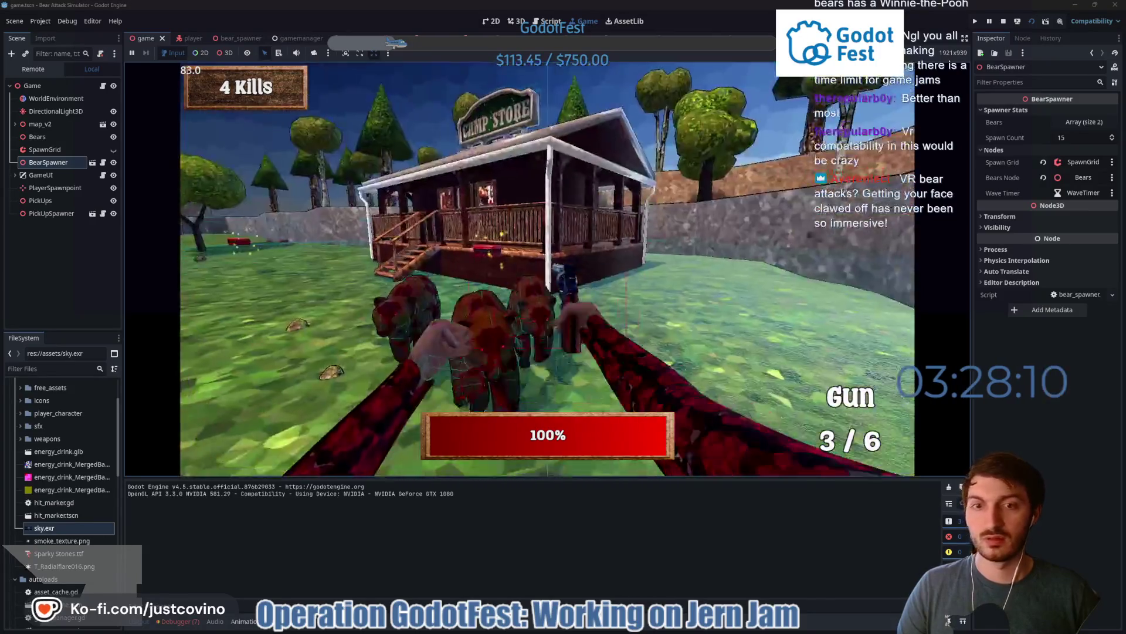
pyautogui.click(547, 270)
pyautogui.click(547, 270)
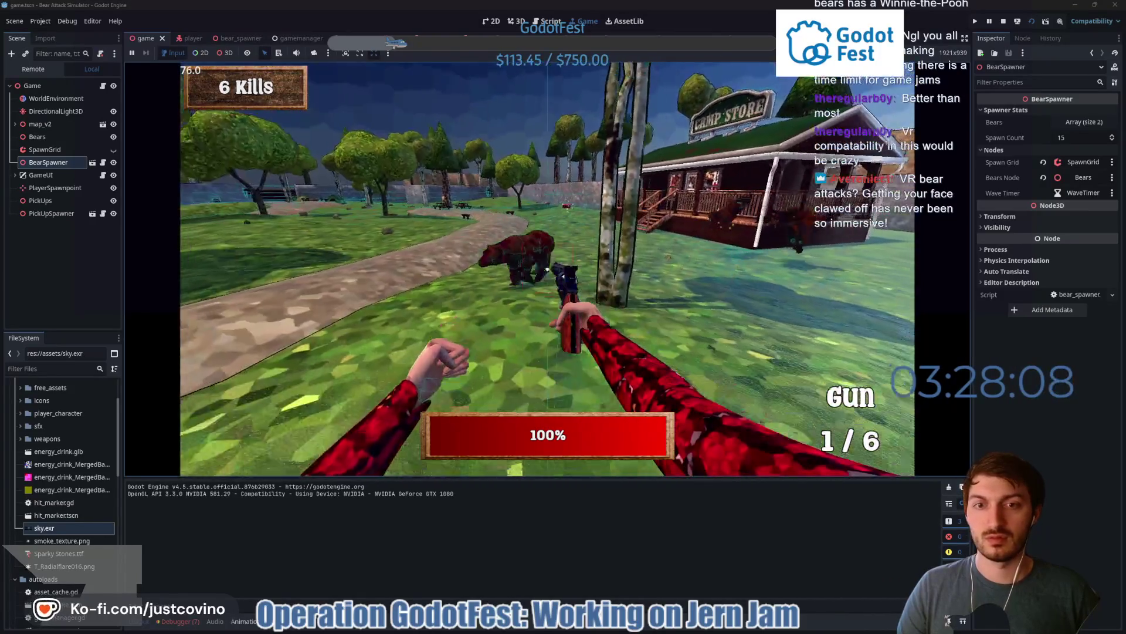
pyautogui.click(547, 269)
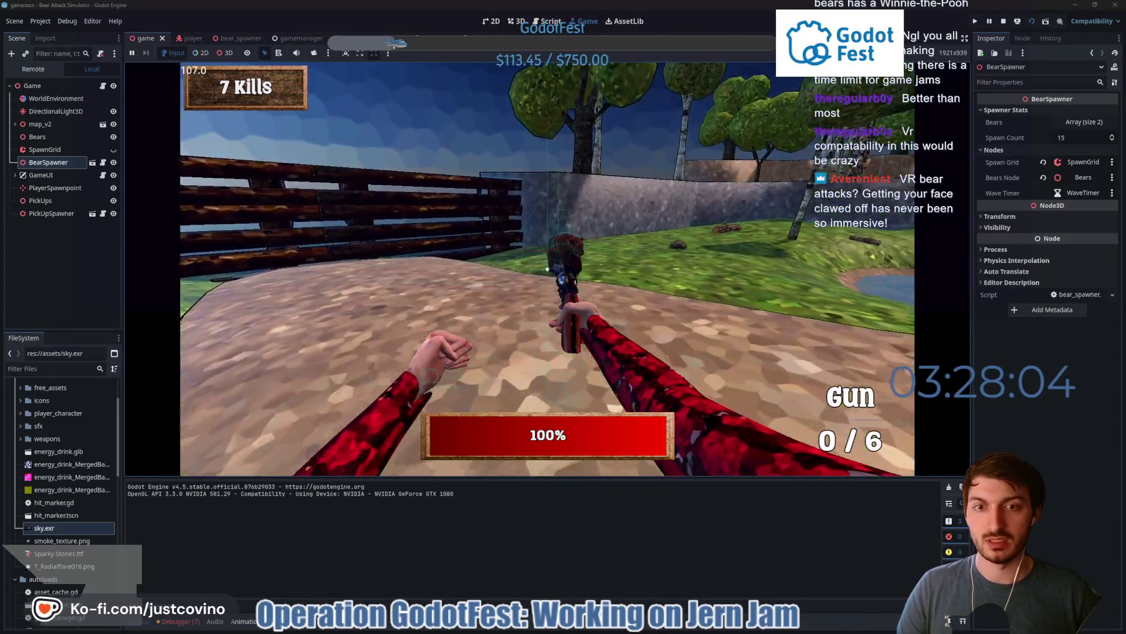
pyautogui.click(548, 269)
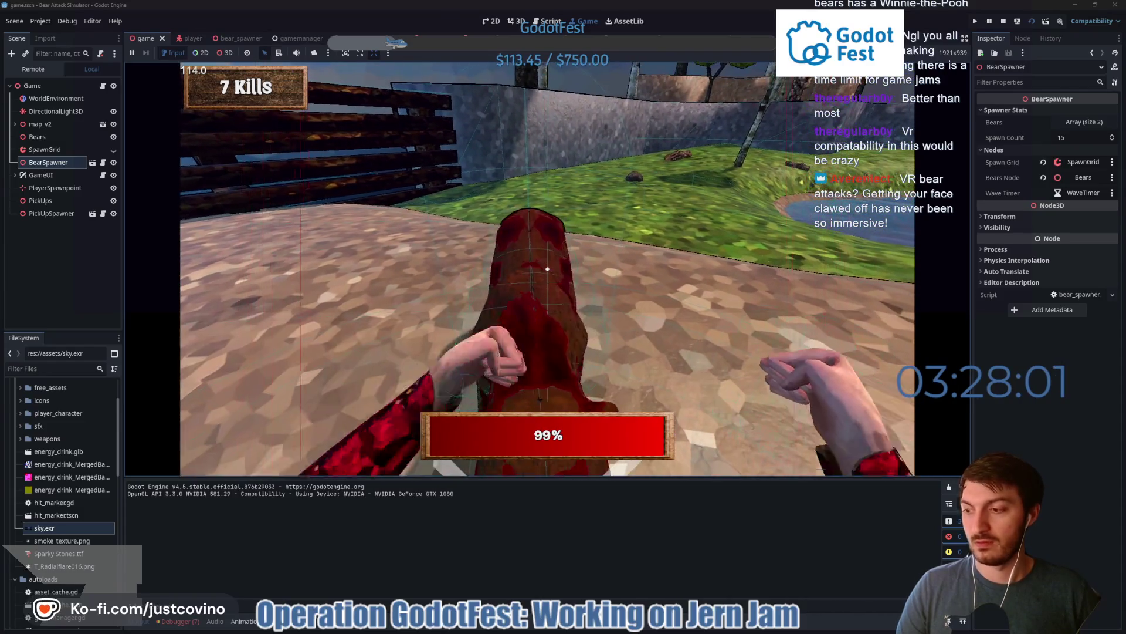
pyautogui.click(547, 270)
pyautogui.click(548, 269)
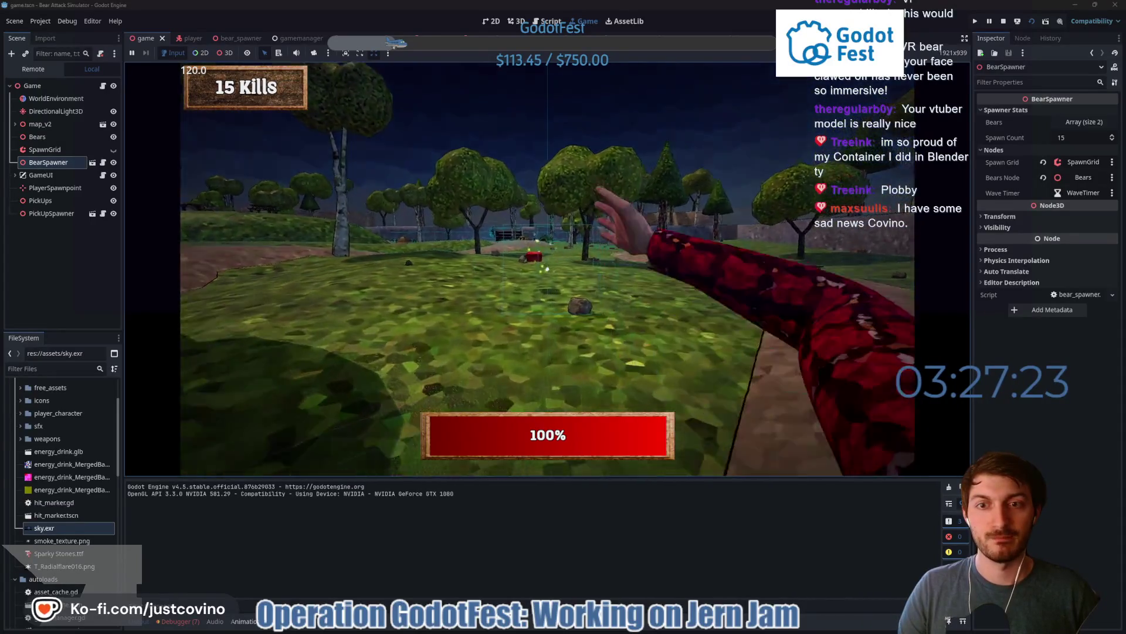
# - Collect the red pickup and the gun, then stop the game with F8
pyautogui.press('e')
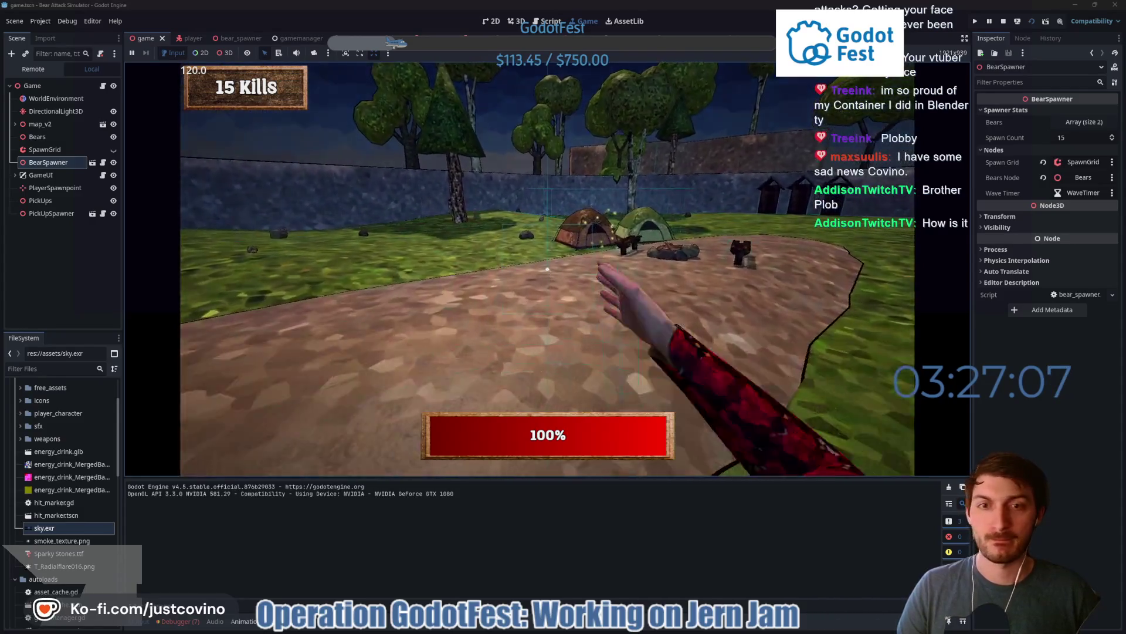
pyautogui.press('e')
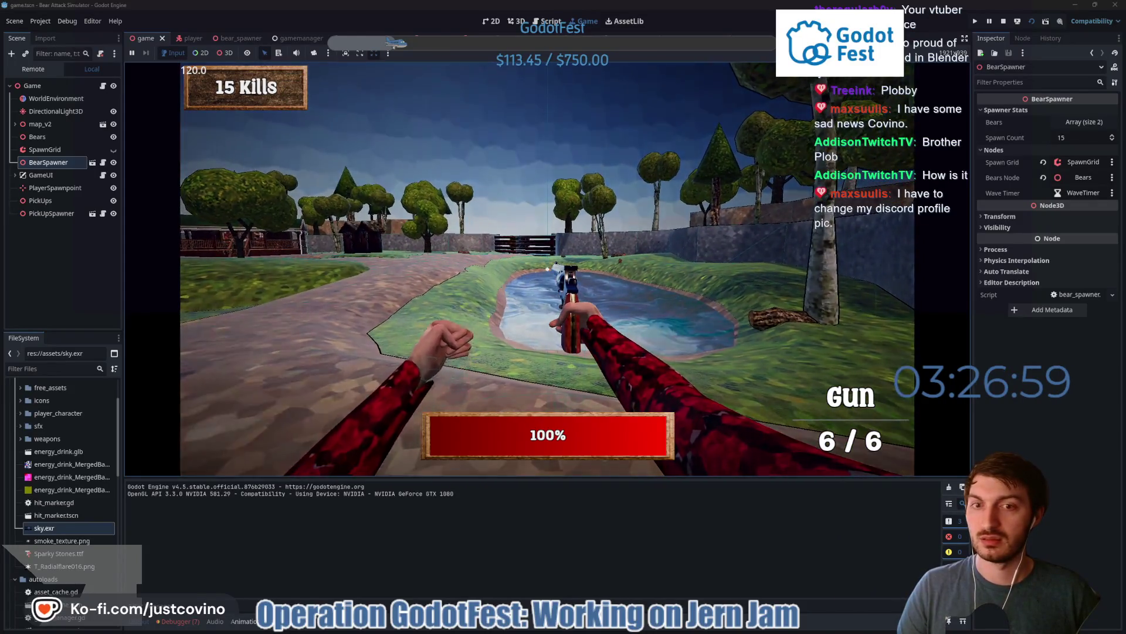
pyautogui.press('F8')
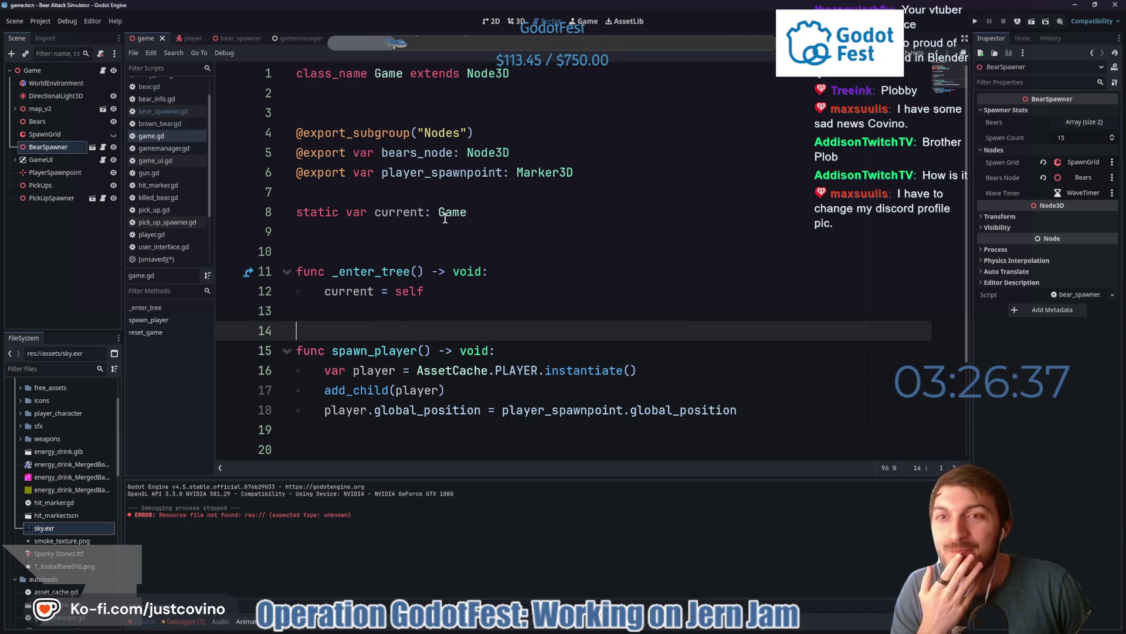
pyautogui.click(188, 38)
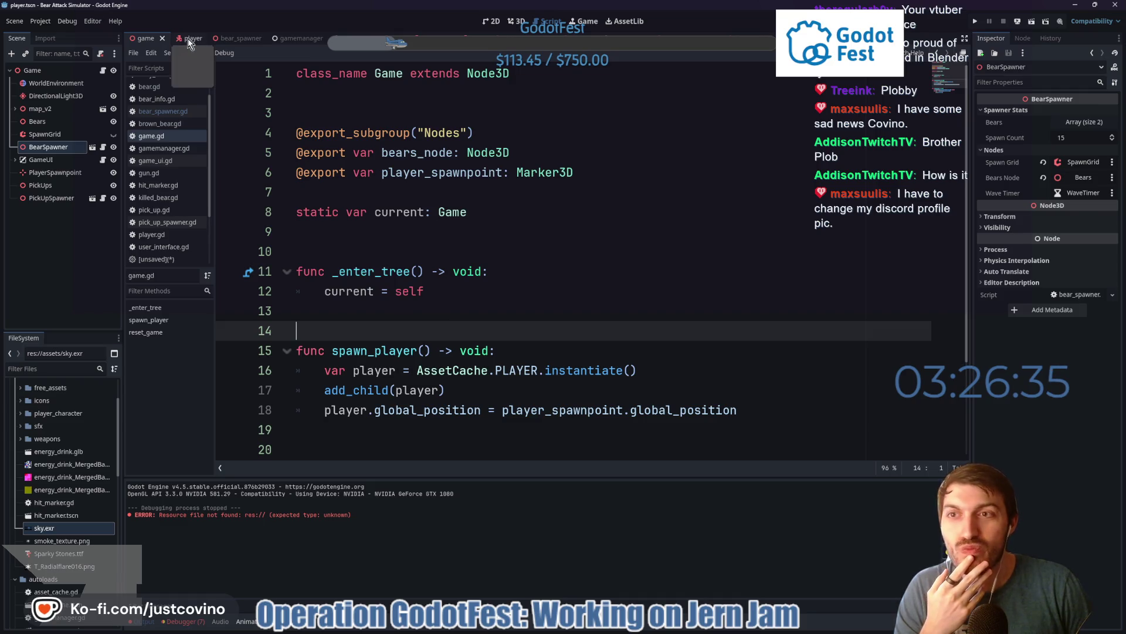
pyautogui.click(242, 39)
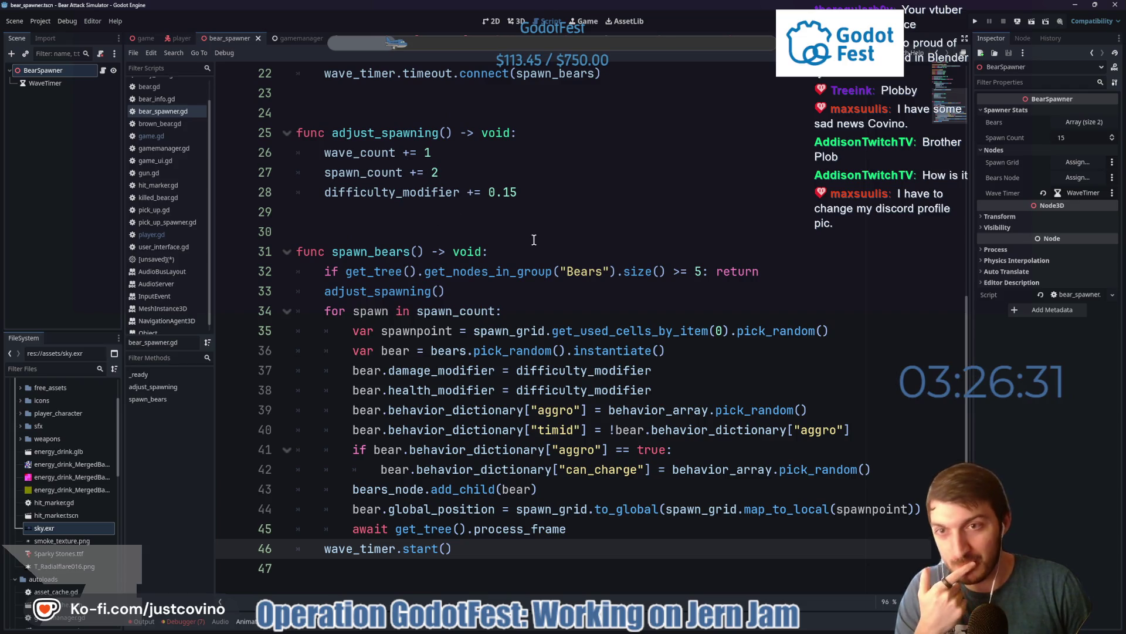
pyautogui.scroll(4, 519, 236)
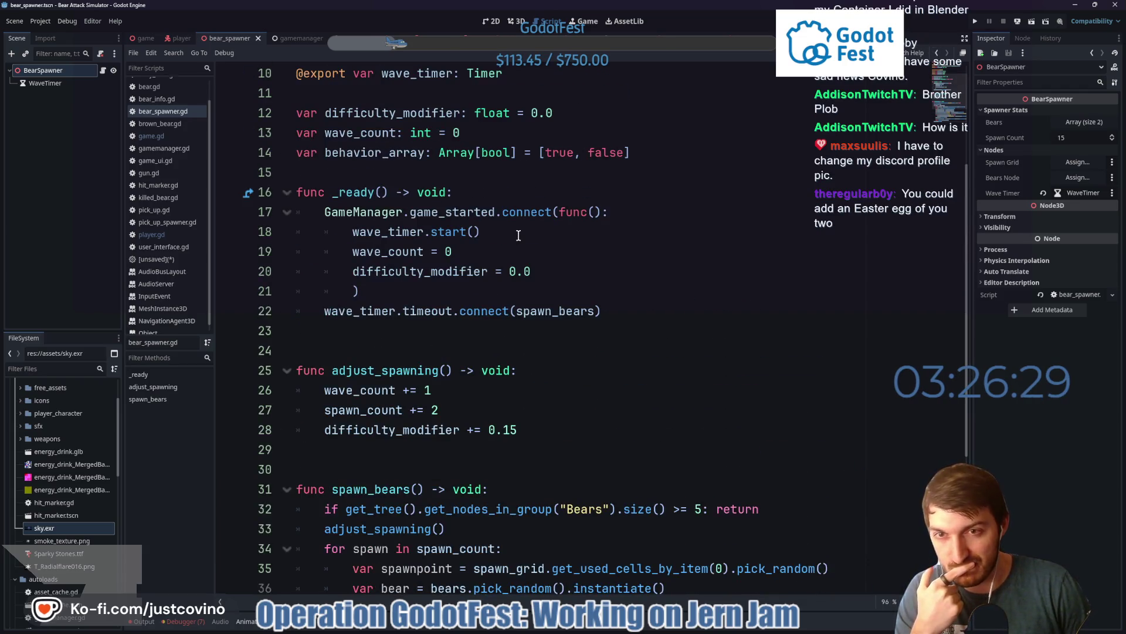
pyautogui.scroll(-4, 518, 235)
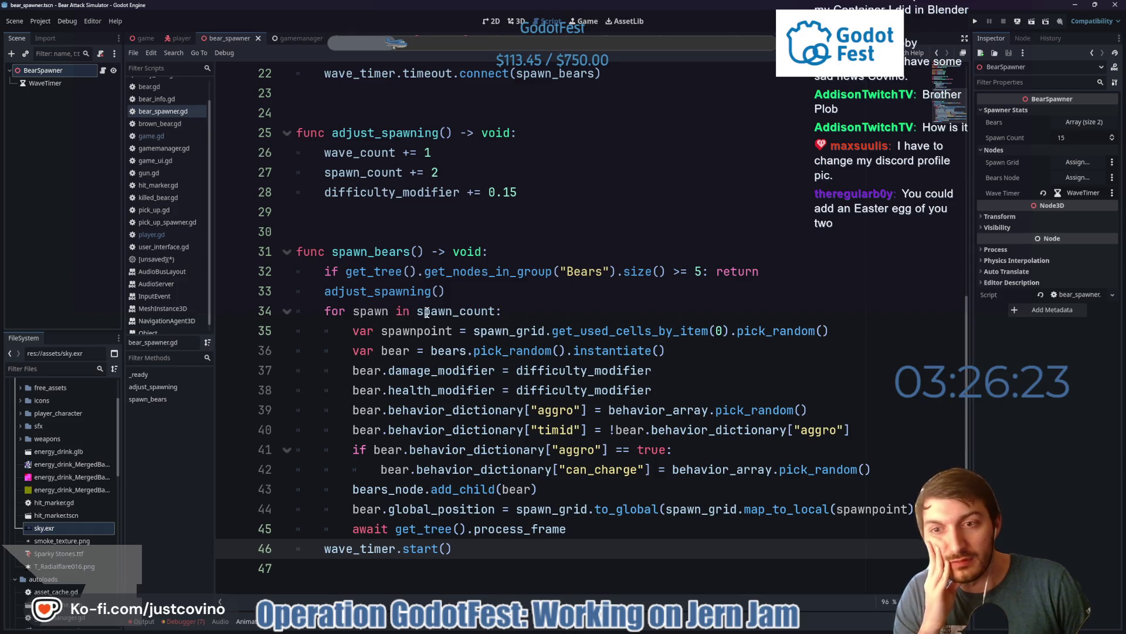
pyautogui.moveTo(426, 313)
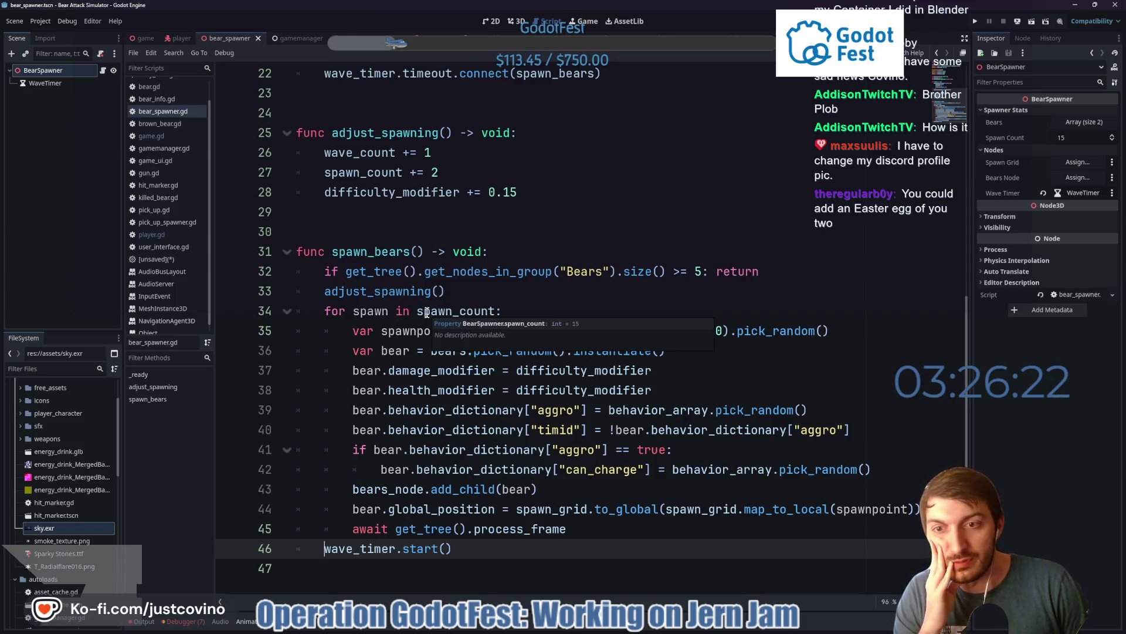
pyautogui.doubleClick(376, 252)
pyautogui.scroll(3, 494, 318)
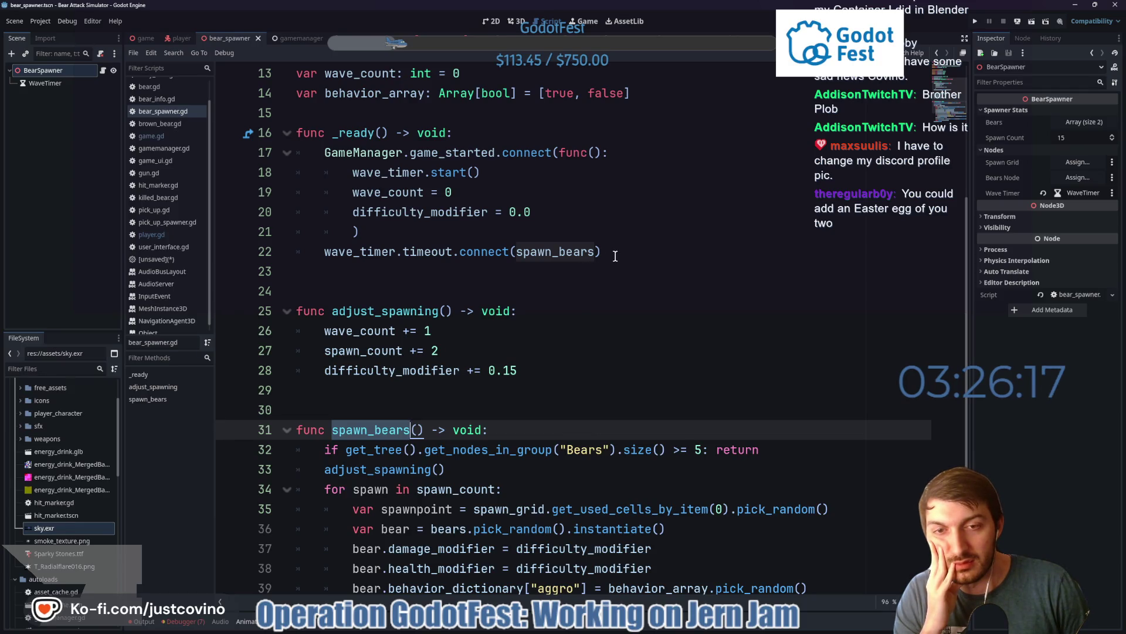
pyautogui.scroll(-3, 563, 346)
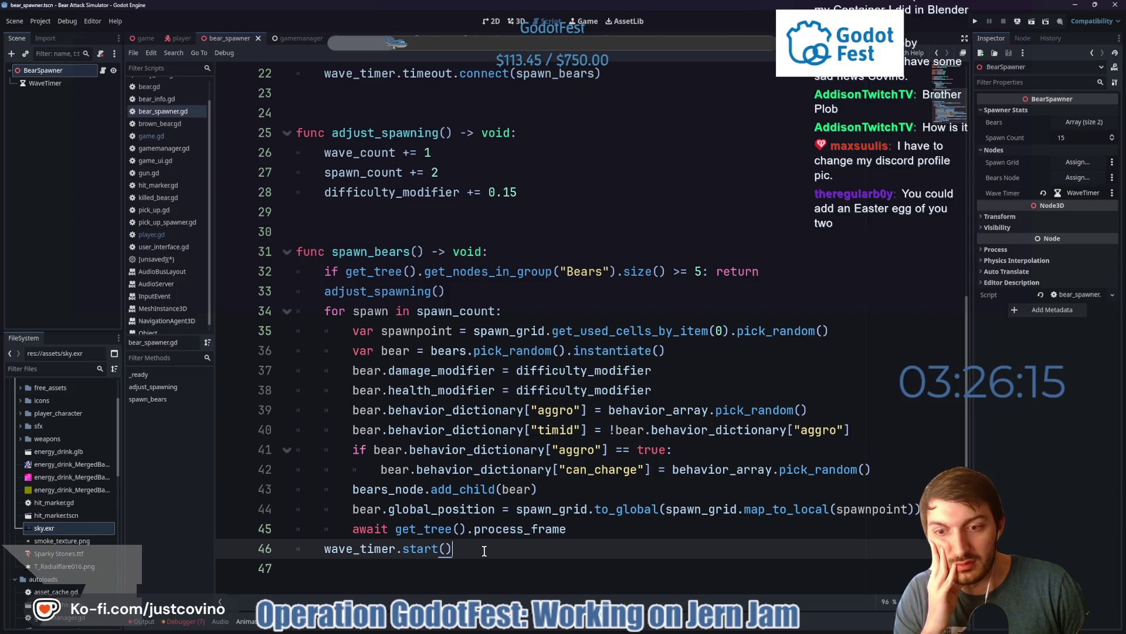
# - Add print("Timer Started: ", wave_timer.wait_time) after wave_timer.start() and save bear_spawner.gd
pyautogui.click(503, 549)
pyautogui.press('Return')
pyautogui.write('print("Timer Started:')
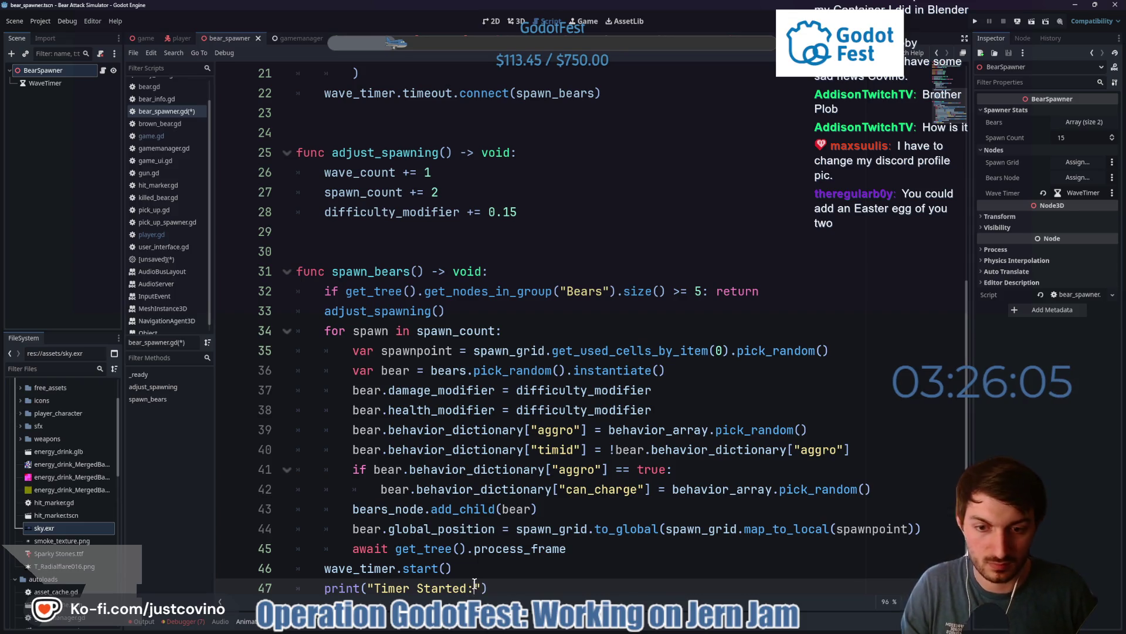
pyautogui.press('Right')
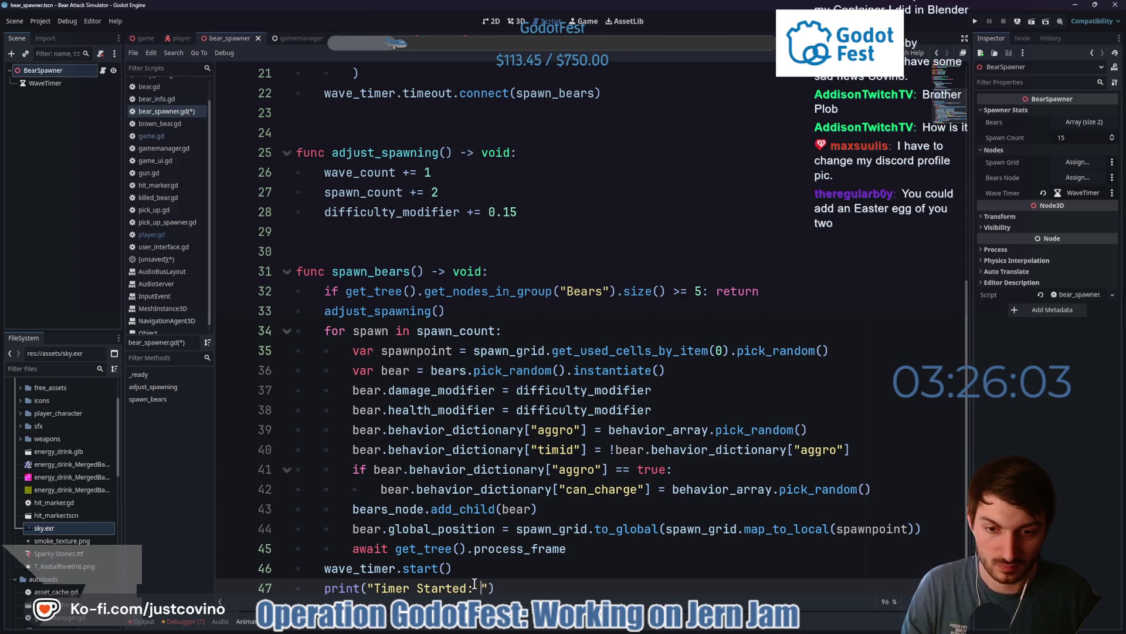
pyautogui.write(', wa')
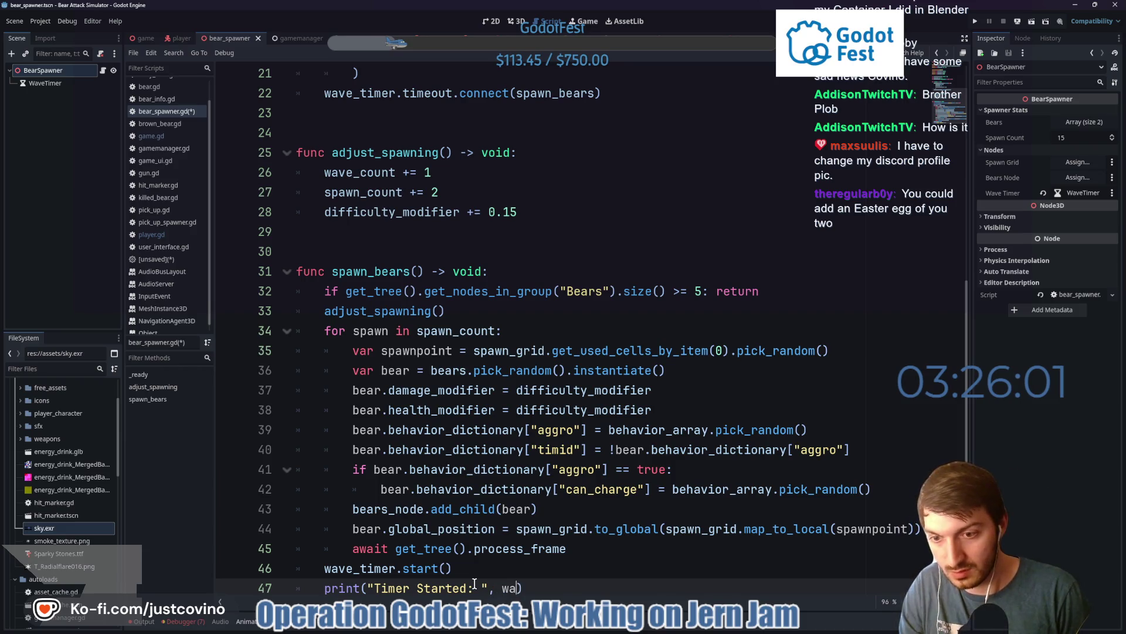
pyautogui.write('ve_t')
pyautogui.press('Return')
pyautogui.write('.wa')
pyautogui.press('Return')
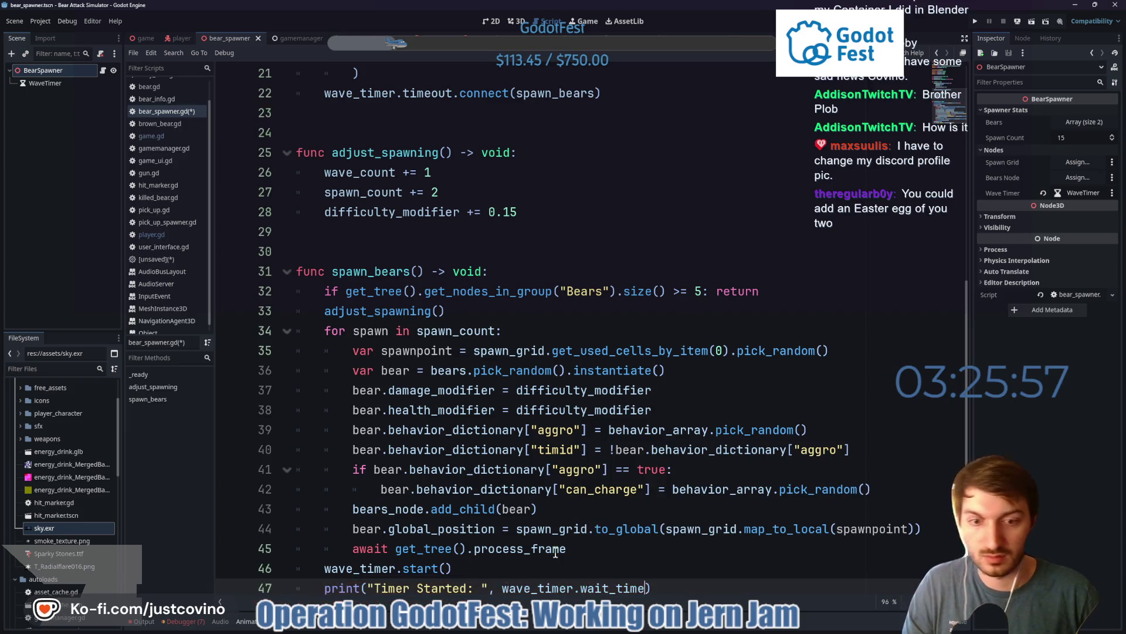
pyautogui.scroll(-1, 555, 553)
pyautogui.hotkey('ctrl', 's')
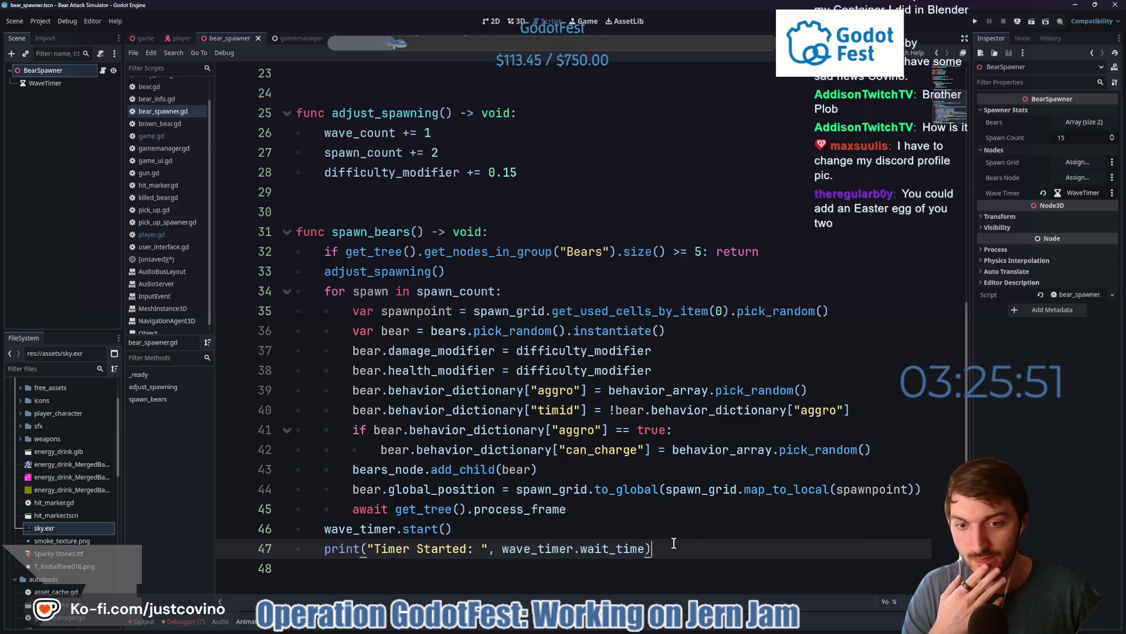
pyautogui.click(446, 529)
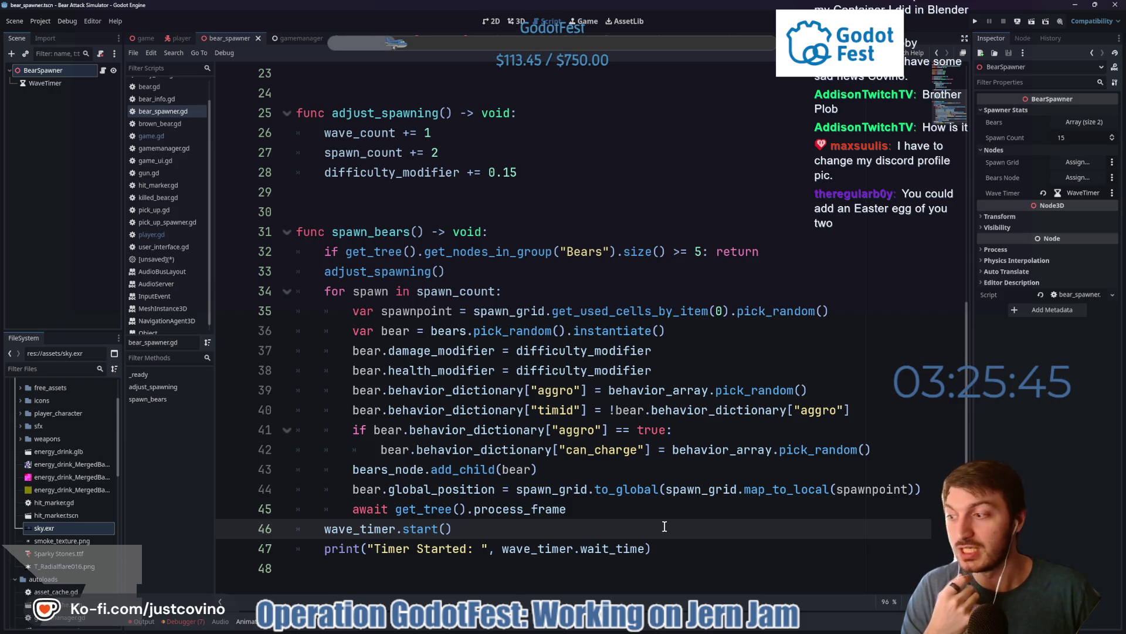
pyautogui.click(668, 548)
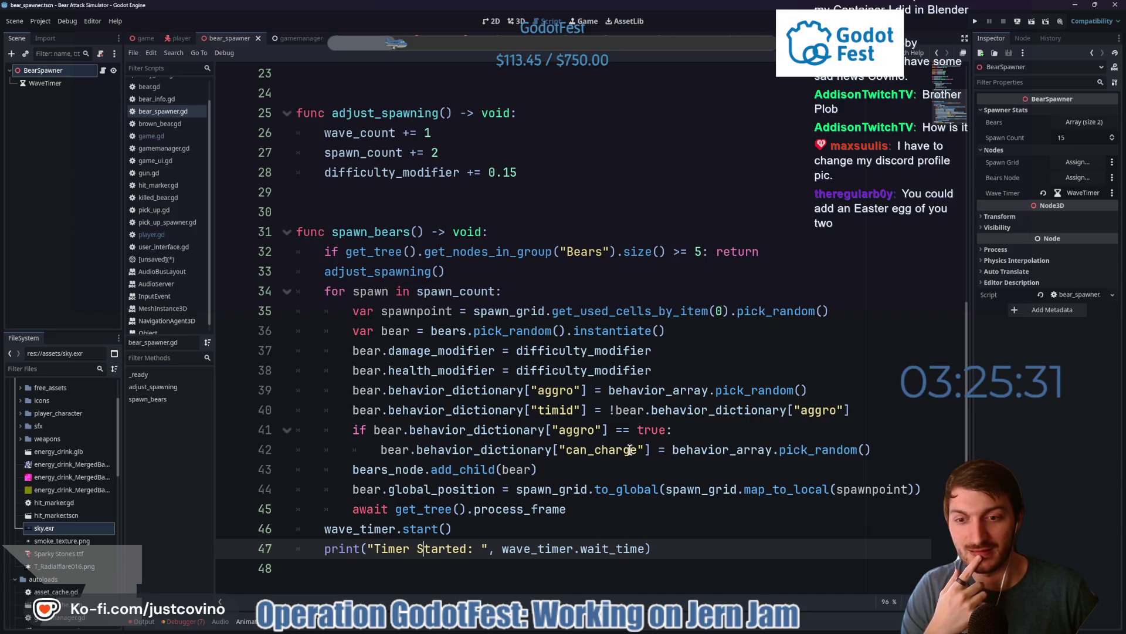
# - Wrap the timeout connection in a func(): lambda that prints "Wave Timer Timeout"
pyautogui.scroll(6, 512, 505)
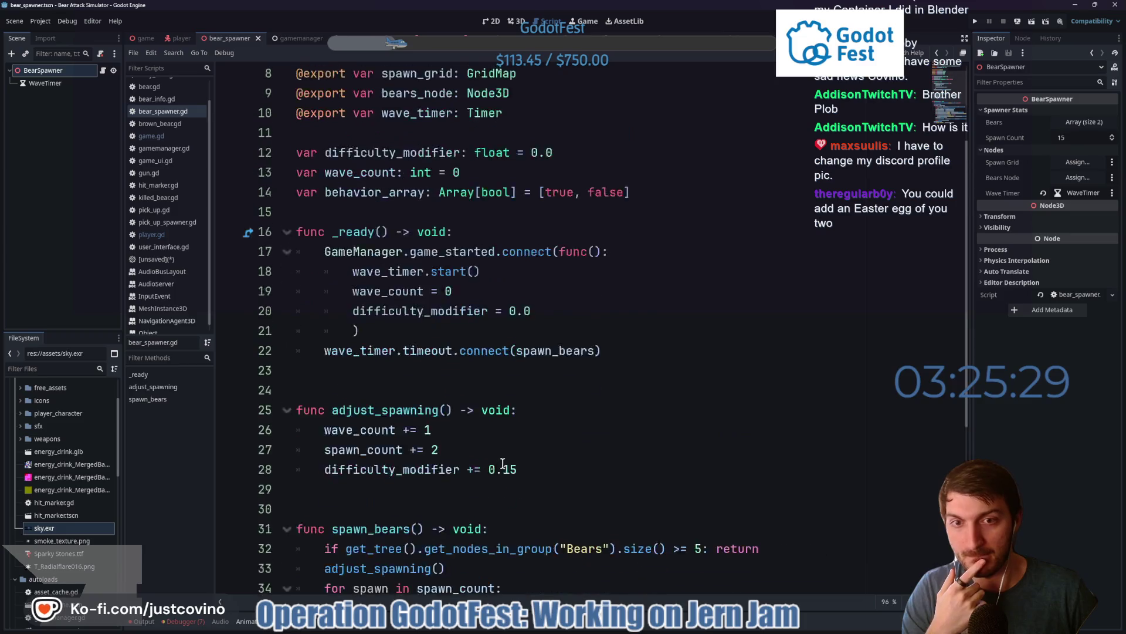
pyautogui.click(516, 409)
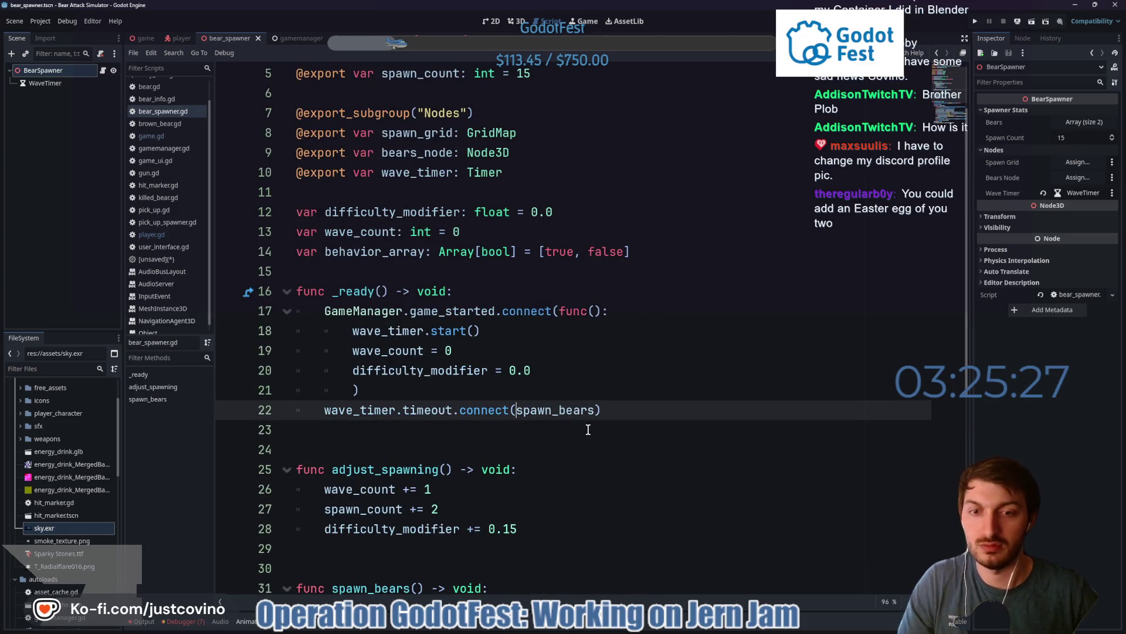
pyautogui.write('func():')
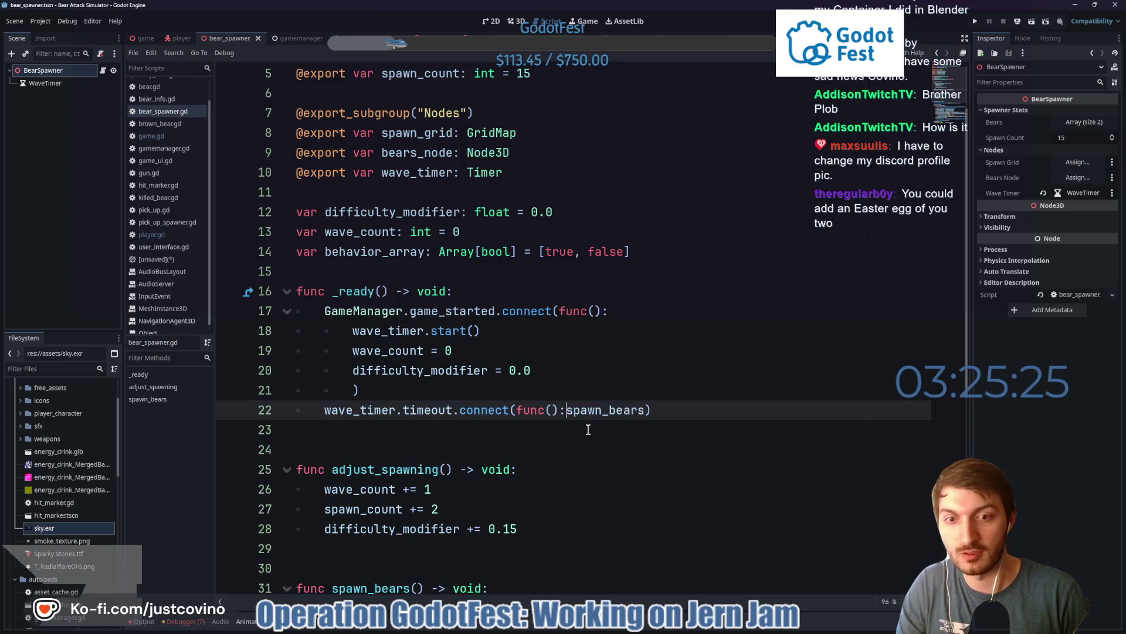
pyautogui.press('Return')
pyautogui.press('Return')
pyautogui.press('Up')
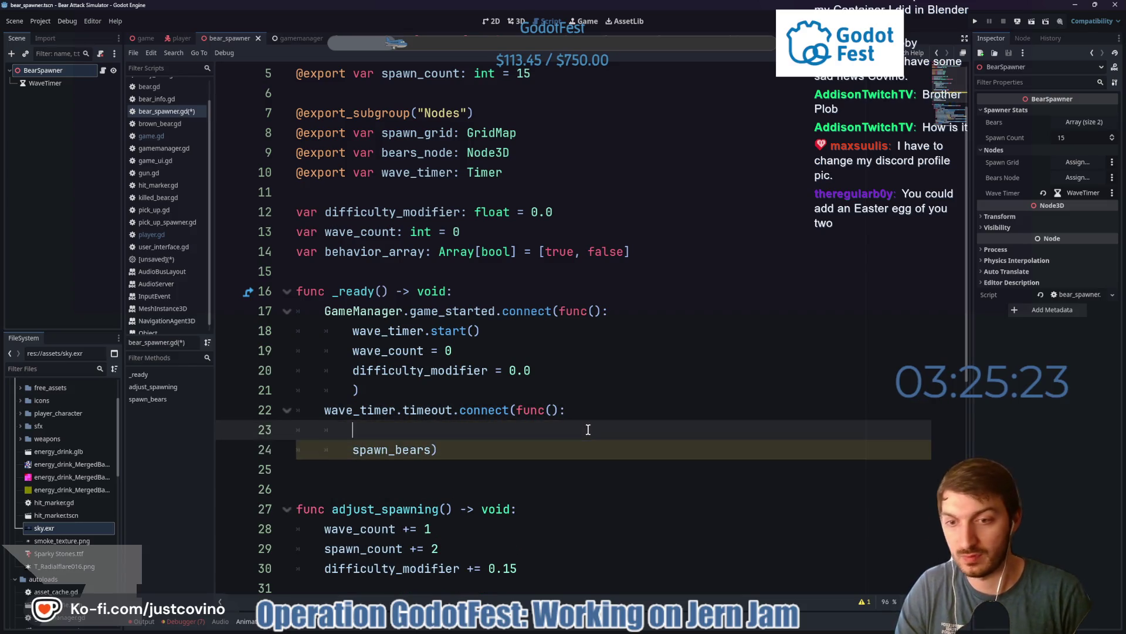
pyautogui.write('print("')
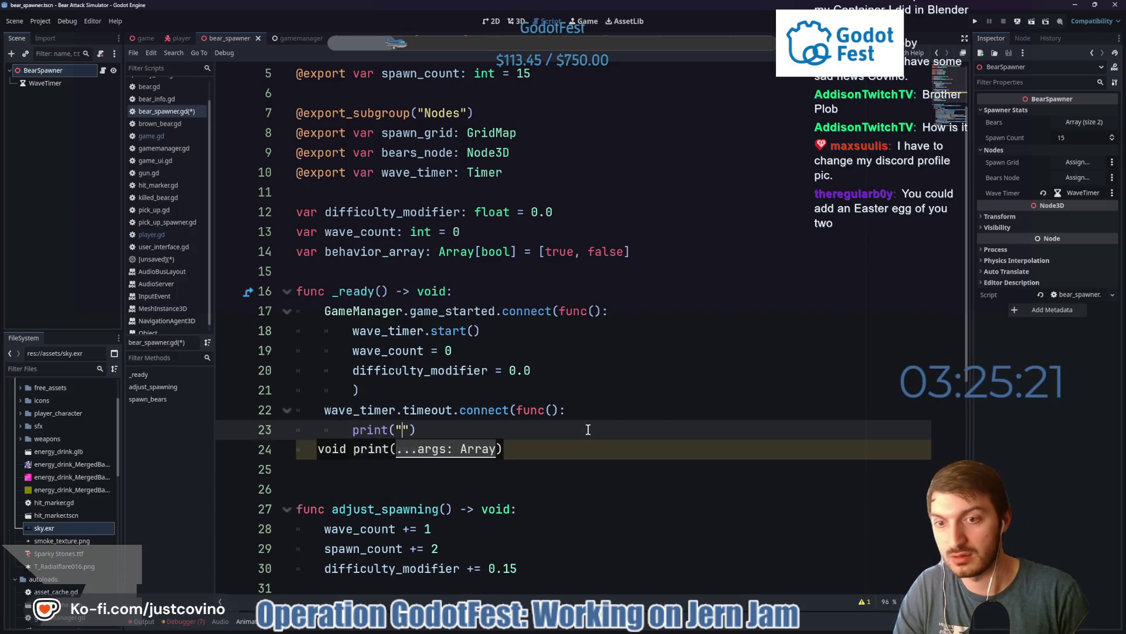
pyautogui.write('Wave T')
pyautogui.write('imer Sto')
pyautogui.write('pped')
pyautogui.press('BackSpace')
pyautogui.press('BackSpace')
pyautogui.press('BackSpace')
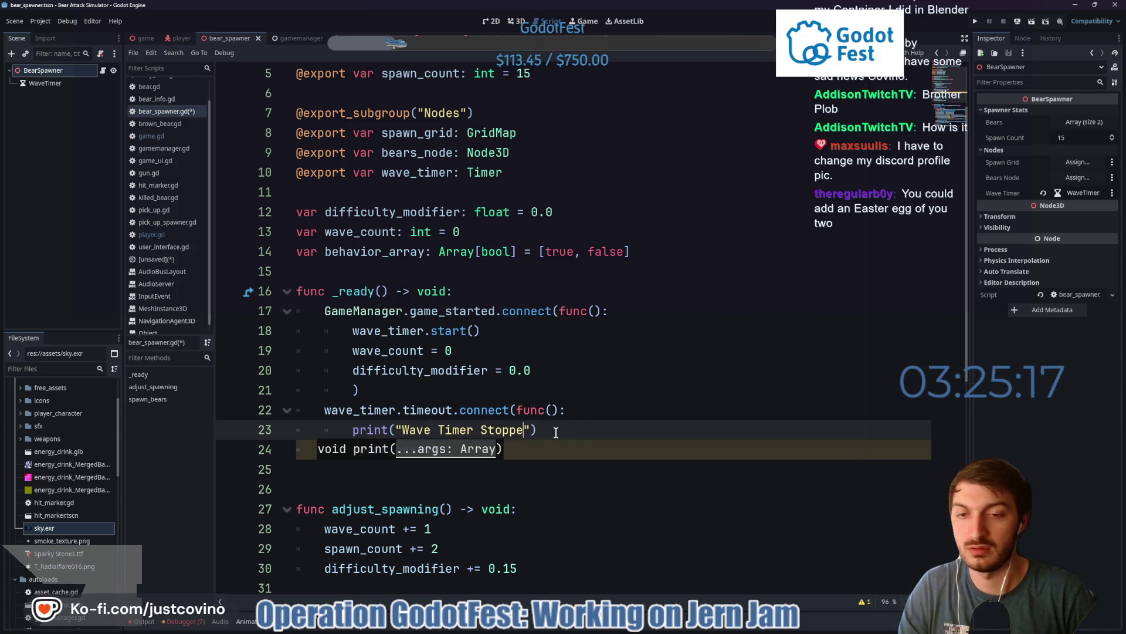
pyautogui.write('Timer T')
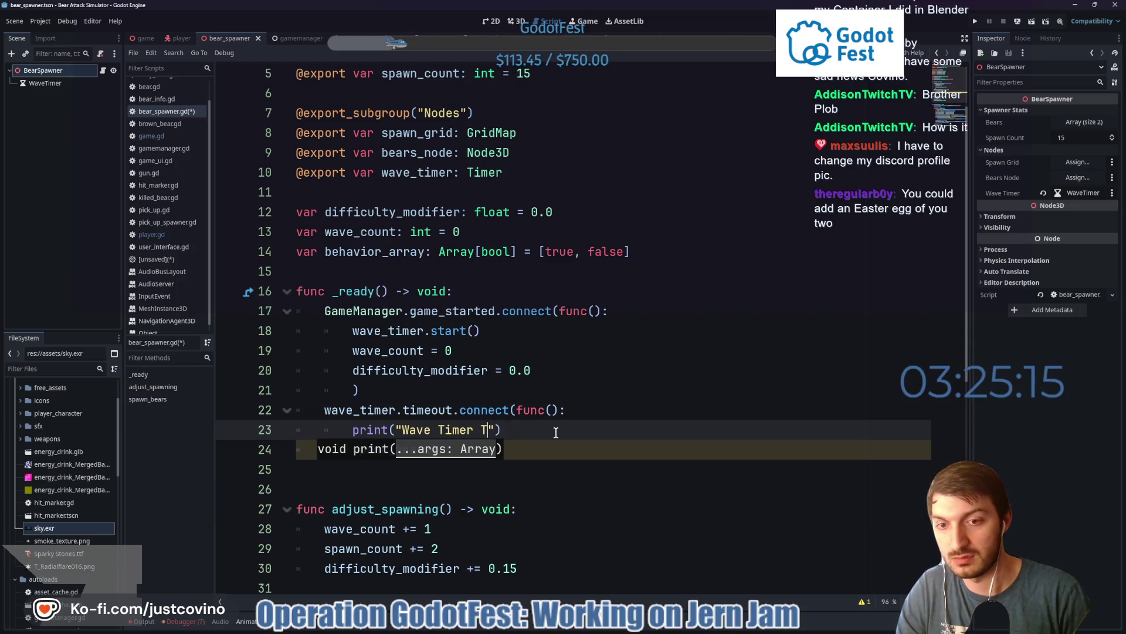
pyautogui.write('im')
# - Call spawn_bears() inside the lambda, save the script and run the game with F5
pyautogui.click(556, 432)
pyautogui.press('Return')
pyautogui.write('spawn_bears(')
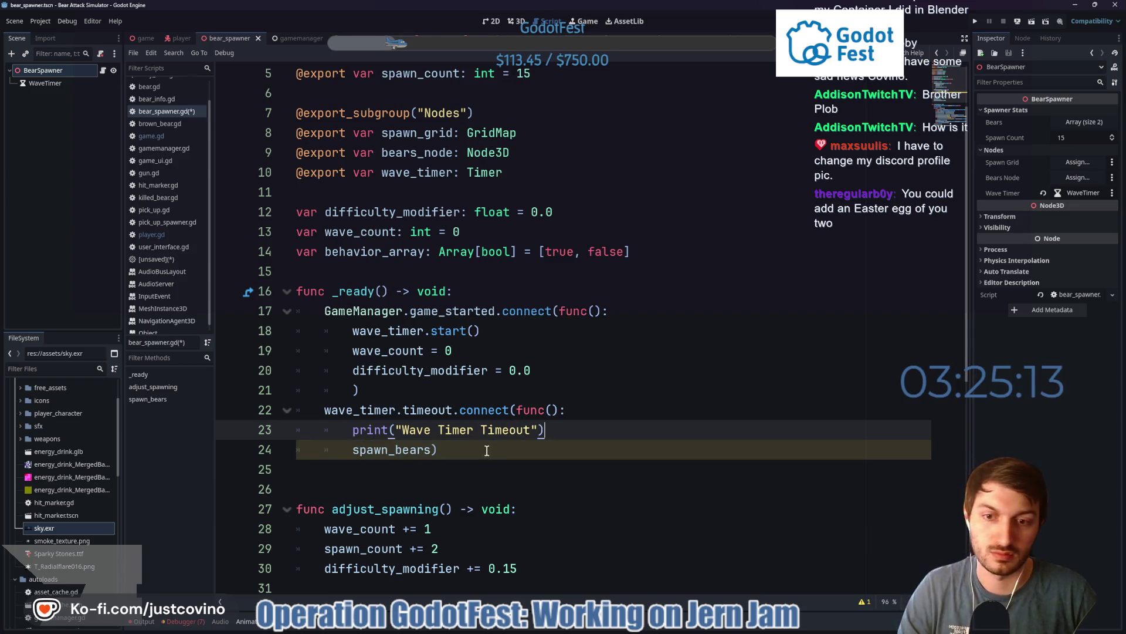
pyautogui.press('Return')
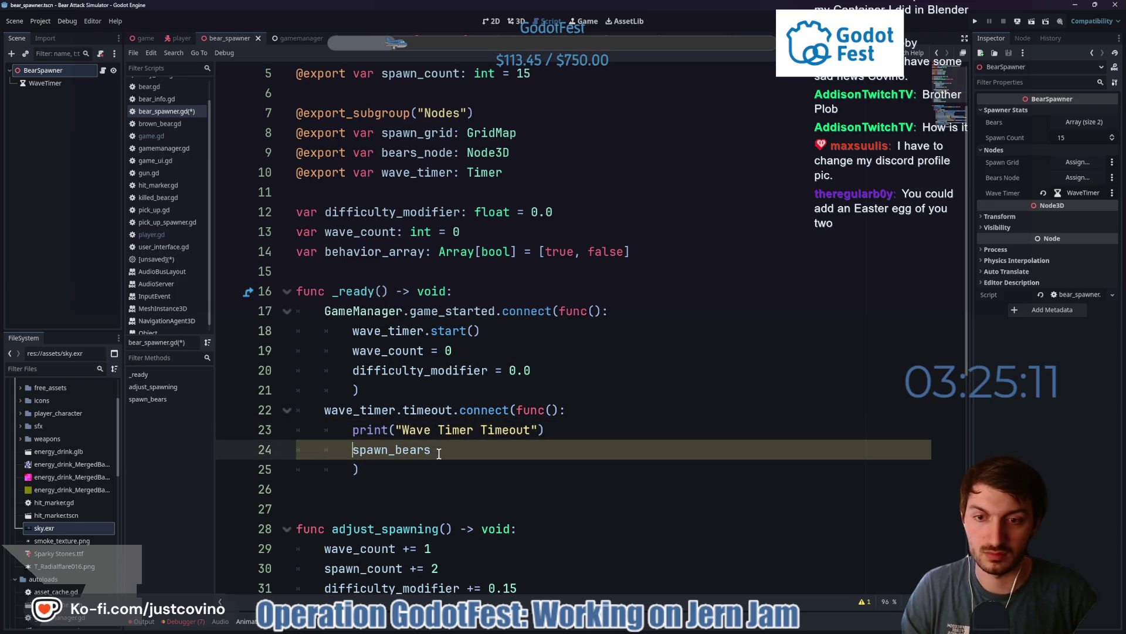
pyautogui.press('Right')
pyautogui.press('Right')
pyautogui.press('Right')
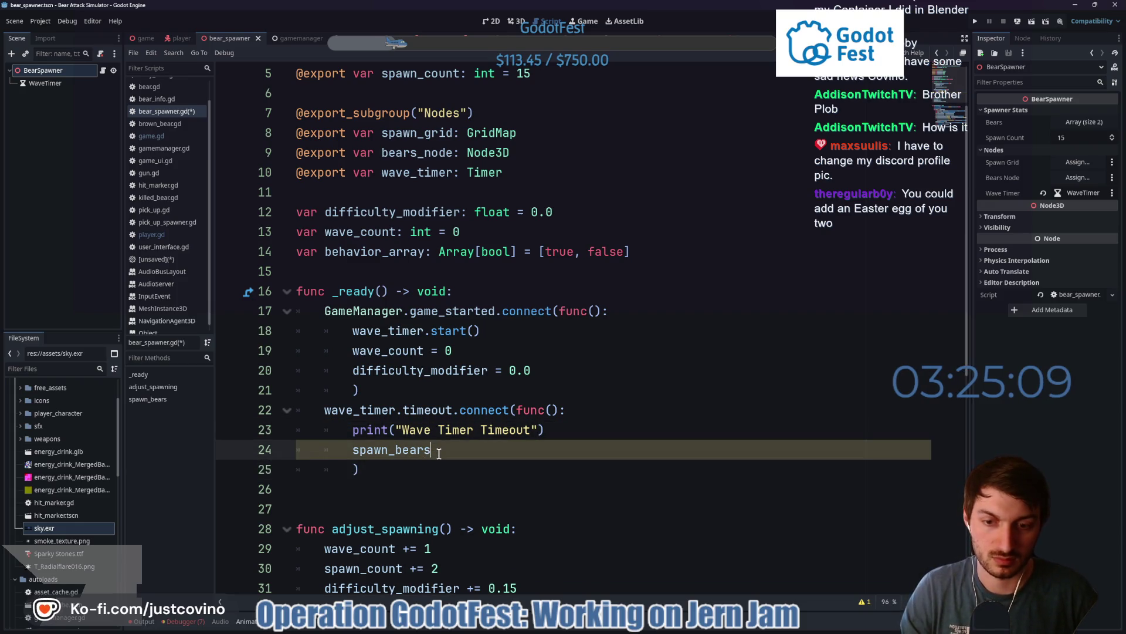
pyautogui.write('(')
pyautogui.hotkey('ctrl', 's')
pyautogui.press('F5')
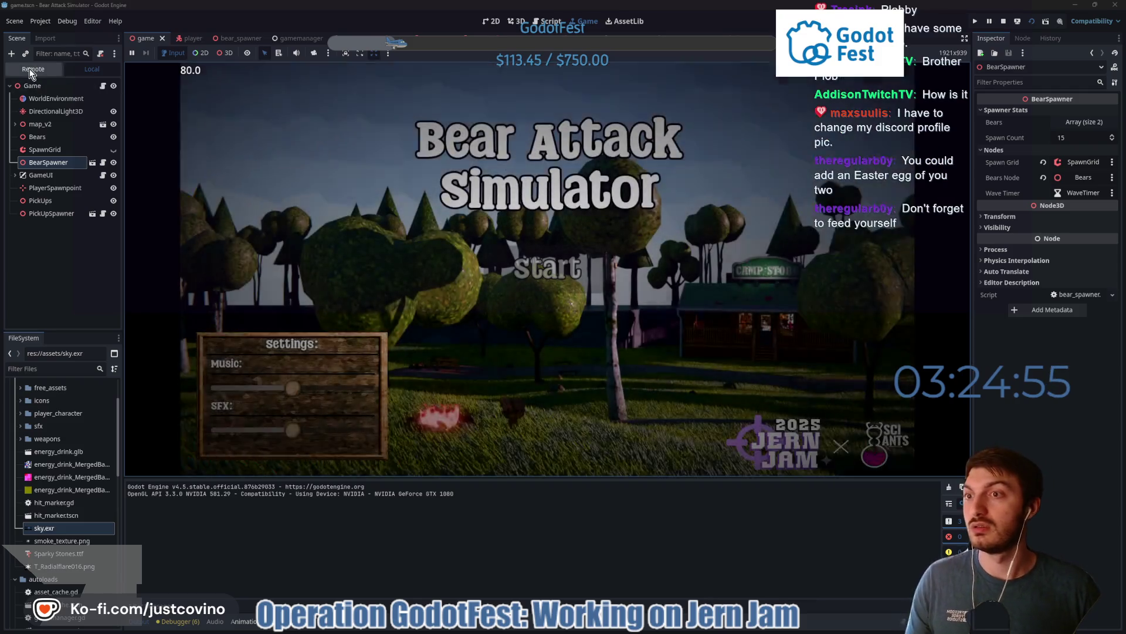
# - Select the live Bears node in the Remote scene tree and start a round from the game menu
pyautogui.click(33, 68)
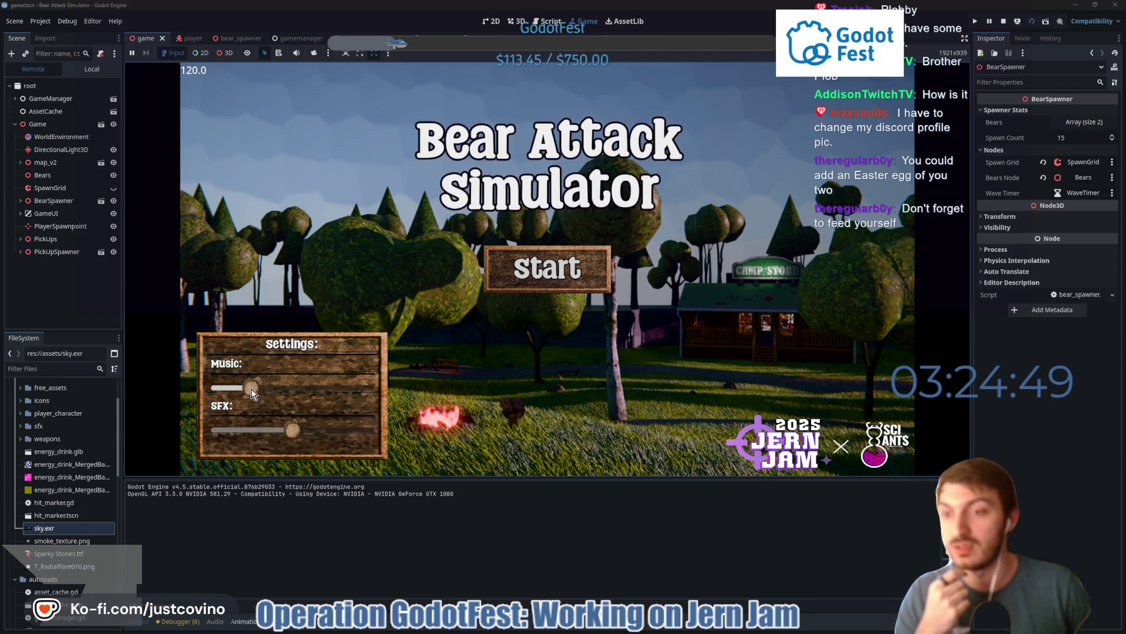
pyautogui.click(42, 175)
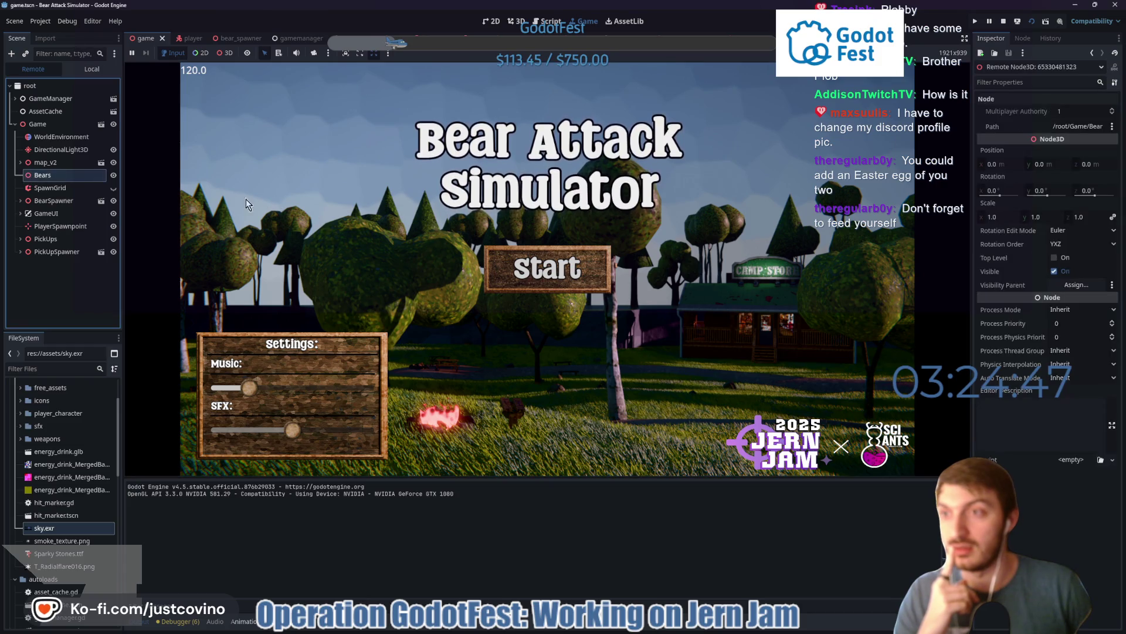
pyautogui.click(516, 267)
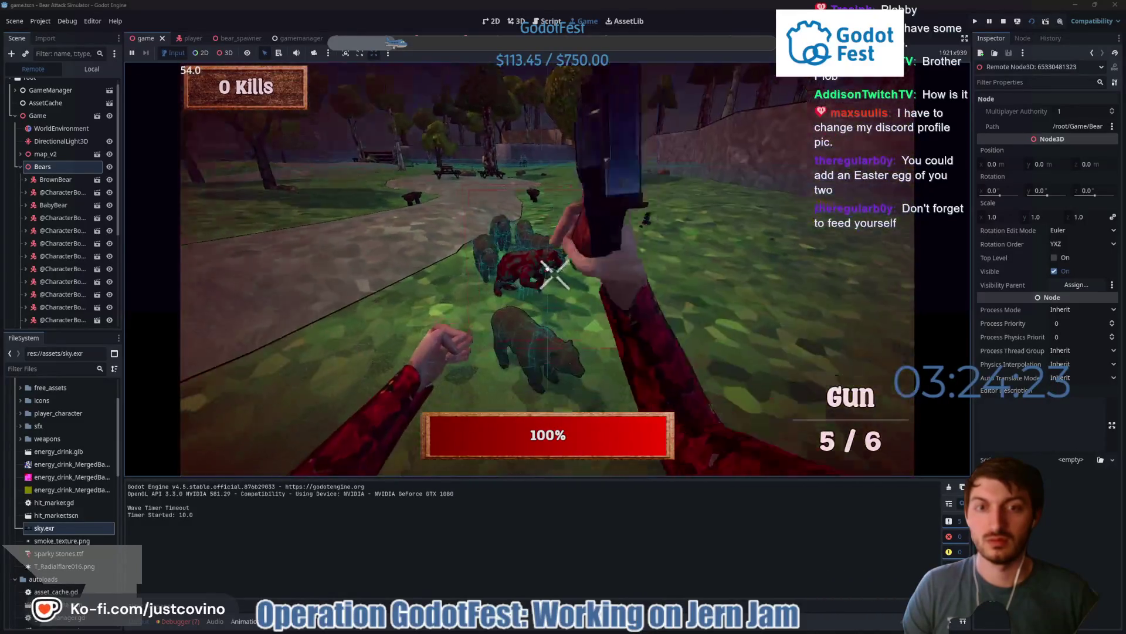
# - Shoot the approaching bears until the gun is empty, then punch the rest
pyautogui.click(547, 269)
pyautogui.click(548, 269)
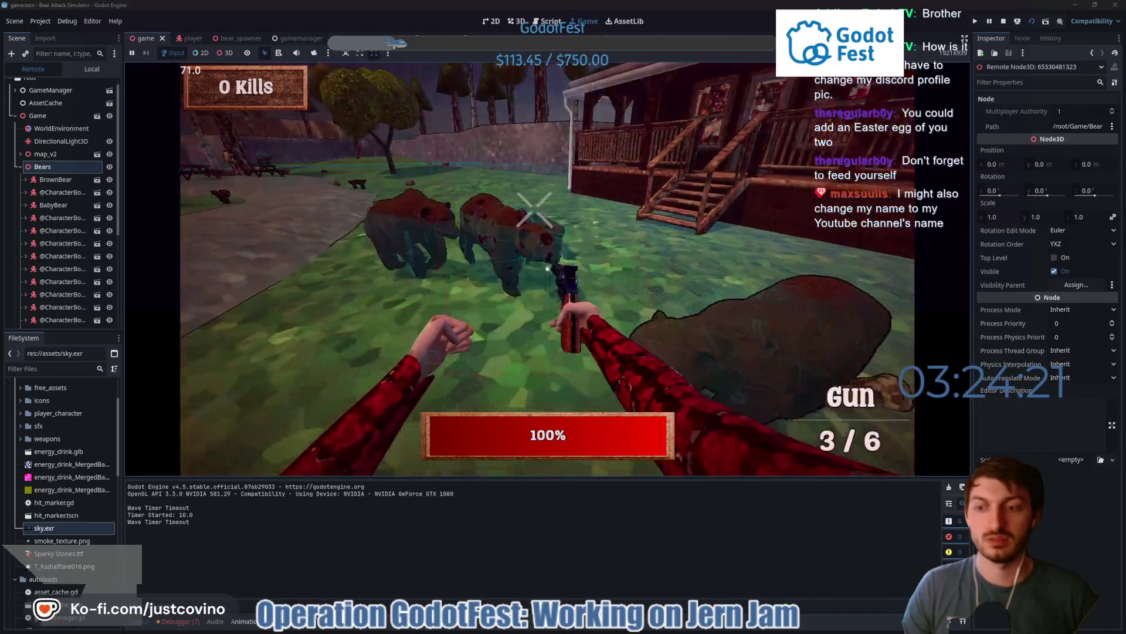
pyautogui.click(548, 269)
pyautogui.click(548, 269)
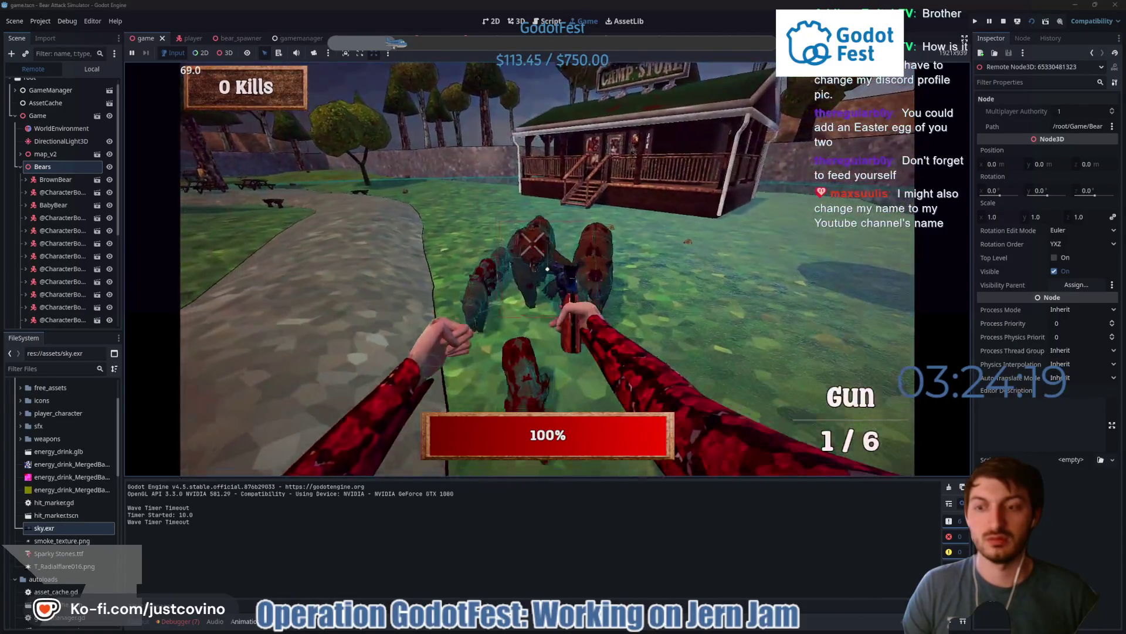
pyautogui.click(547, 269)
pyautogui.click(547, 269)
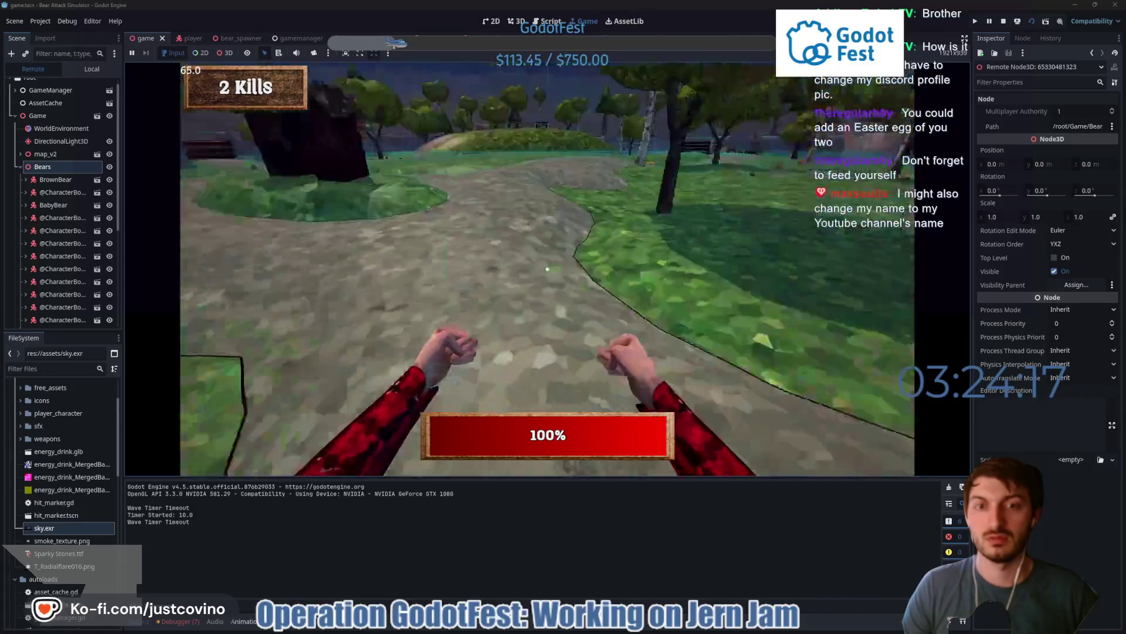
pyautogui.click(547, 269)
pyautogui.click(547, 269)
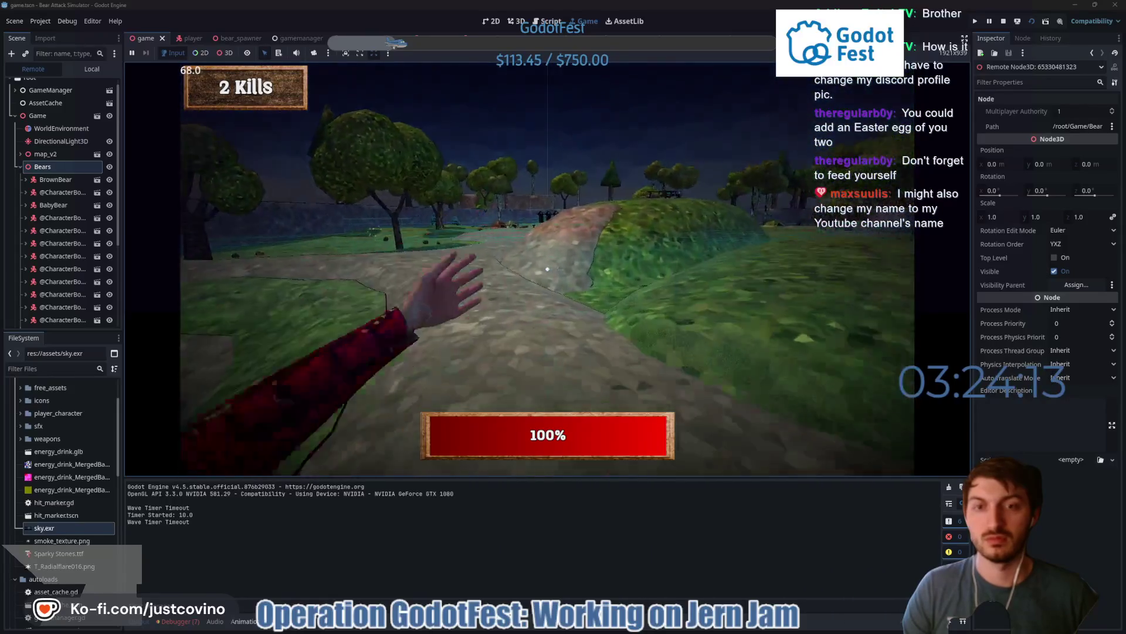
# - Walk up to the revolver pickup, shoot the bears in front, and grab the health pickup
pyautogui.press('w')
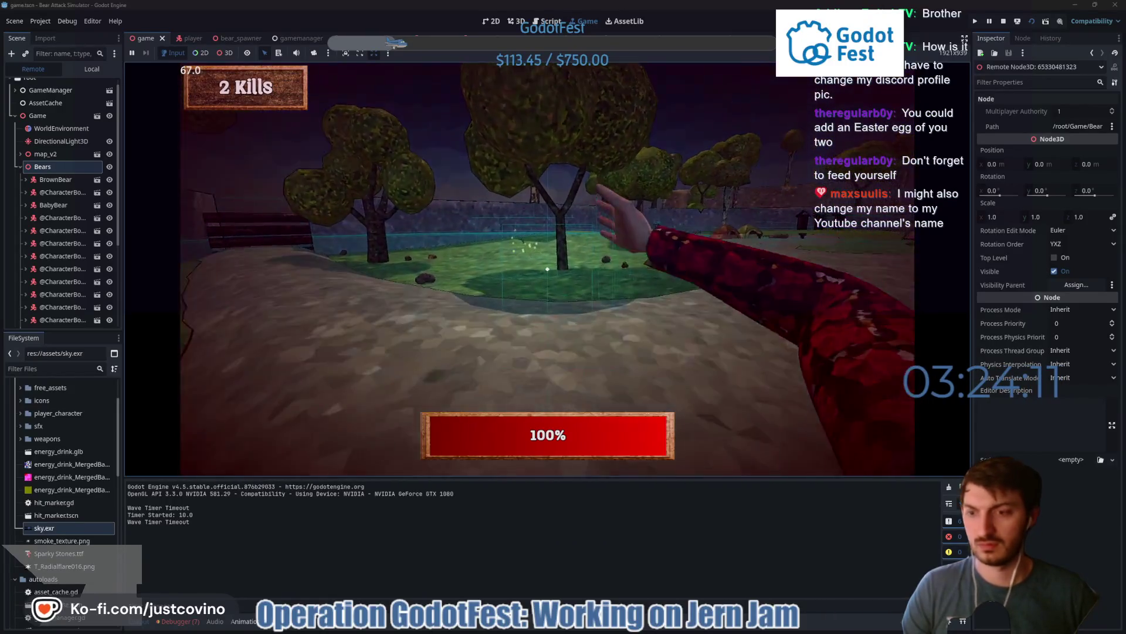
pyautogui.press('w')
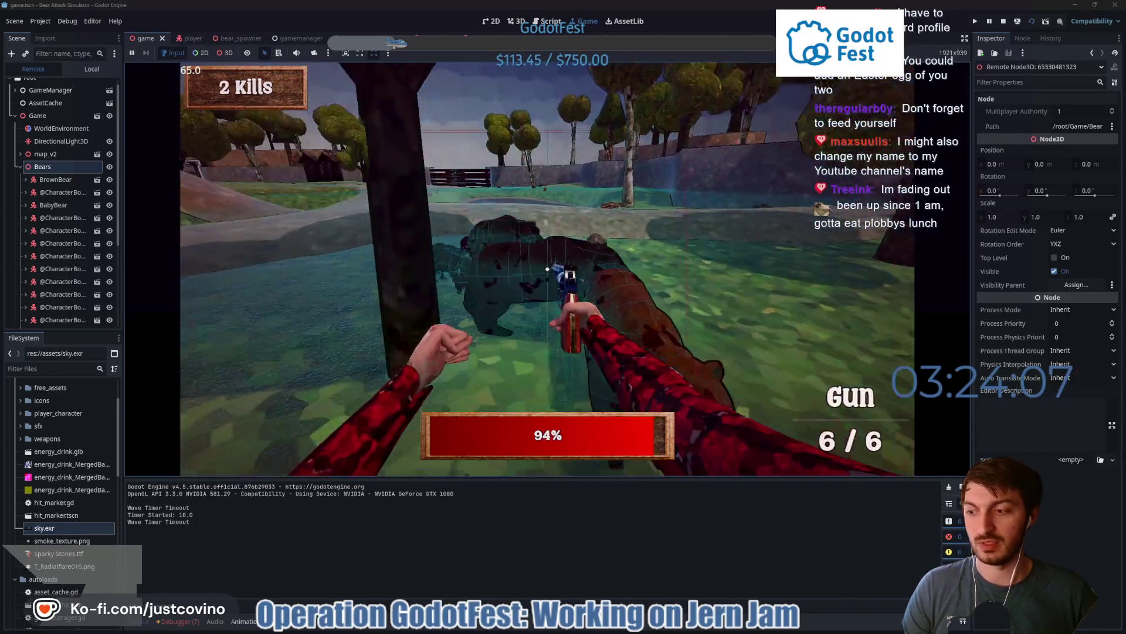
pyautogui.click(548, 269)
pyautogui.click(548, 269)
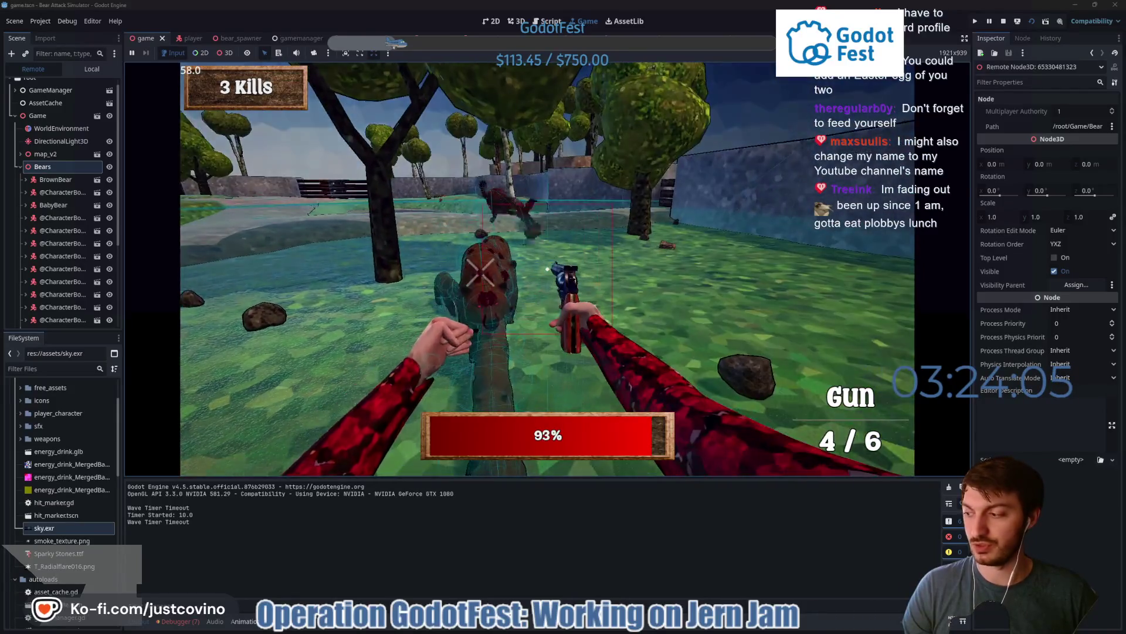
pyautogui.click(547, 270)
pyautogui.click(548, 270)
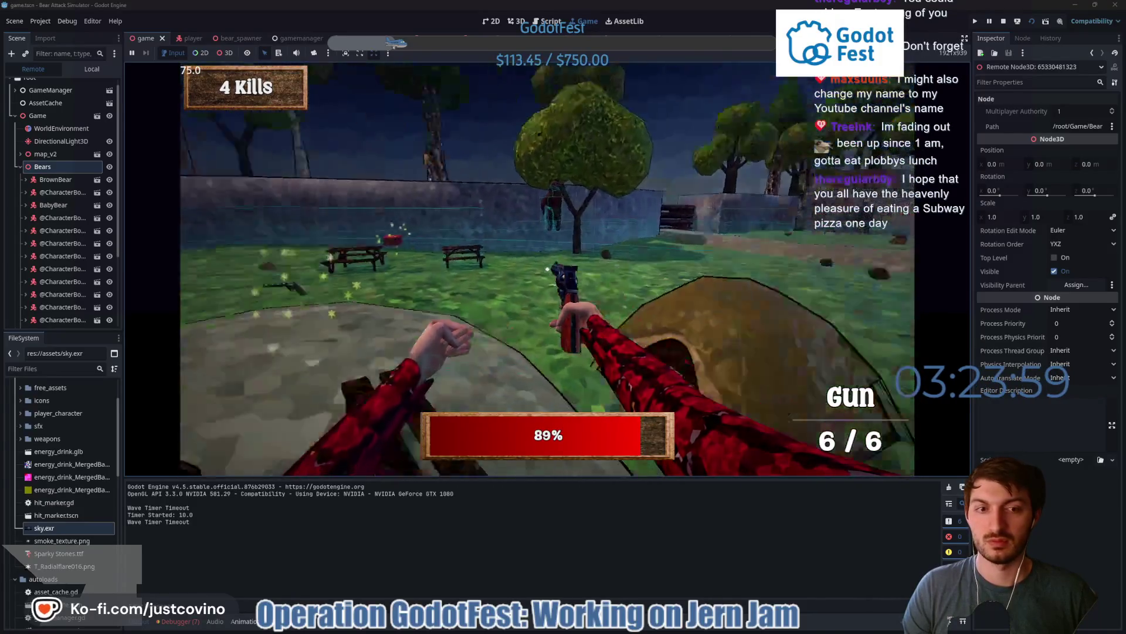
pyautogui.press('e')
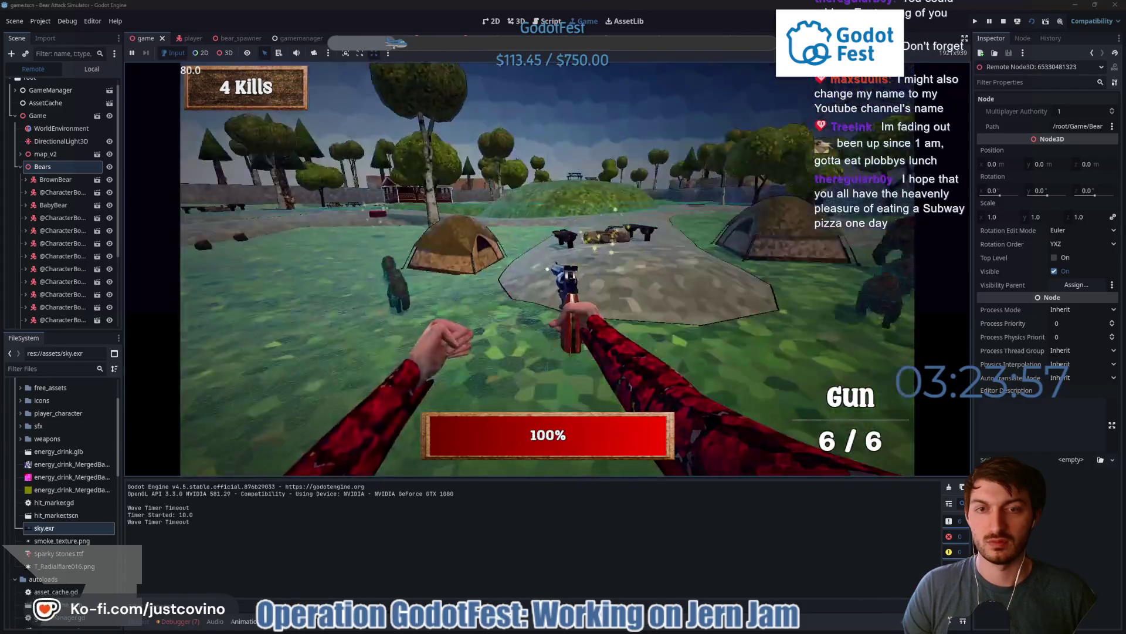
# - Shoot the charging bears and fire repeatedly into the pack
pyautogui.click(547, 269)
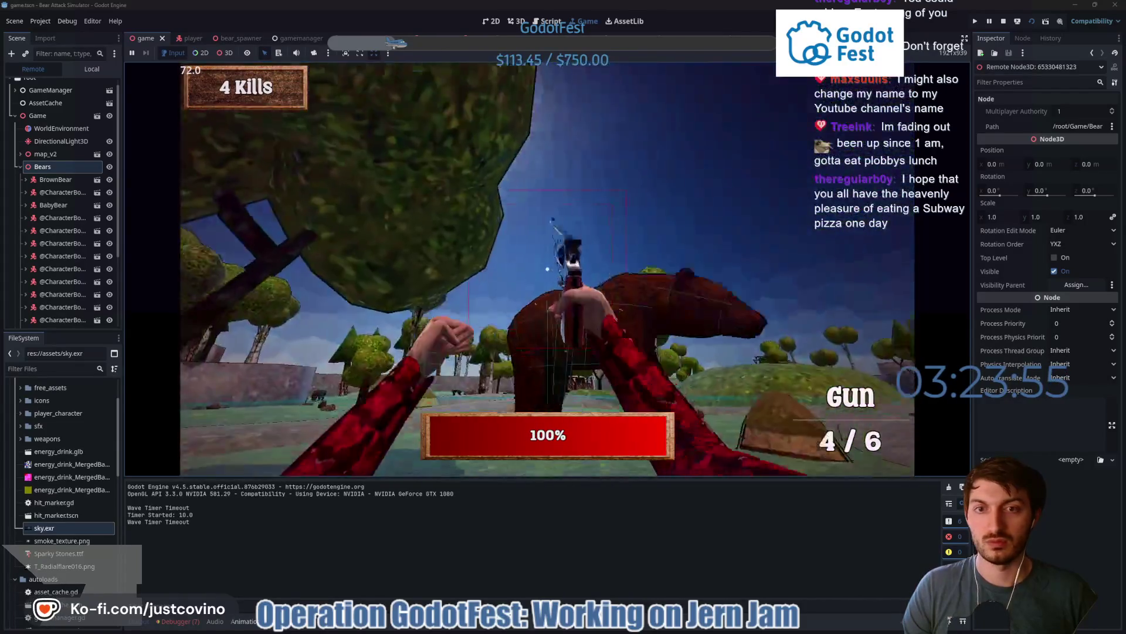
pyautogui.click(548, 269)
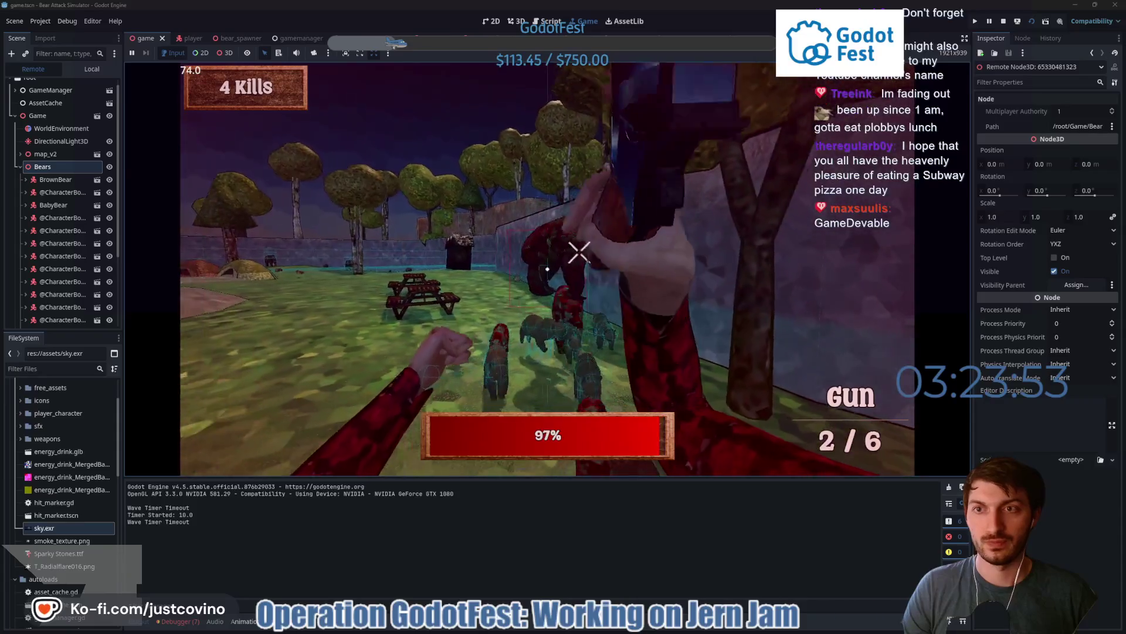
pyautogui.click(547, 268)
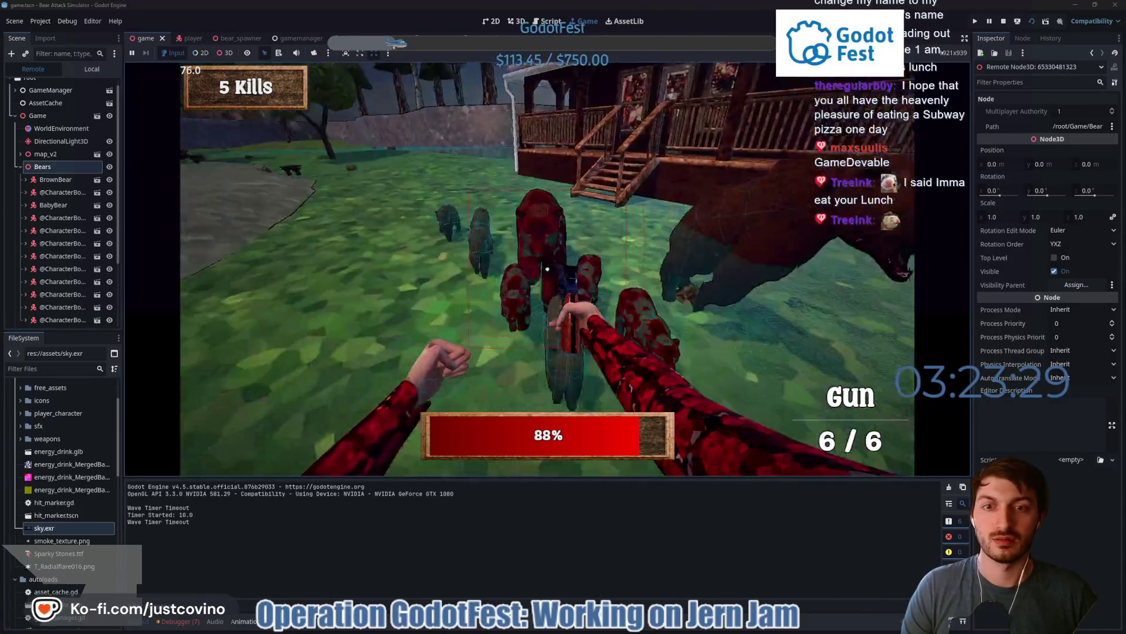
pyautogui.click(548, 269)
pyautogui.click(548, 269)
pyautogui.click(548, 269)
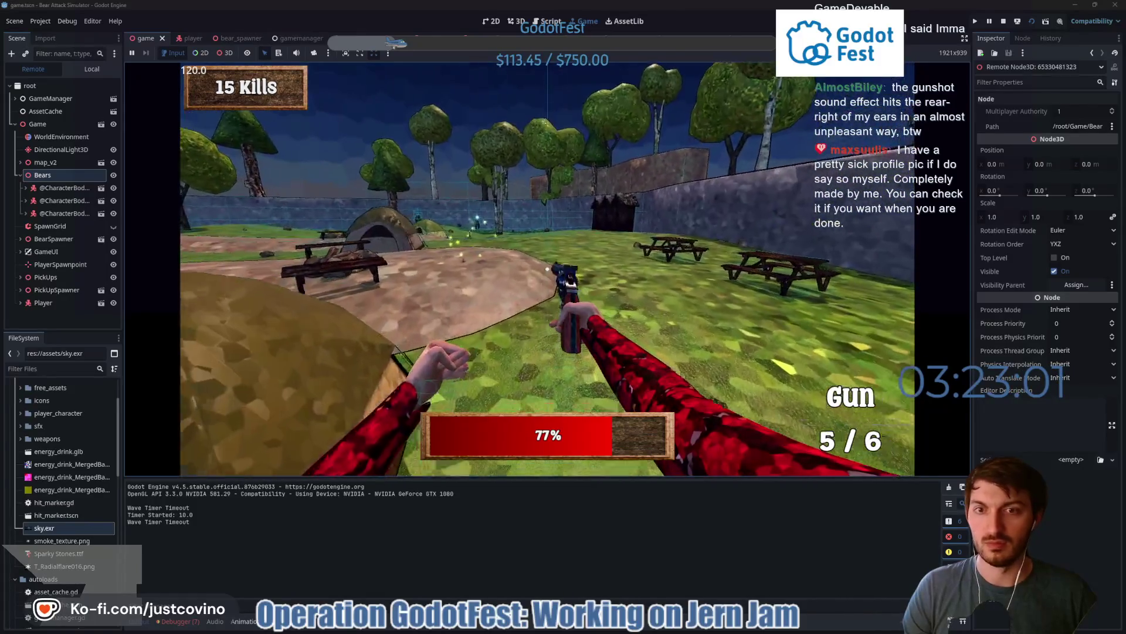
# - Reload the revolver, shoot the closing bears, drop the empty gun, and stop the game with F8
pyautogui.press('r')
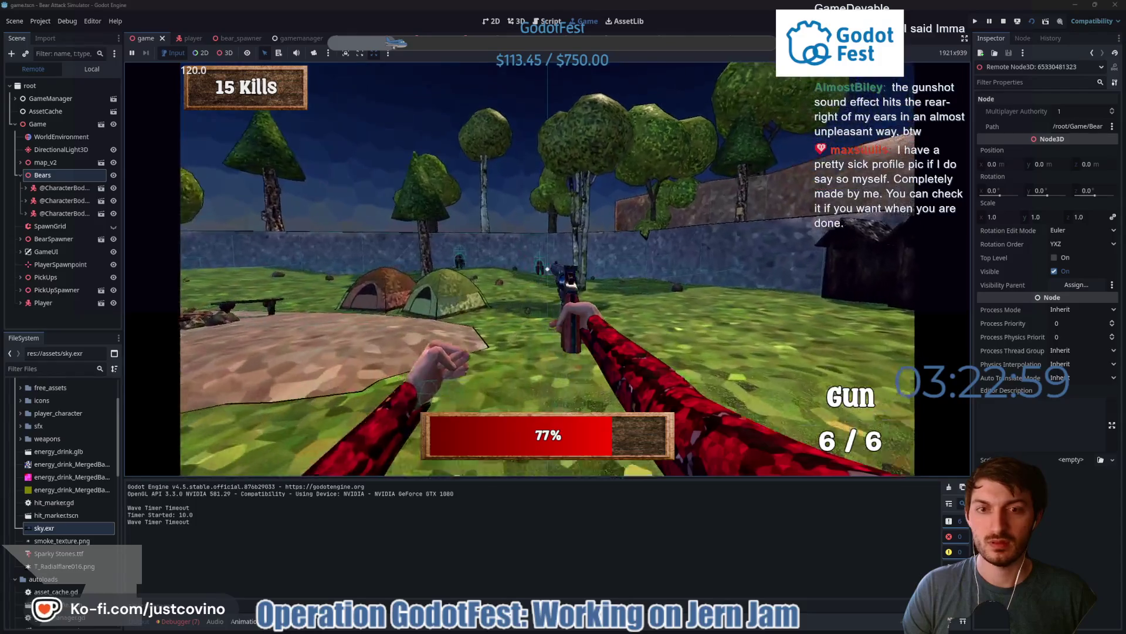
pyautogui.click(547, 270)
pyautogui.click(547, 269)
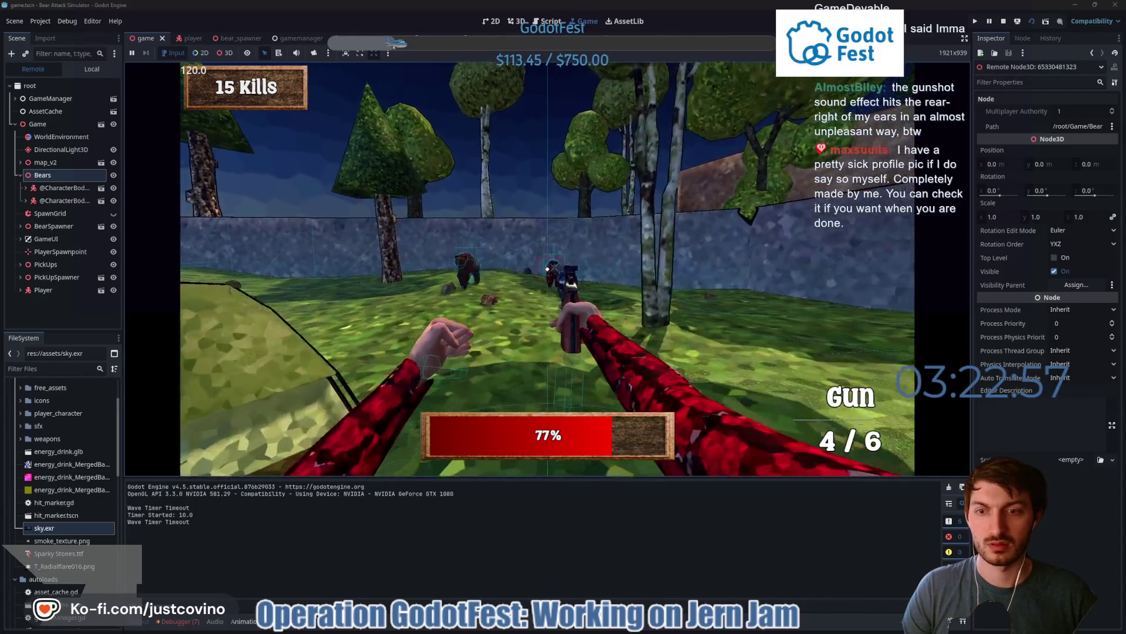
pyautogui.click(547, 270)
pyautogui.click(547, 269)
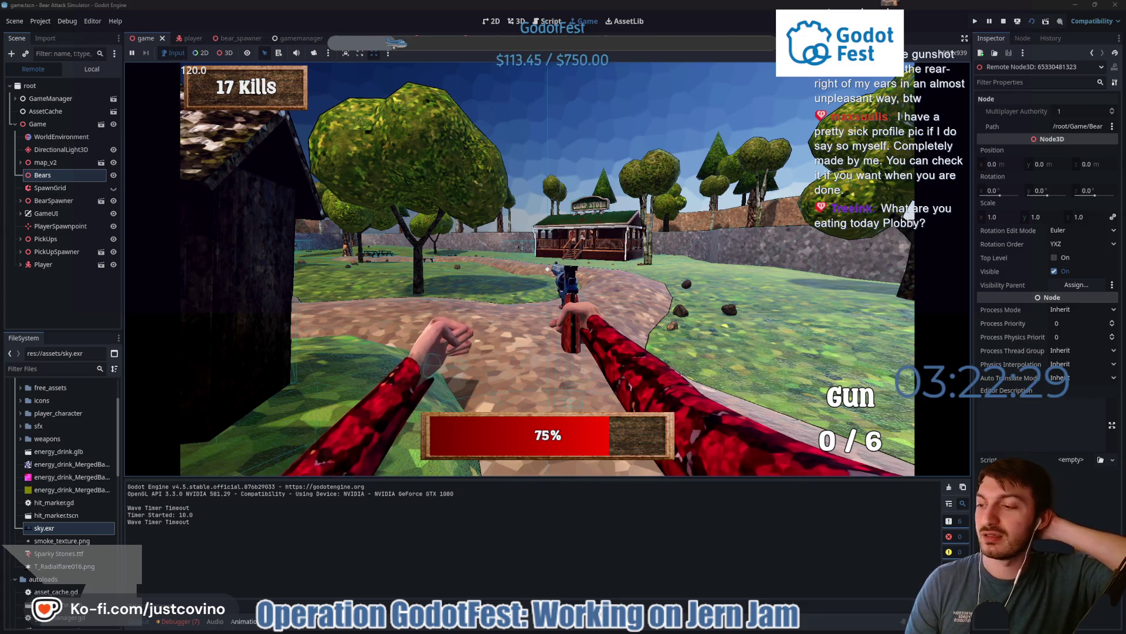
pyautogui.press('q')
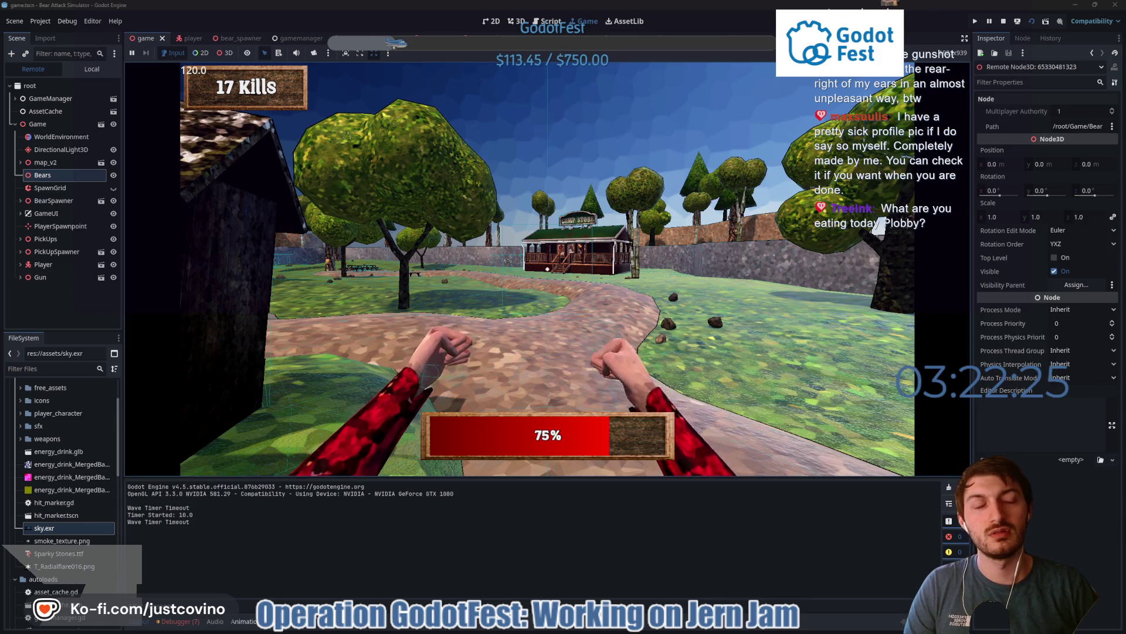
pyautogui.press('F8')
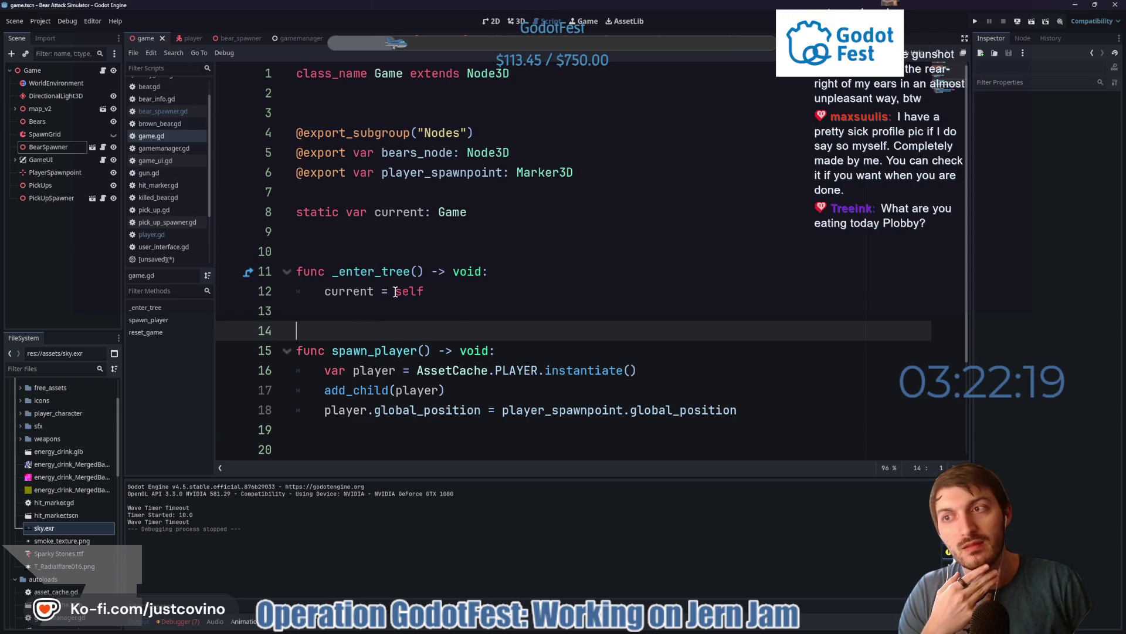
pyautogui.click(403, 309)
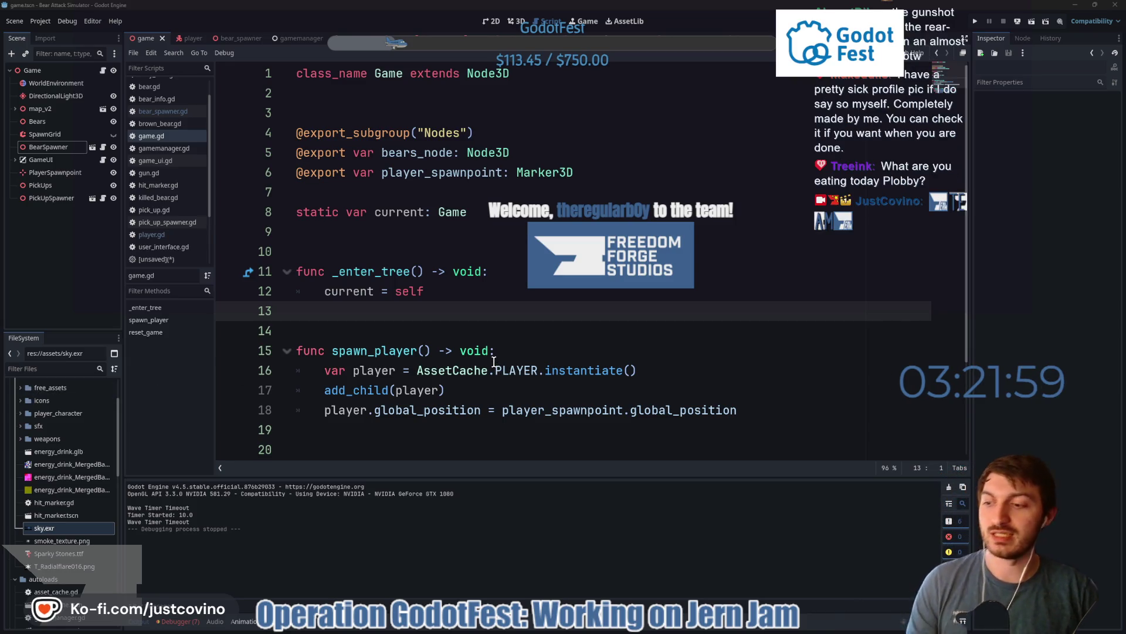
pyautogui.moveTo(494, 362)
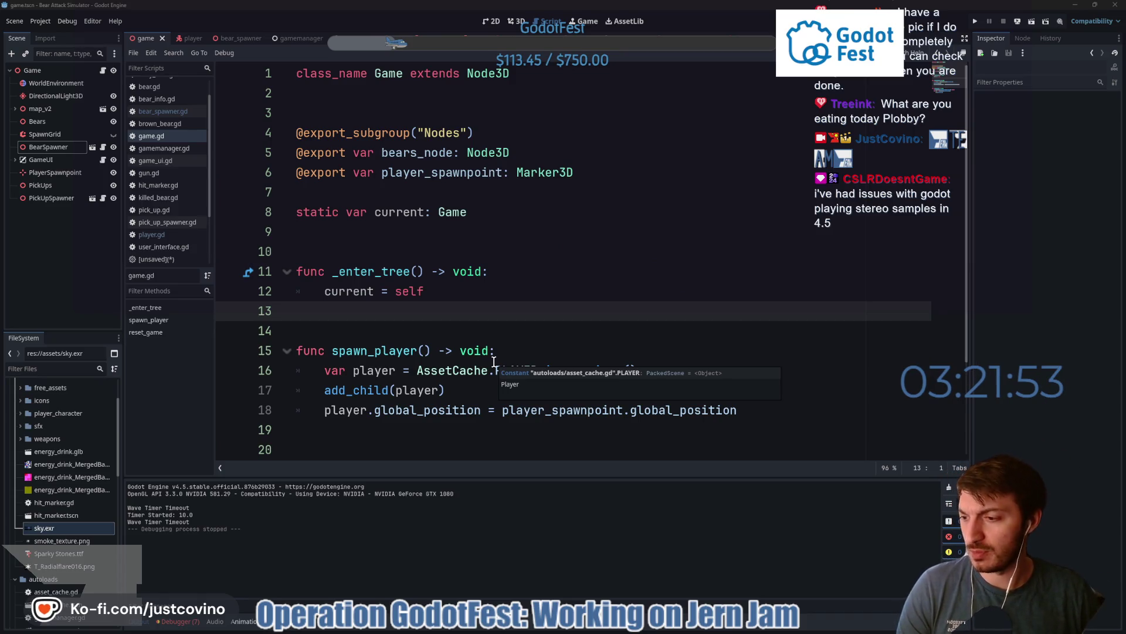
pyautogui.click(523, 327)
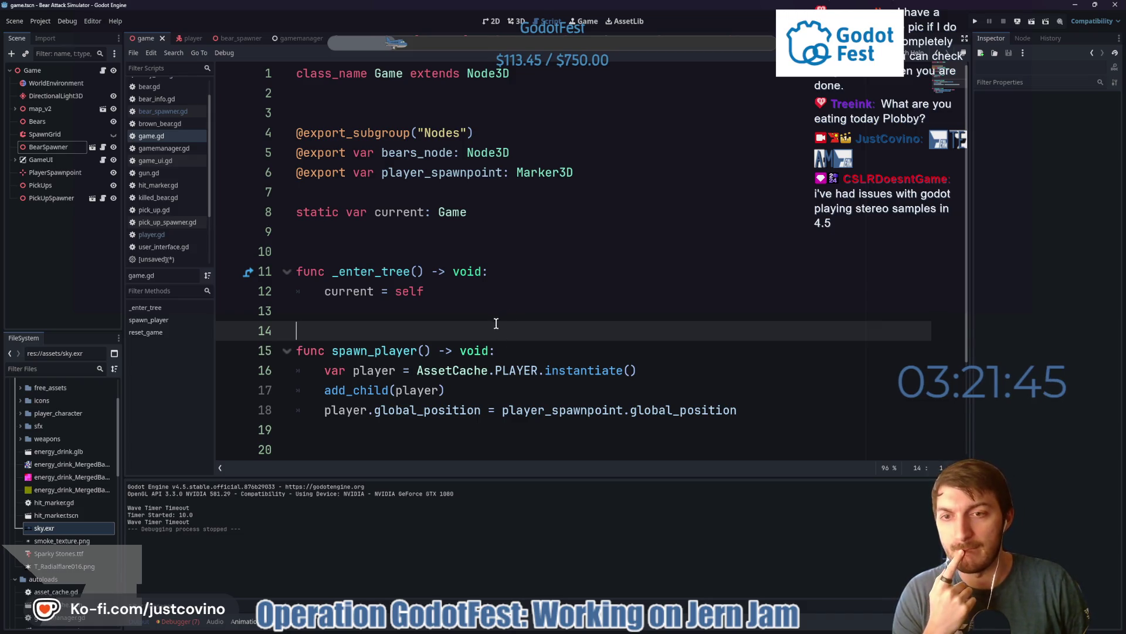
pyautogui.scroll(-1, 406, 324)
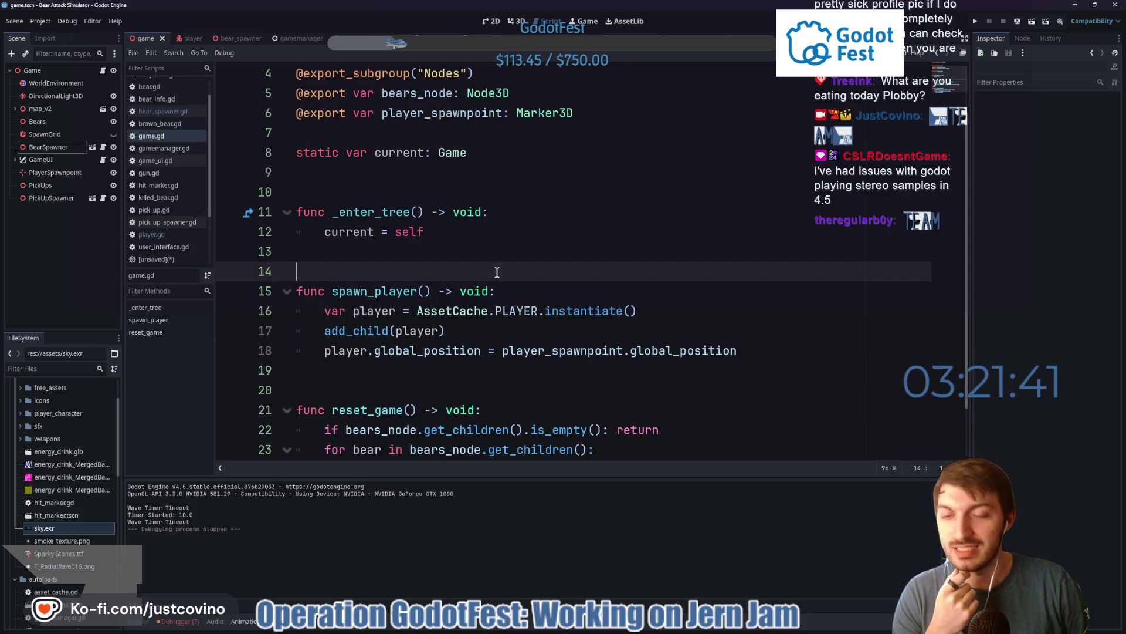
# - In the bear_spawner scene, set the WaveTimer's One Shot off and Autostart on
pyautogui.click(229, 38)
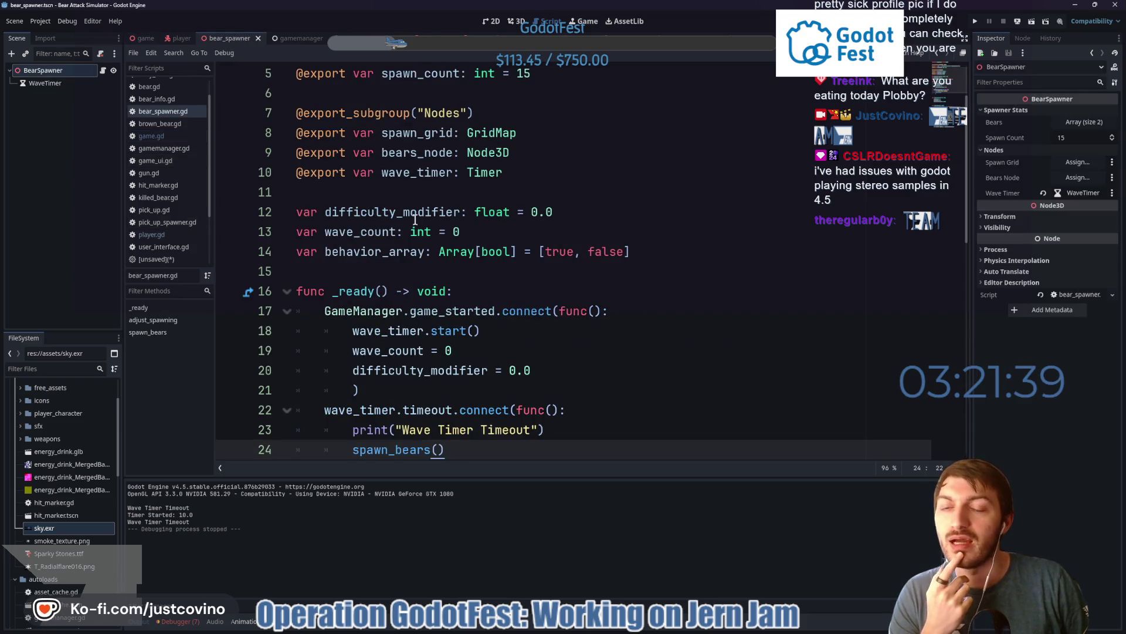
pyautogui.click(53, 83)
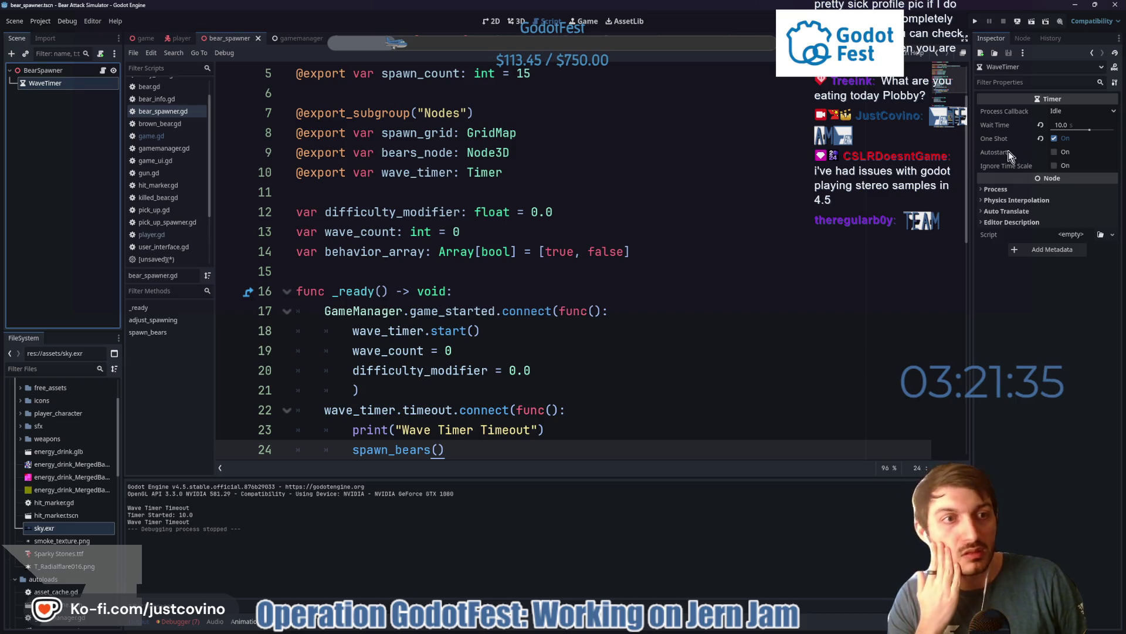
pyautogui.moveTo(1010, 153)
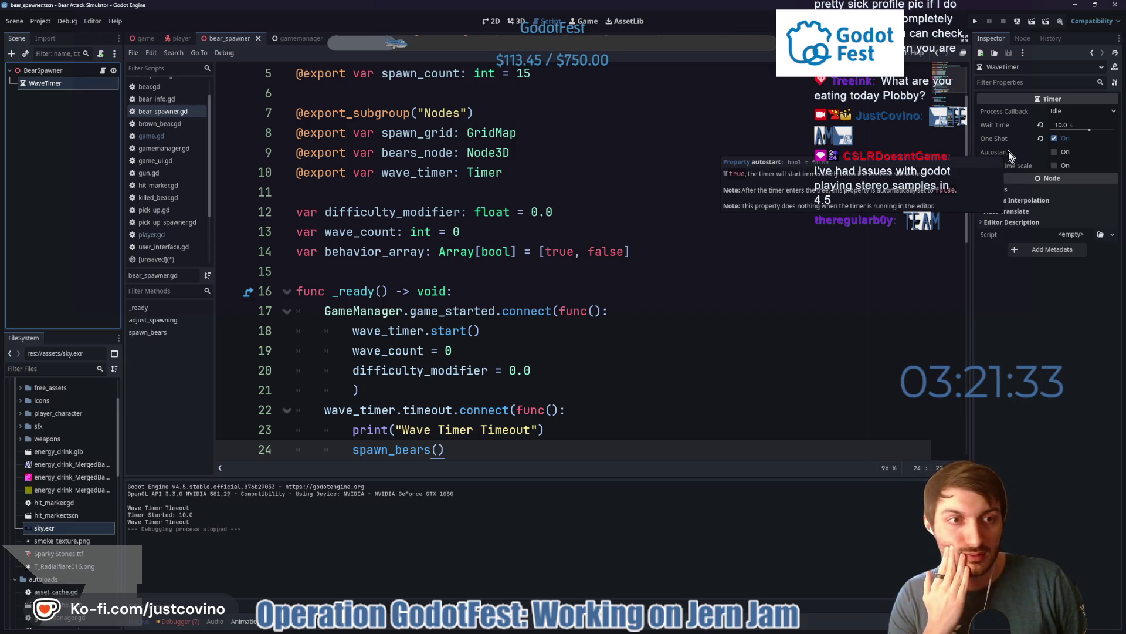
pyautogui.click(1054, 138)
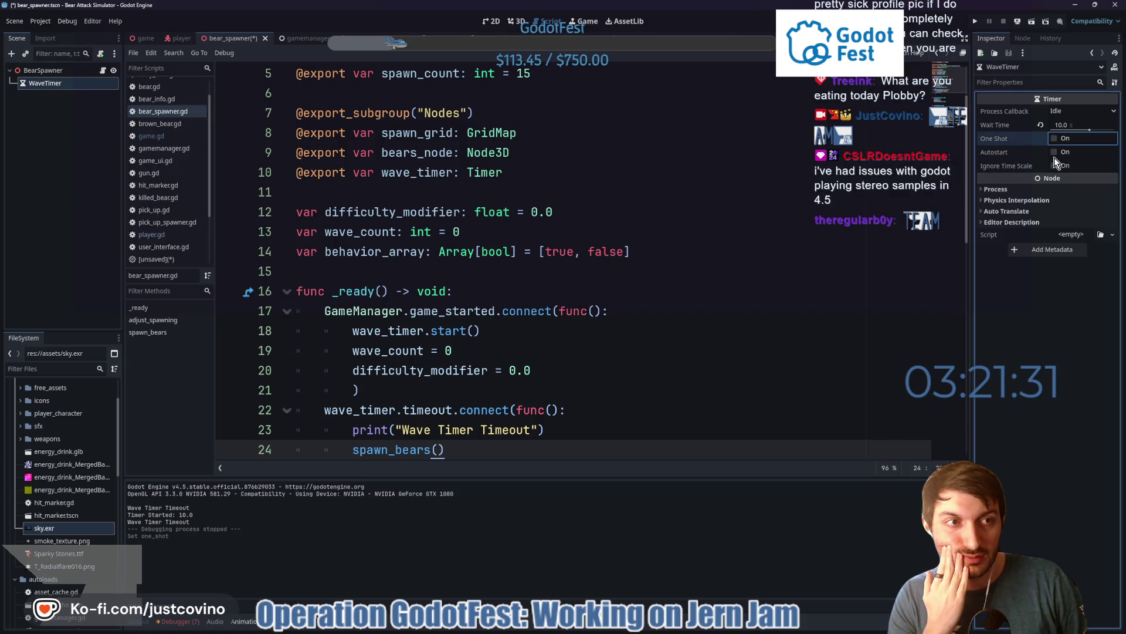
pyautogui.click(1054, 152)
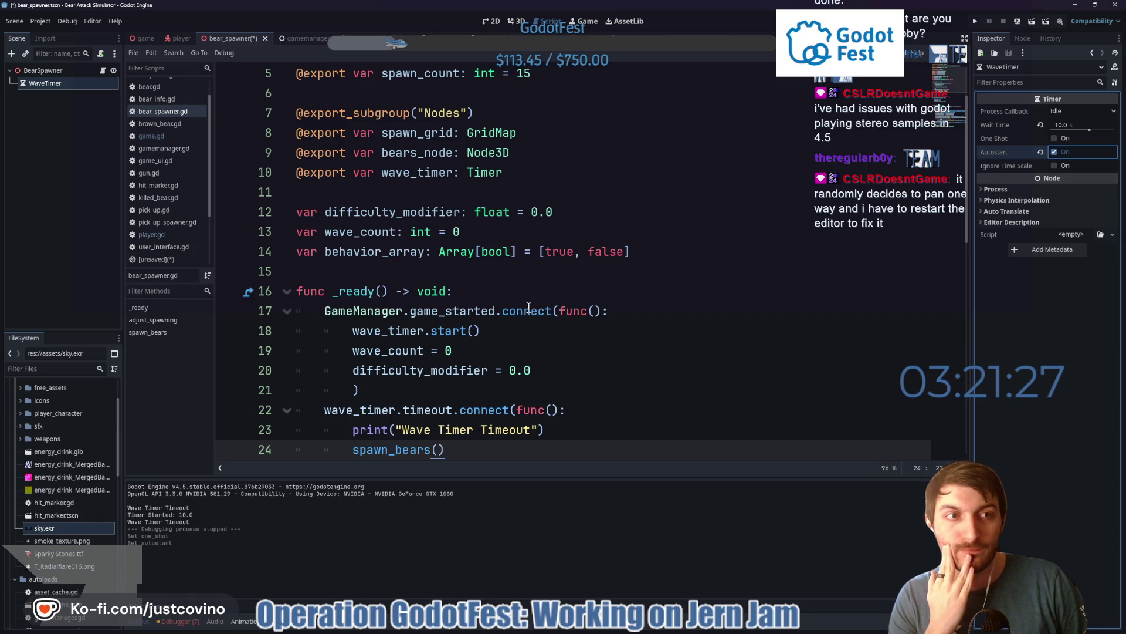
pyautogui.scroll(-1, 529, 308)
pyautogui.moveTo(1015, 151)
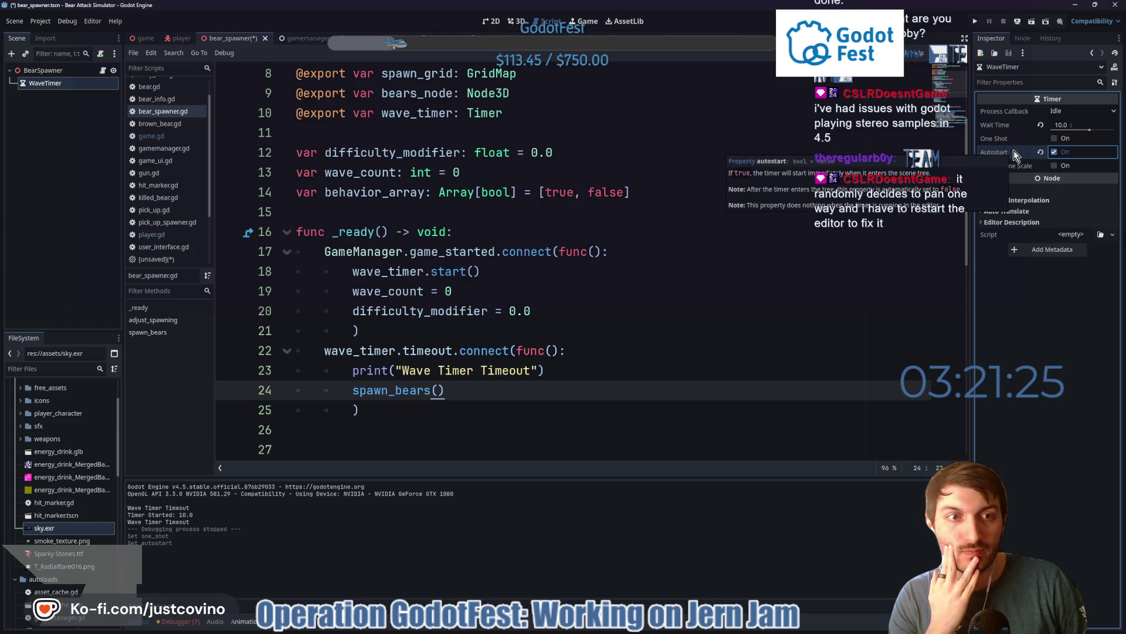
pyautogui.click(569, 239)
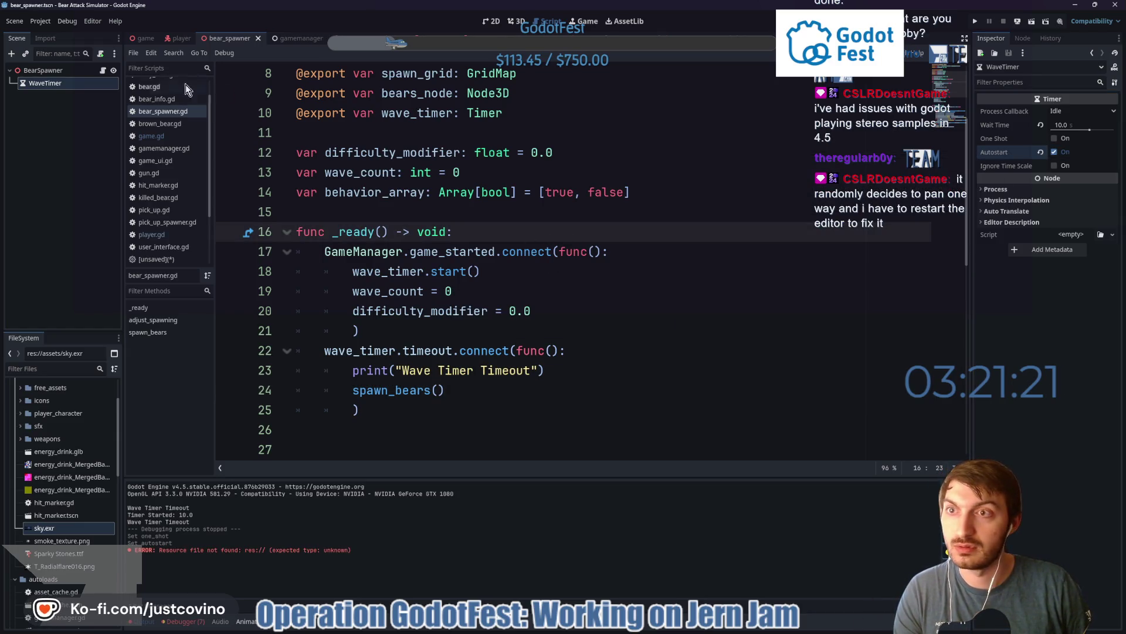
# - Run game.tscn again, lower the Music slider, and start a new round
pyautogui.click(146, 39)
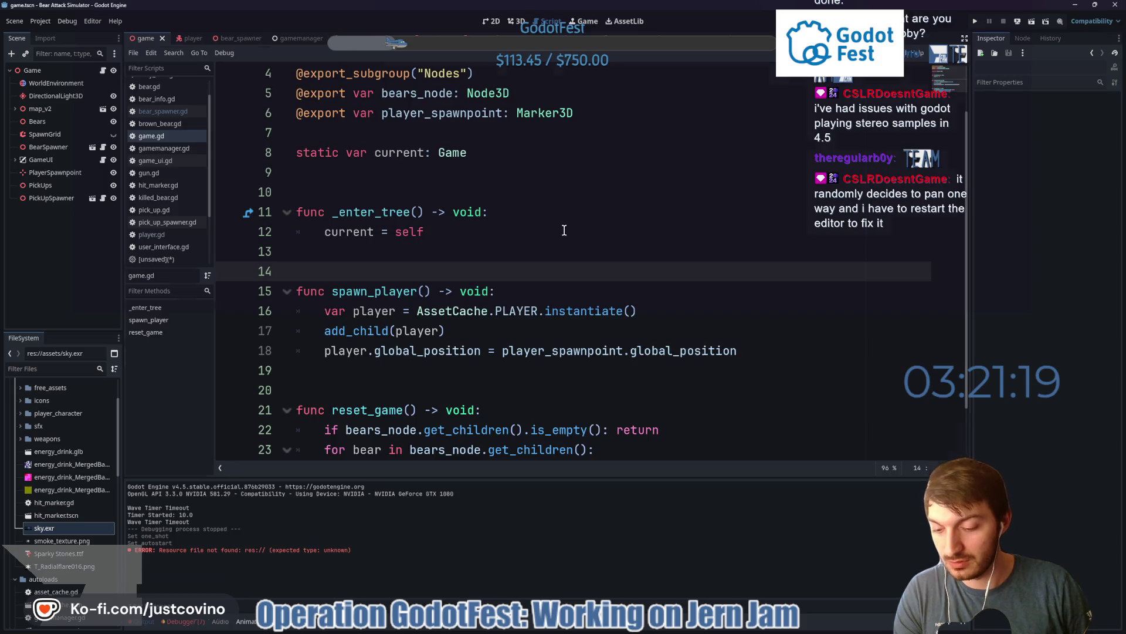
pyautogui.press('F6')
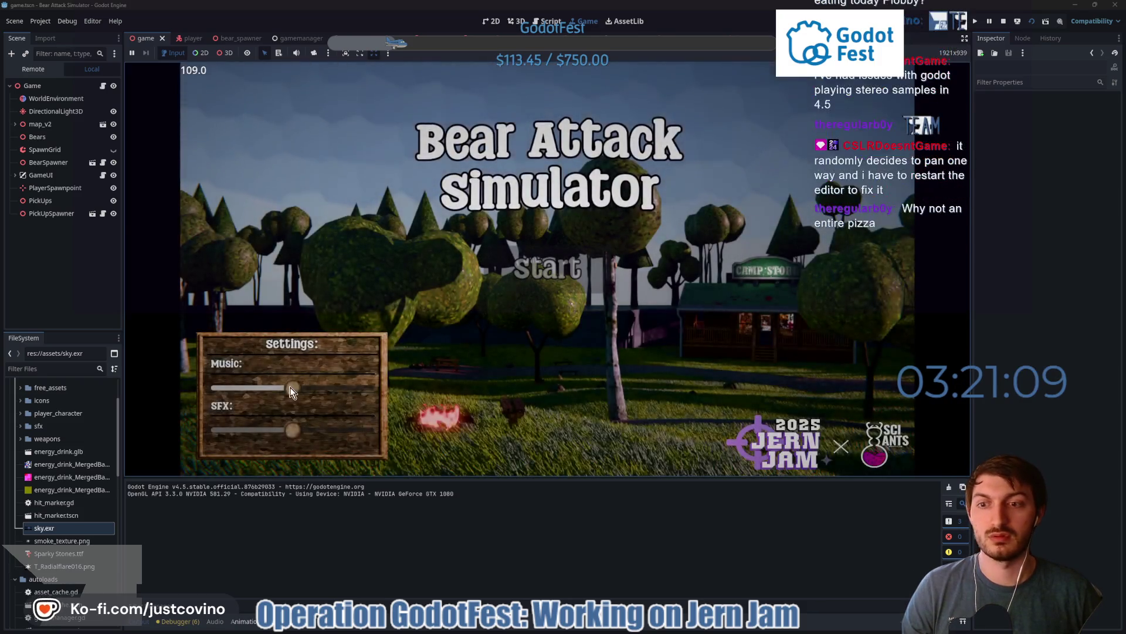
pyautogui.moveTo(292, 388); pyautogui.dragTo(241, 387)
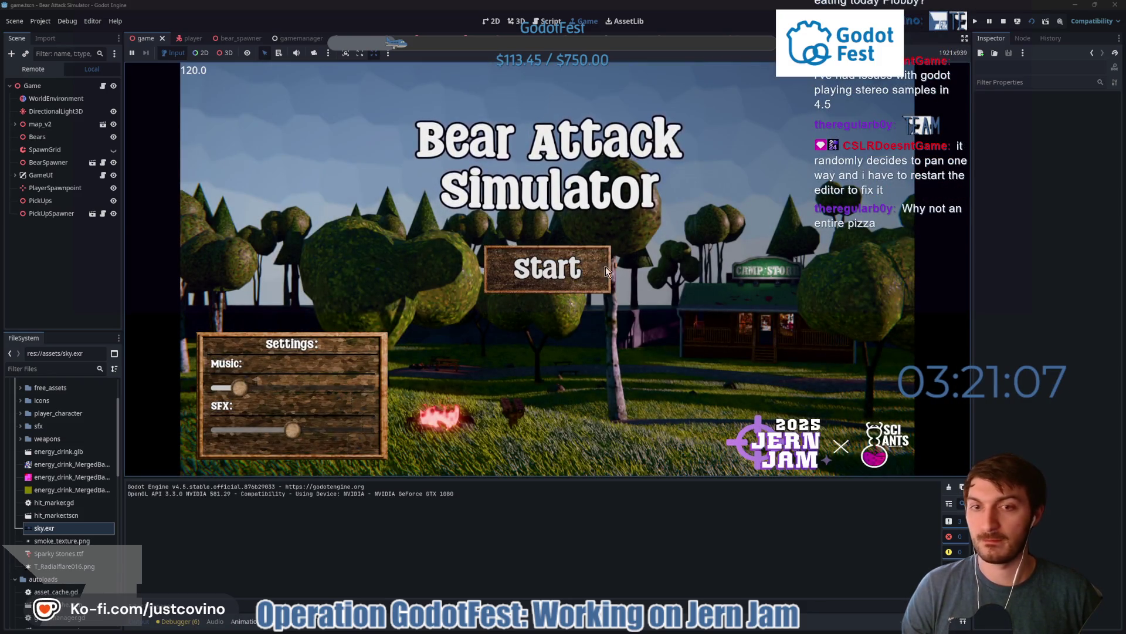
pyautogui.click(607, 271)
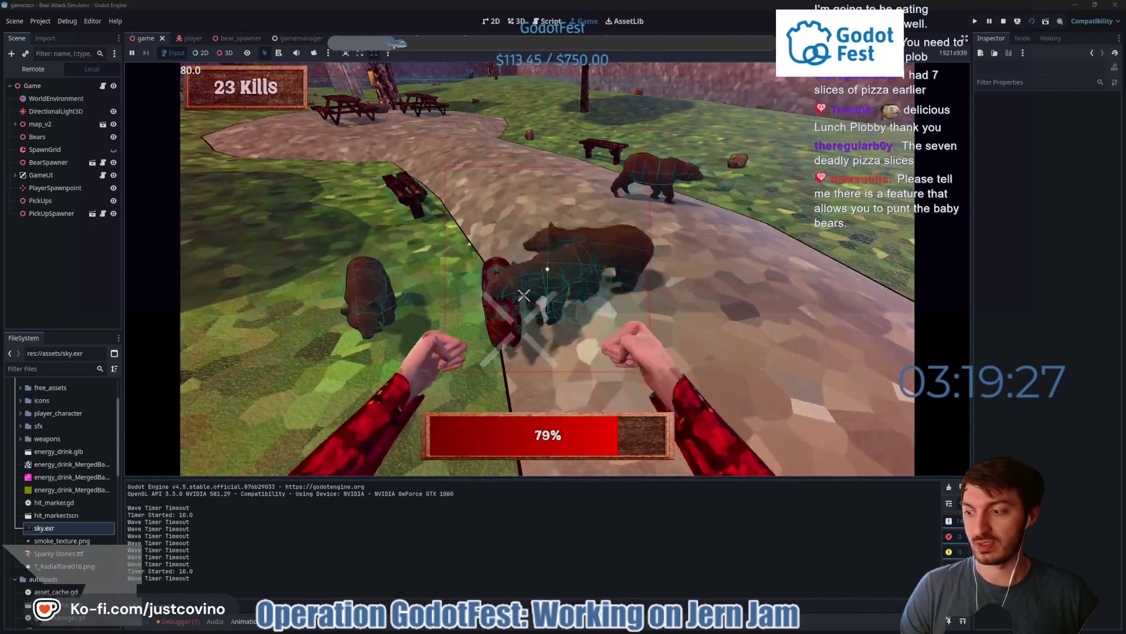
# - Punch the bears straight ahead until each one goes down
pyautogui.click(524, 295)
pyautogui.click(548, 268)
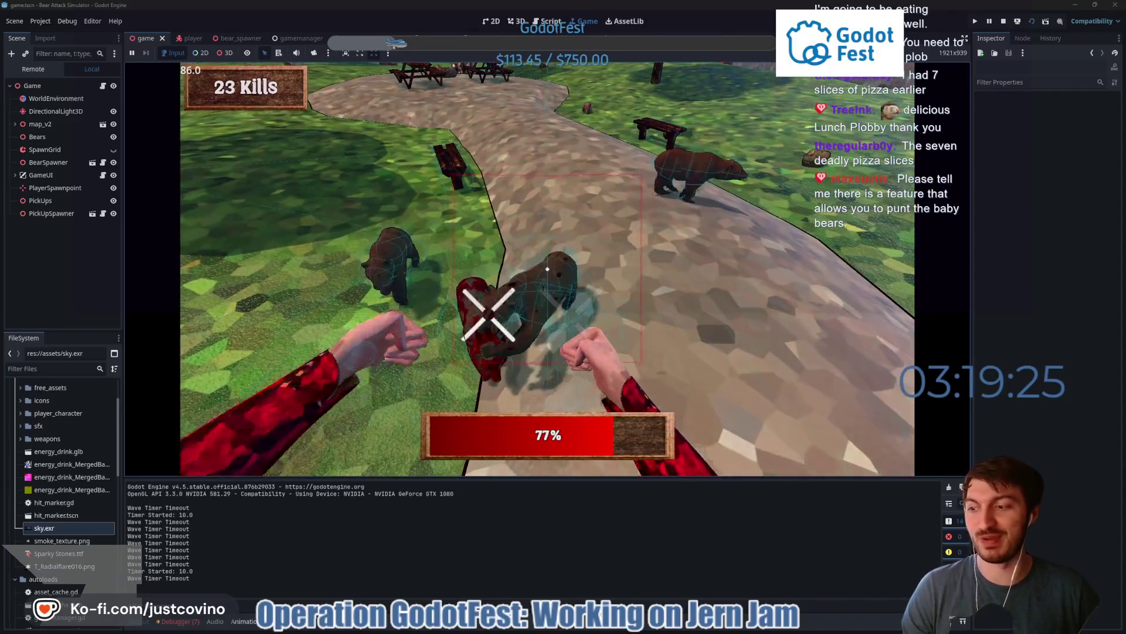
pyautogui.click(547, 269)
pyautogui.click(547, 269)
pyautogui.click(548, 269)
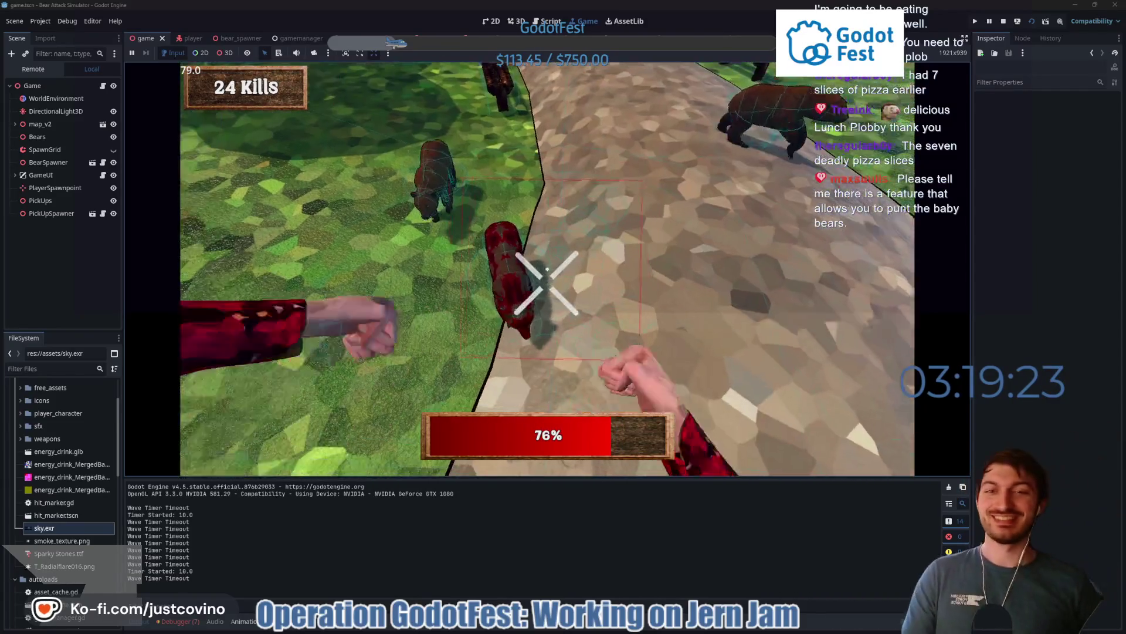
pyautogui.click(548, 269)
pyautogui.click(548, 269)
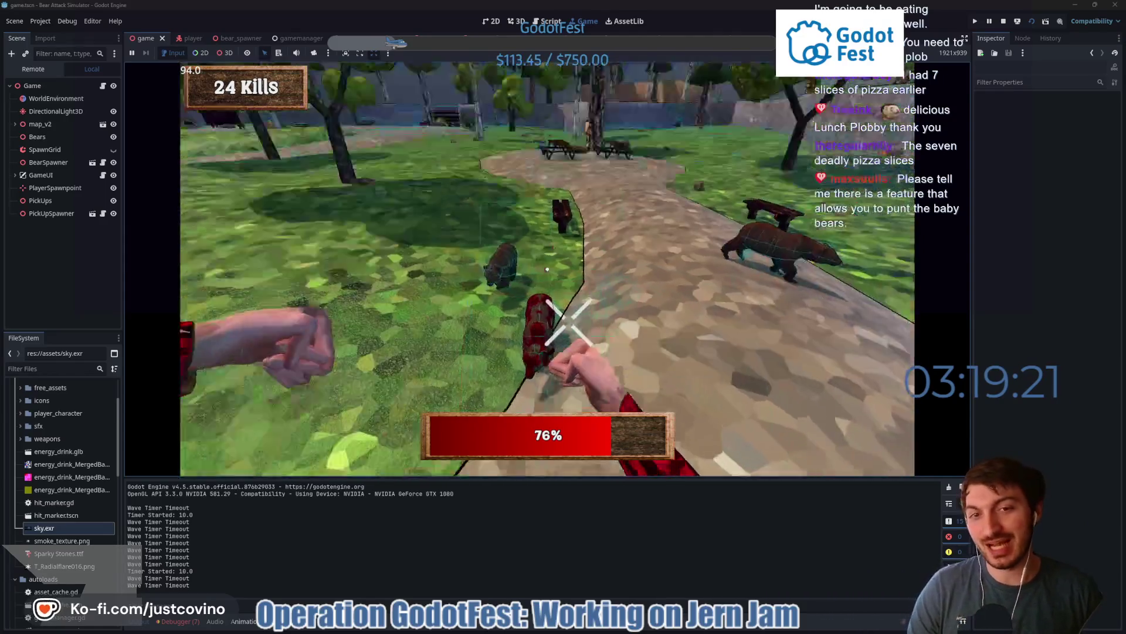
pyautogui.click(547, 269)
pyautogui.click(548, 268)
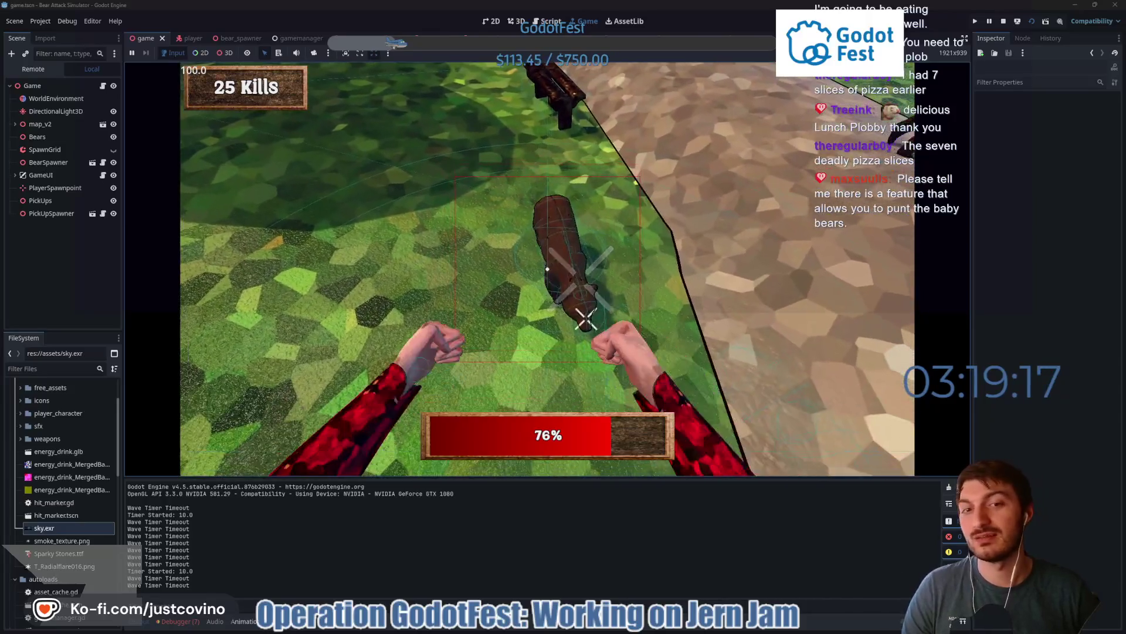
pyautogui.click(547, 268)
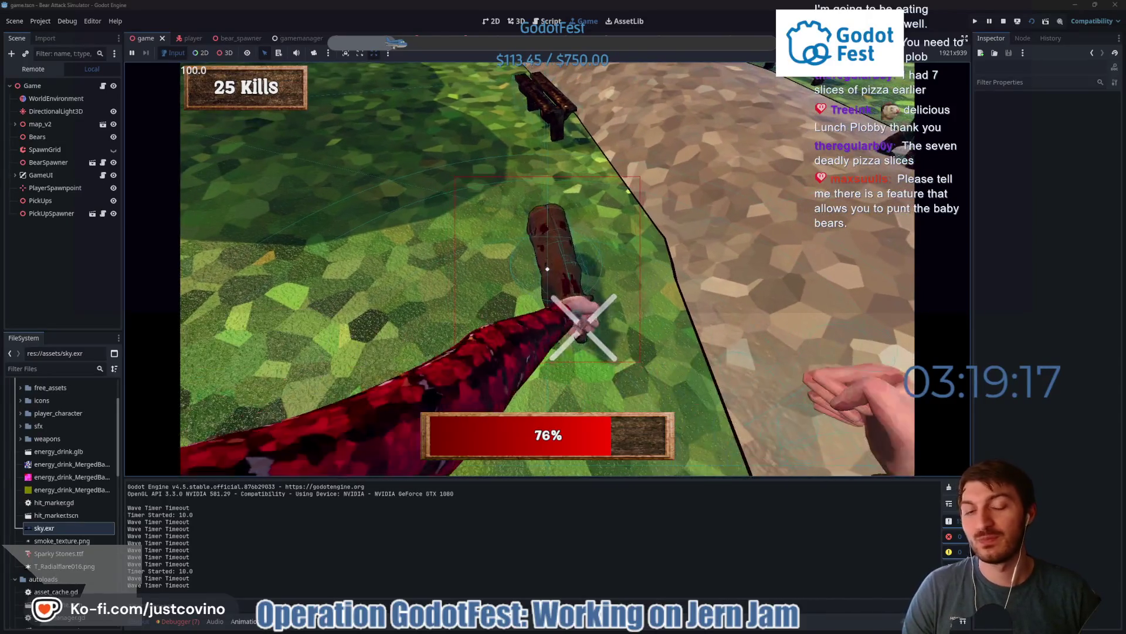
pyautogui.click(548, 268)
pyautogui.click(547, 269)
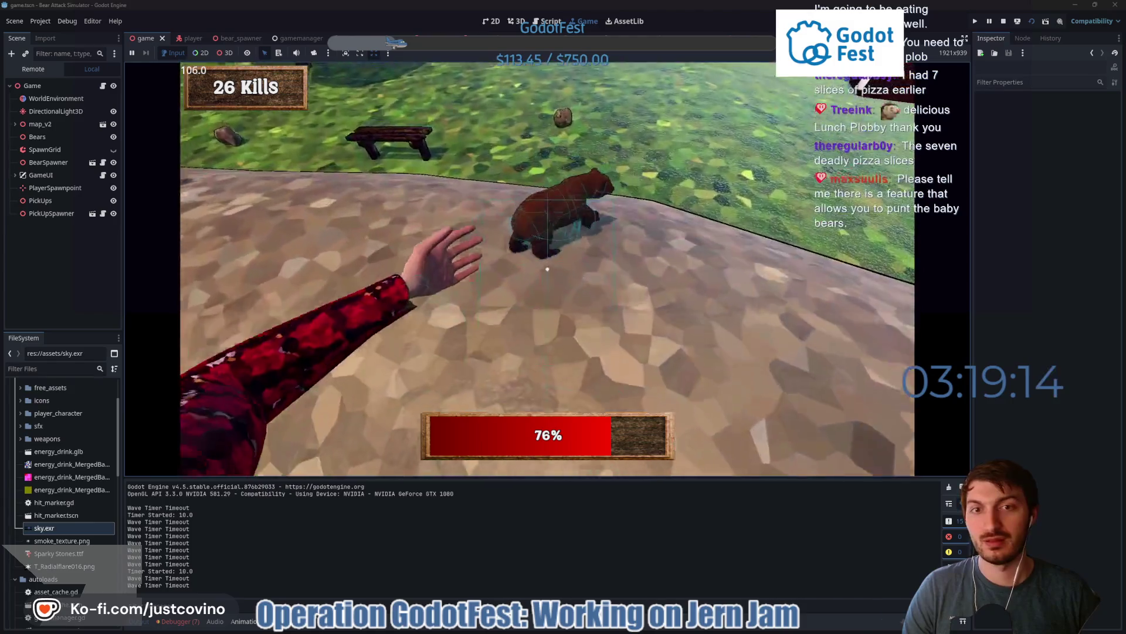
# - Roam the dirt path and bench clearing, punching the group of bears up to 29 kills
pyautogui.click(548, 269)
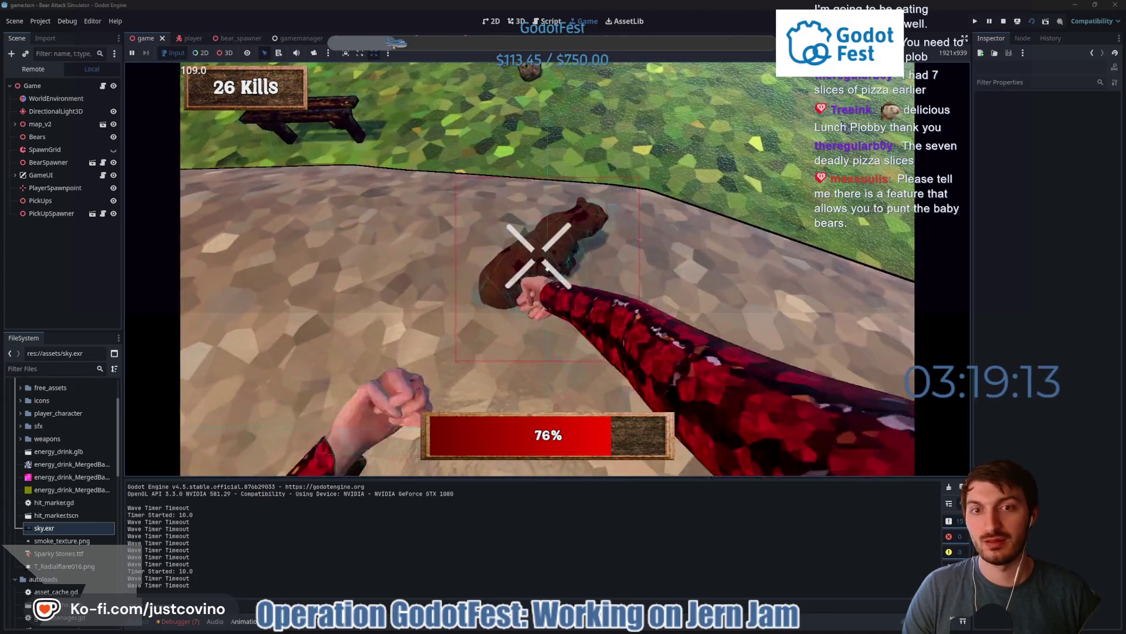
pyautogui.click(548, 269)
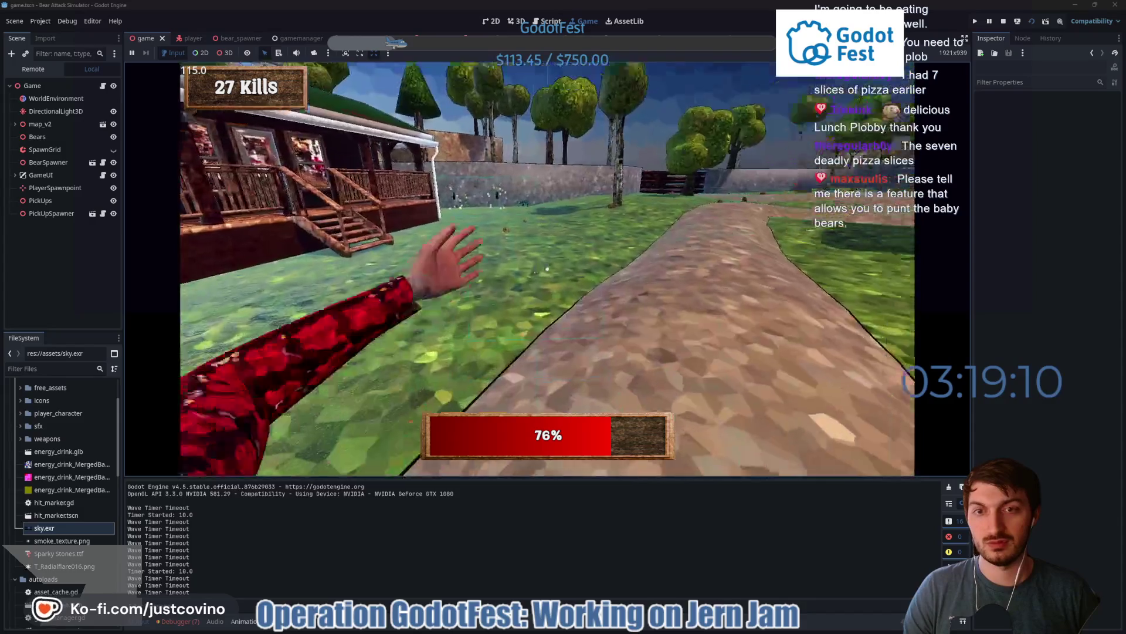
pyautogui.click(547, 269)
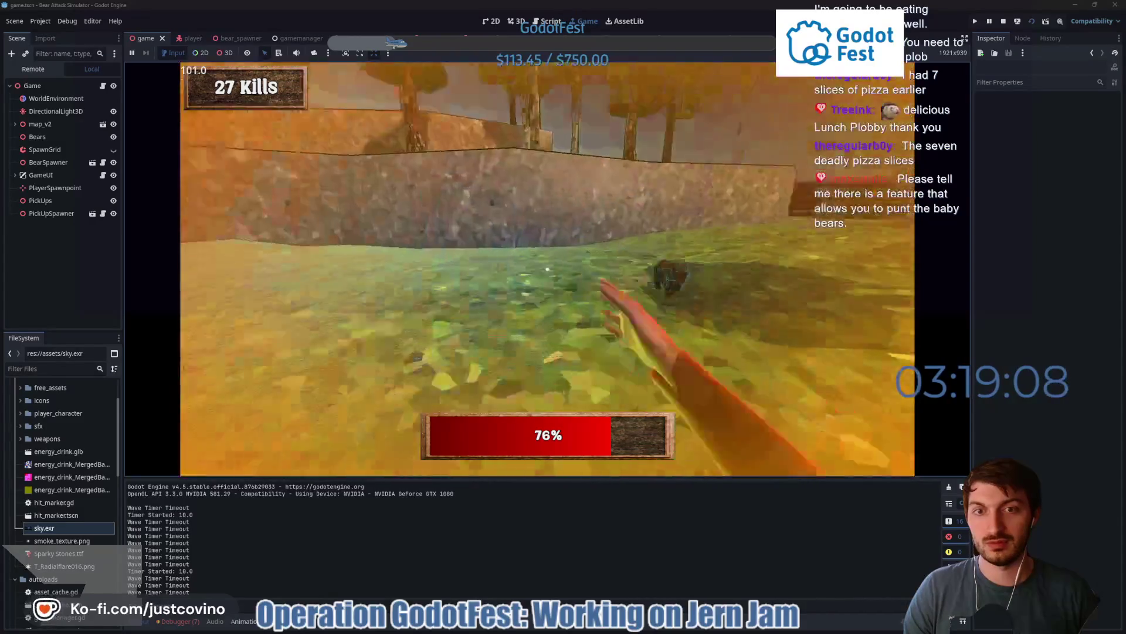
pyautogui.click(547, 269)
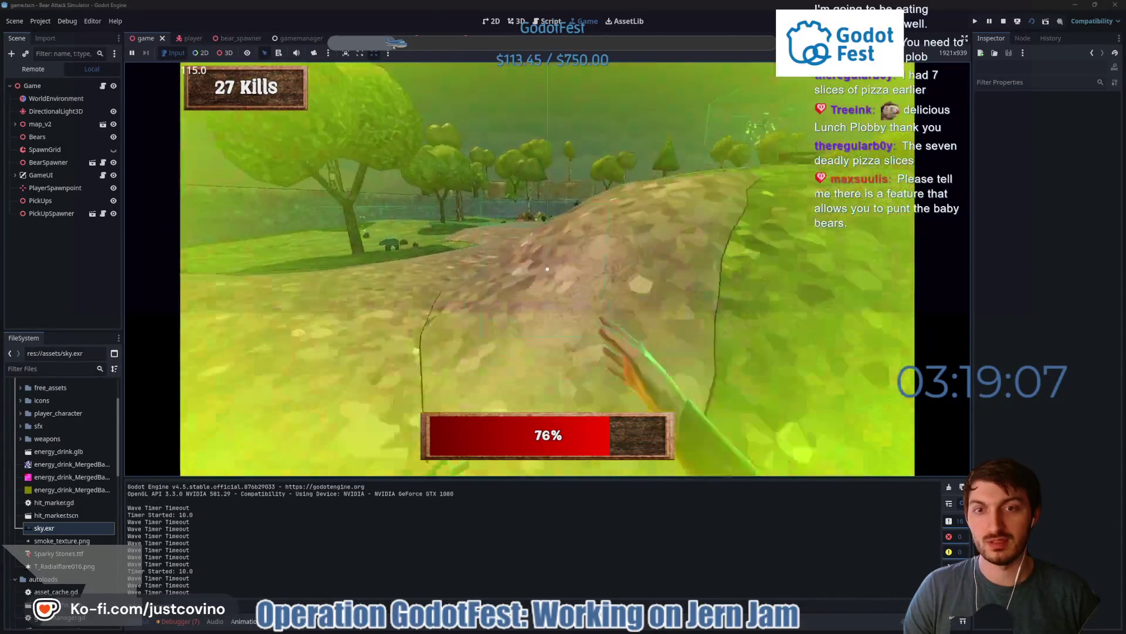
pyautogui.click(547, 269)
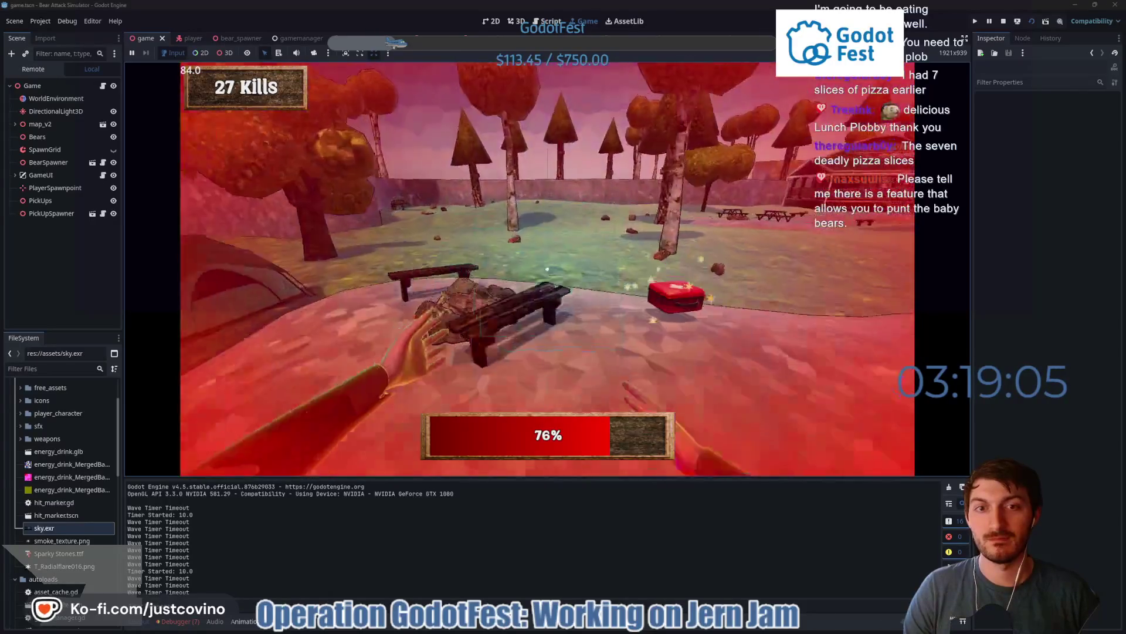
pyautogui.click(548, 269)
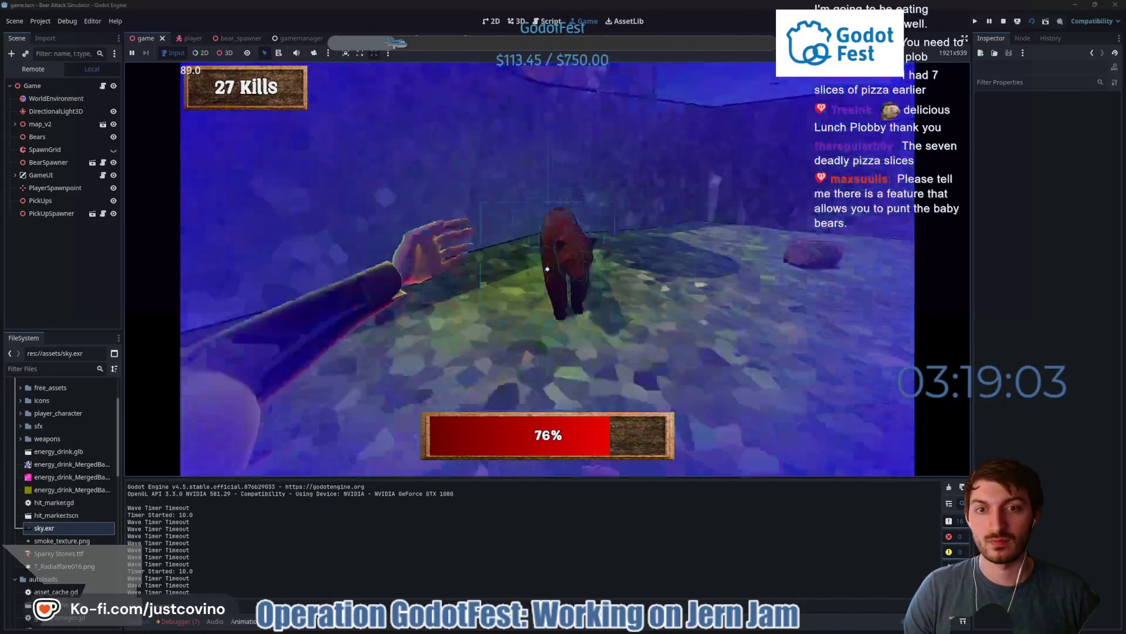
pyautogui.click(547, 269)
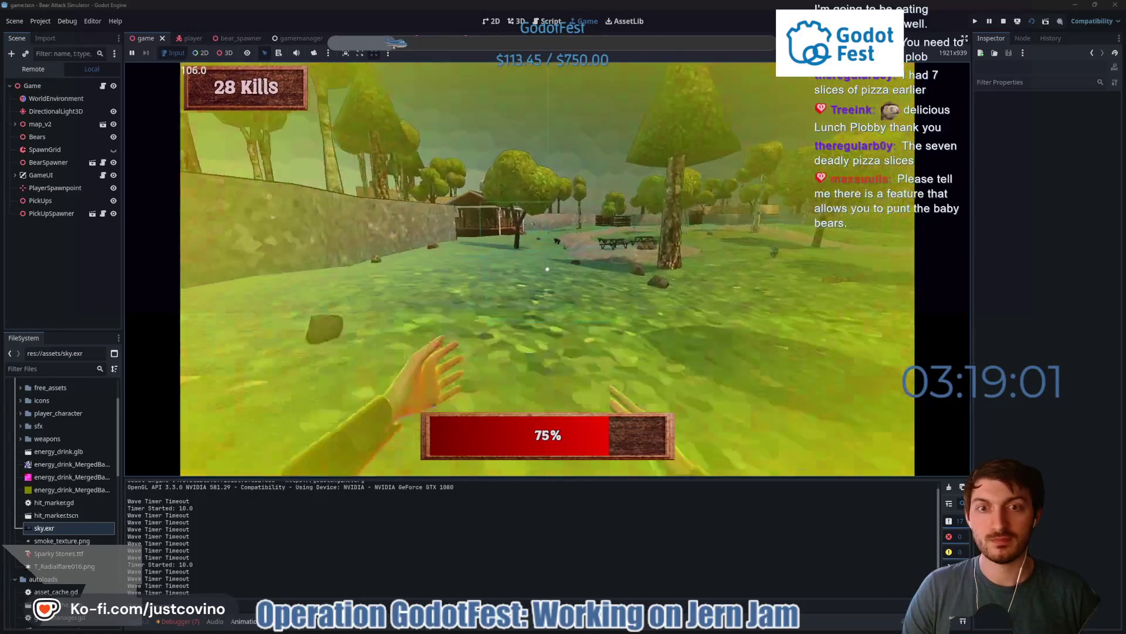
pyautogui.click(547, 269)
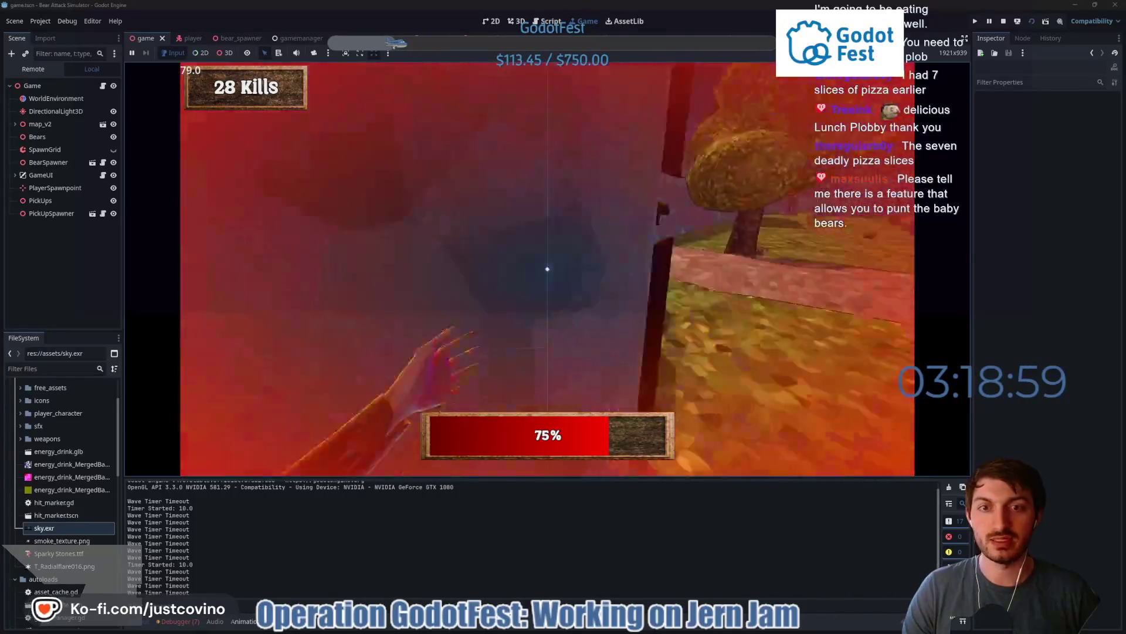
pyautogui.click(547, 269)
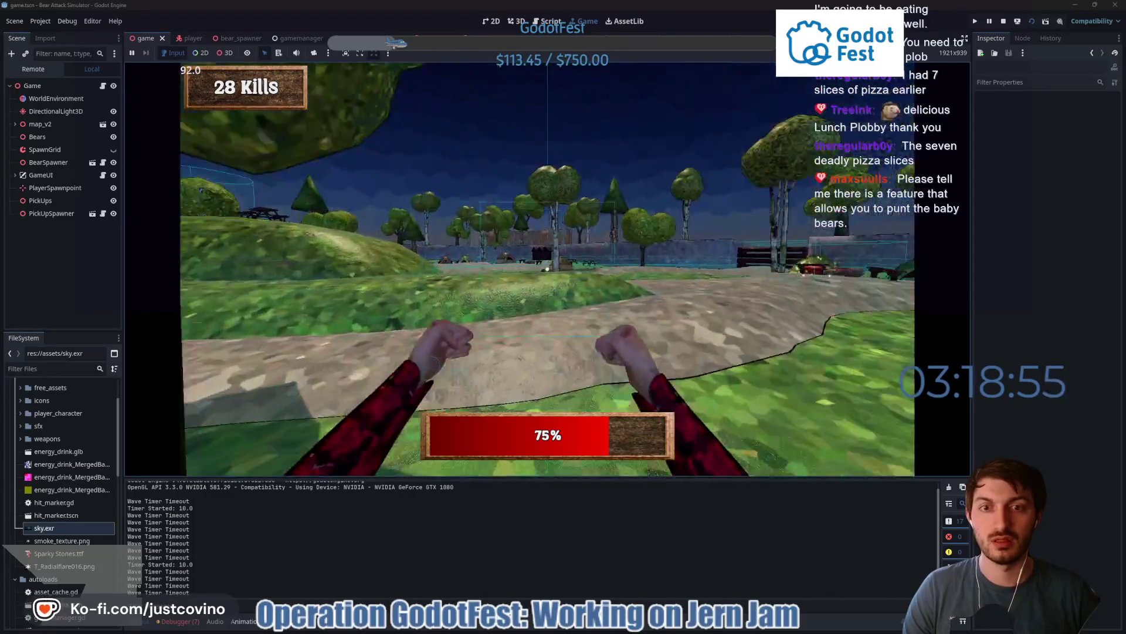
pyautogui.click(547, 269)
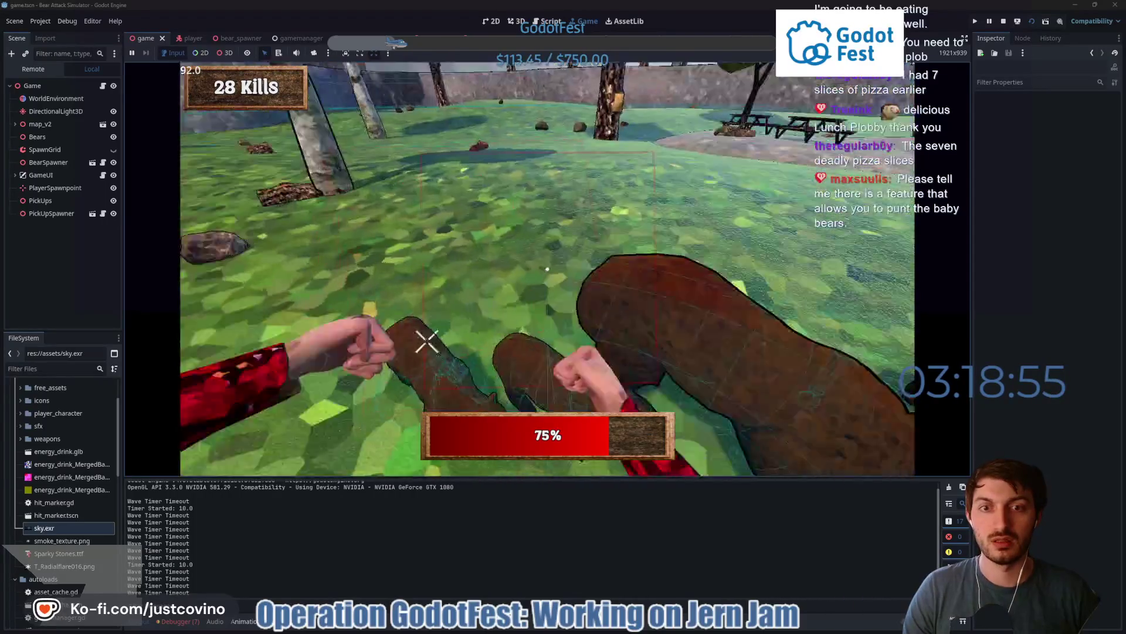
pyautogui.click(548, 269)
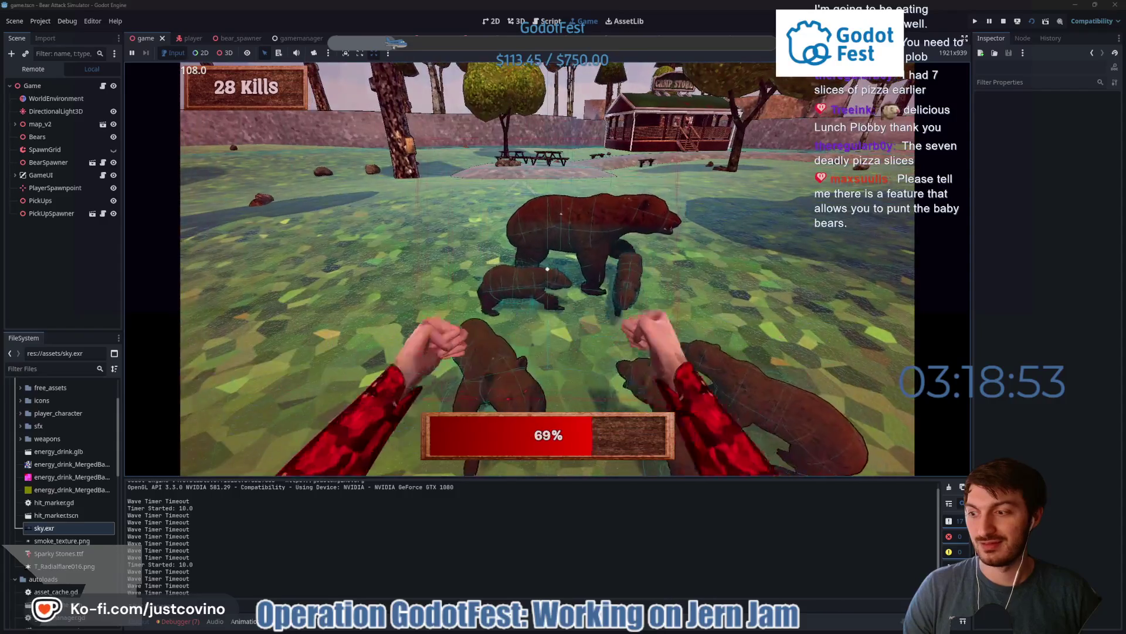
pyautogui.click(547, 269)
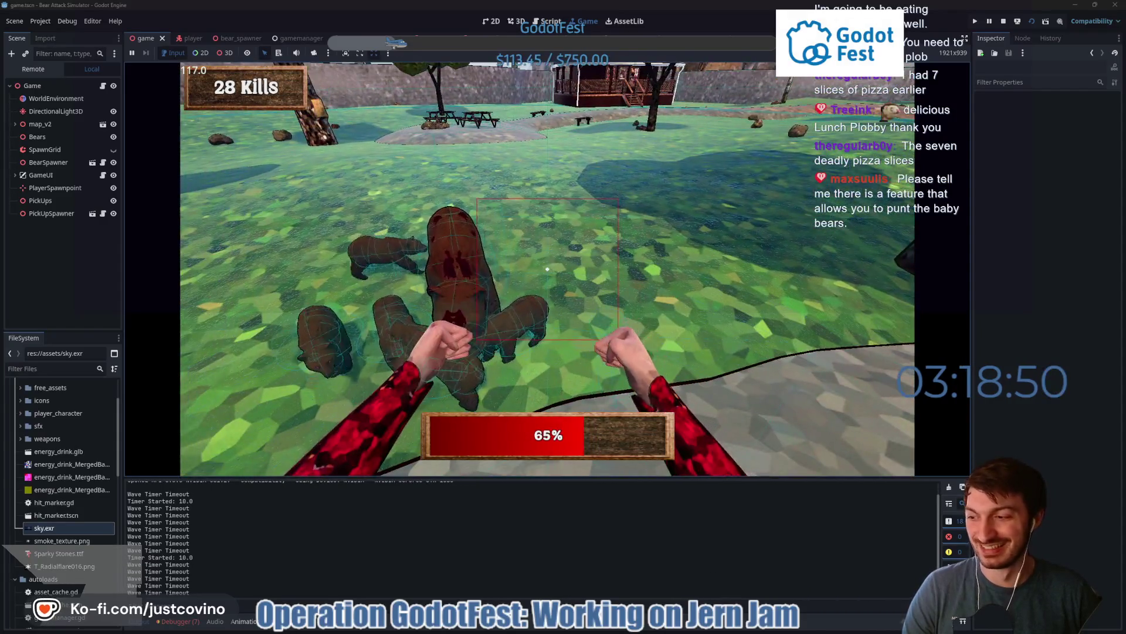
pyautogui.click(548, 268)
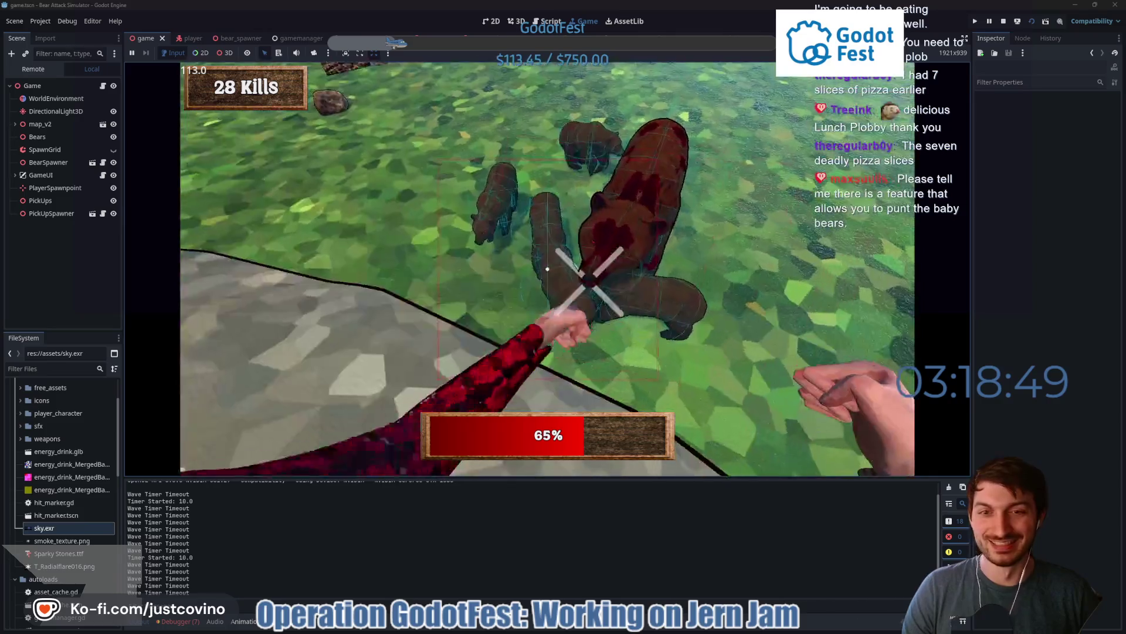
pyautogui.click(548, 269)
pyautogui.click(548, 269)
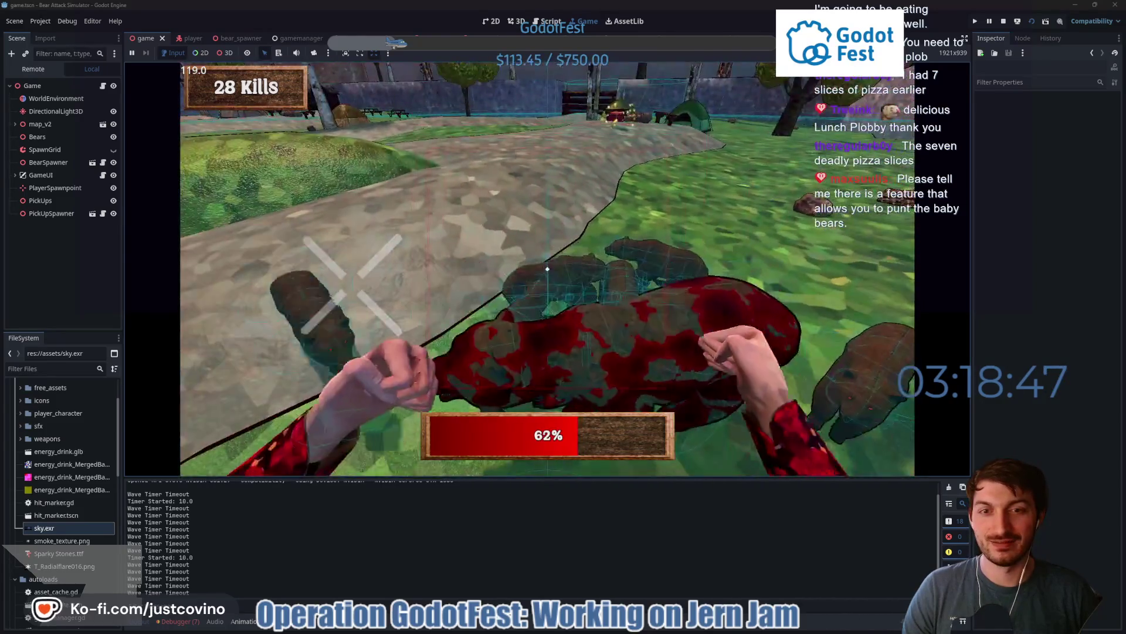
pyautogui.click(548, 269)
pyautogui.click(547, 269)
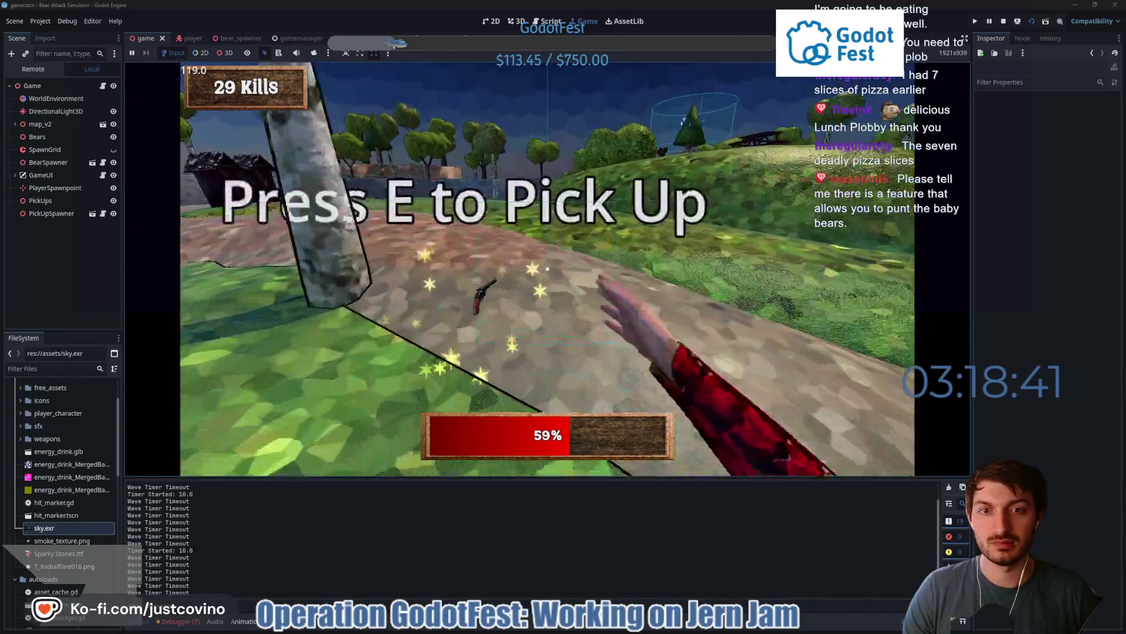
# - Pick up the gun with E and fire it at the bears three times
pyautogui.press('e')
pyautogui.click(548, 269)
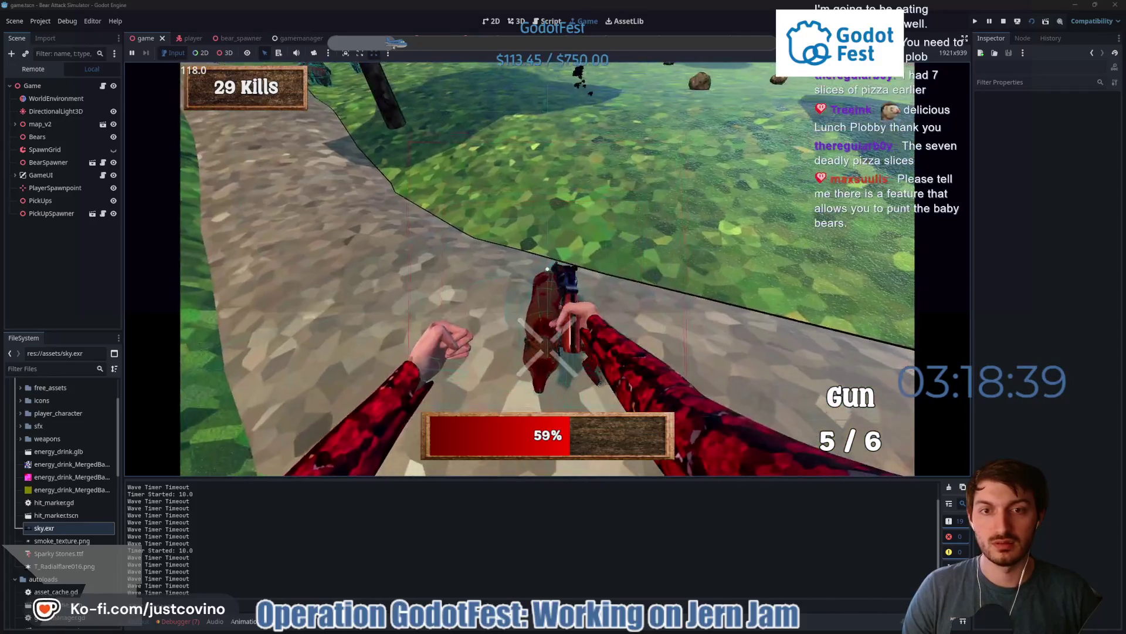
pyautogui.click(547, 269)
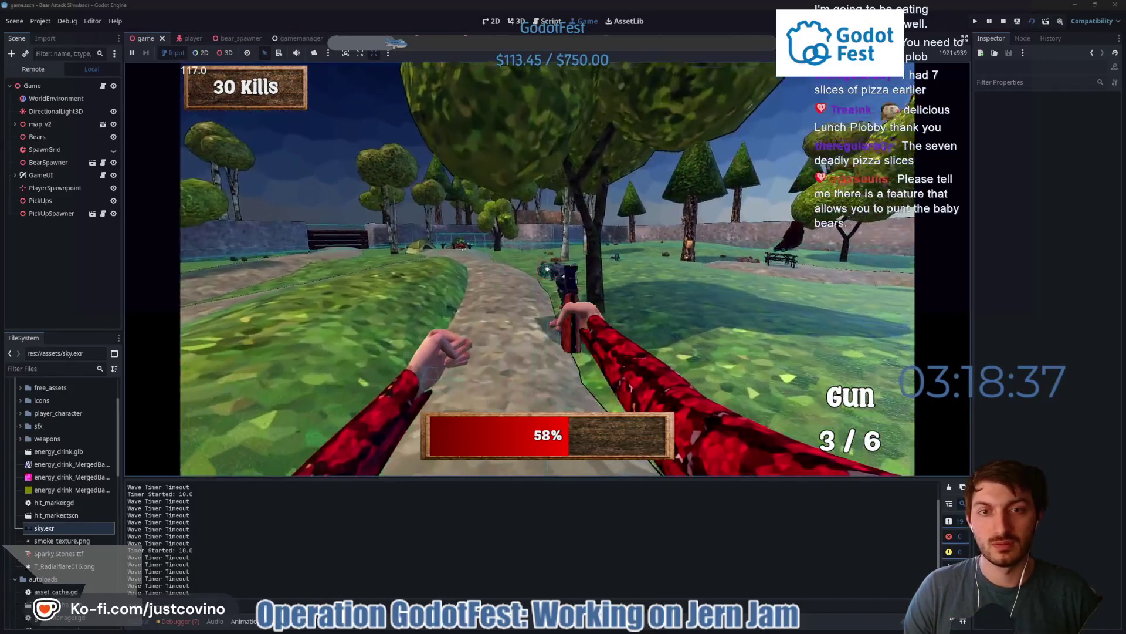
pyautogui.click(548, 269)
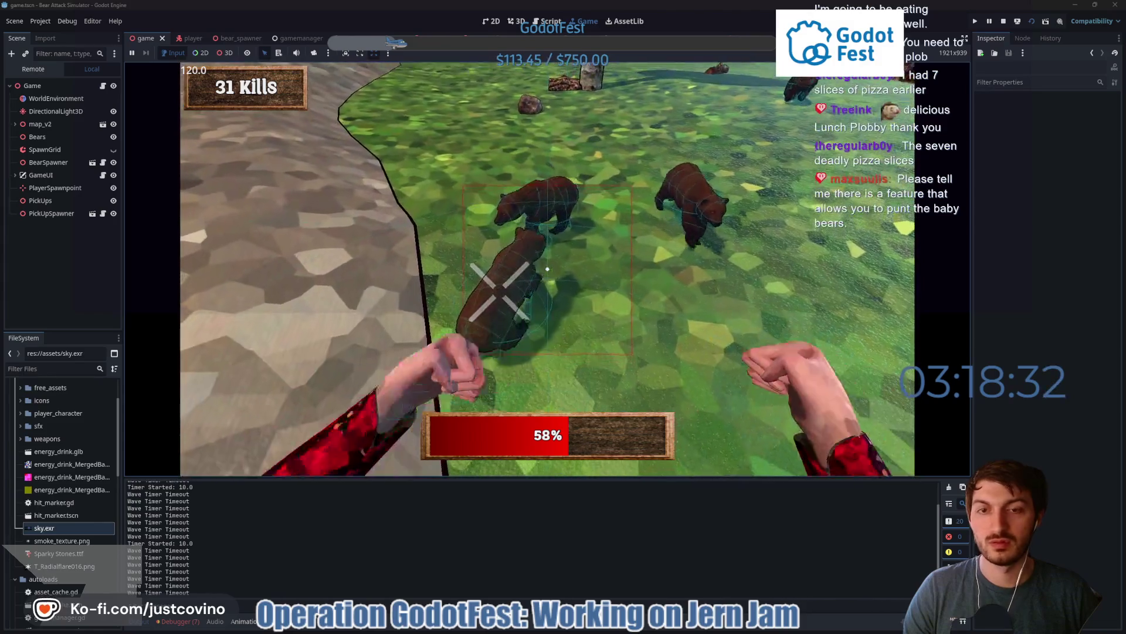
# - Punch and kill the bears under the crosshair
pyautogui.click(547, 269)
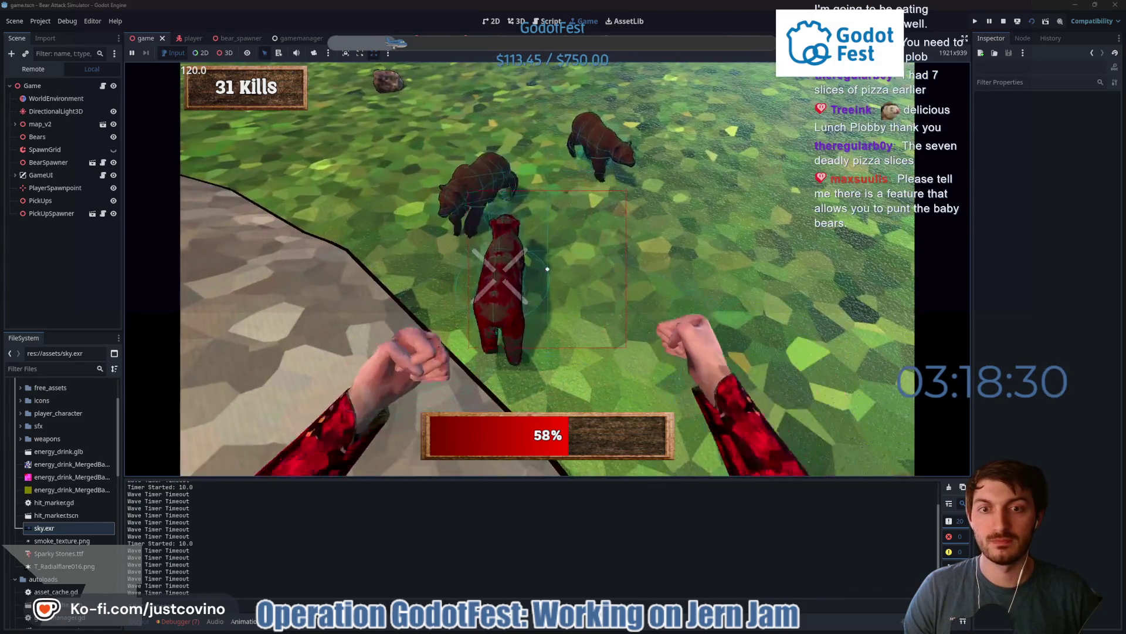
pyautogui.click(547, 268)
pyautogui.click(548, 269)
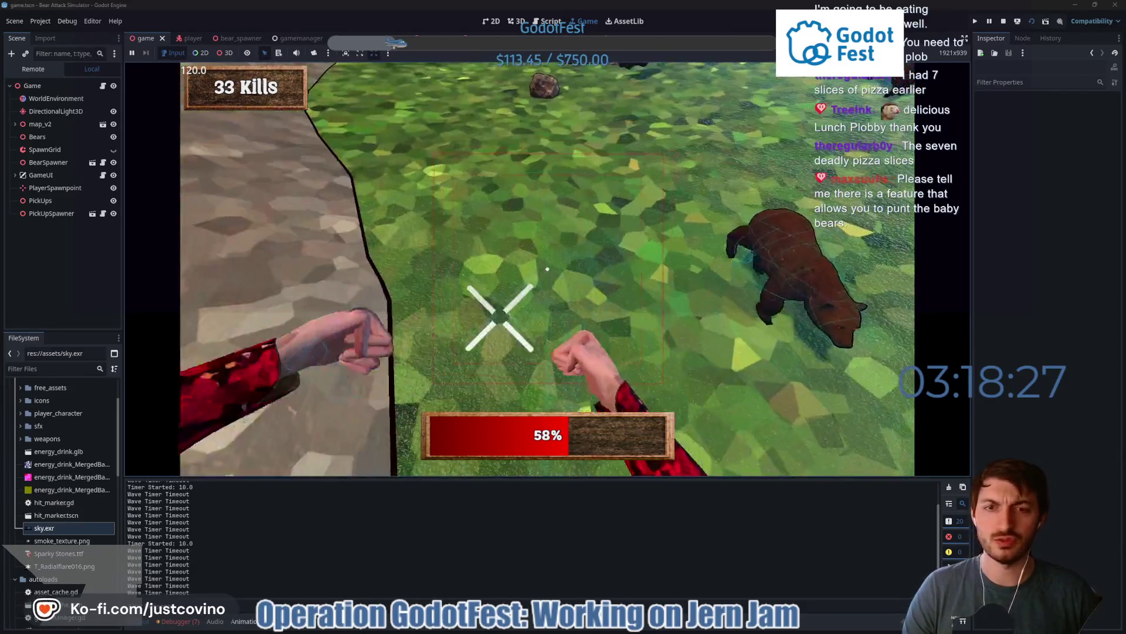
pyautogui.click(547, 268)
pyautogui.click(547, 269)
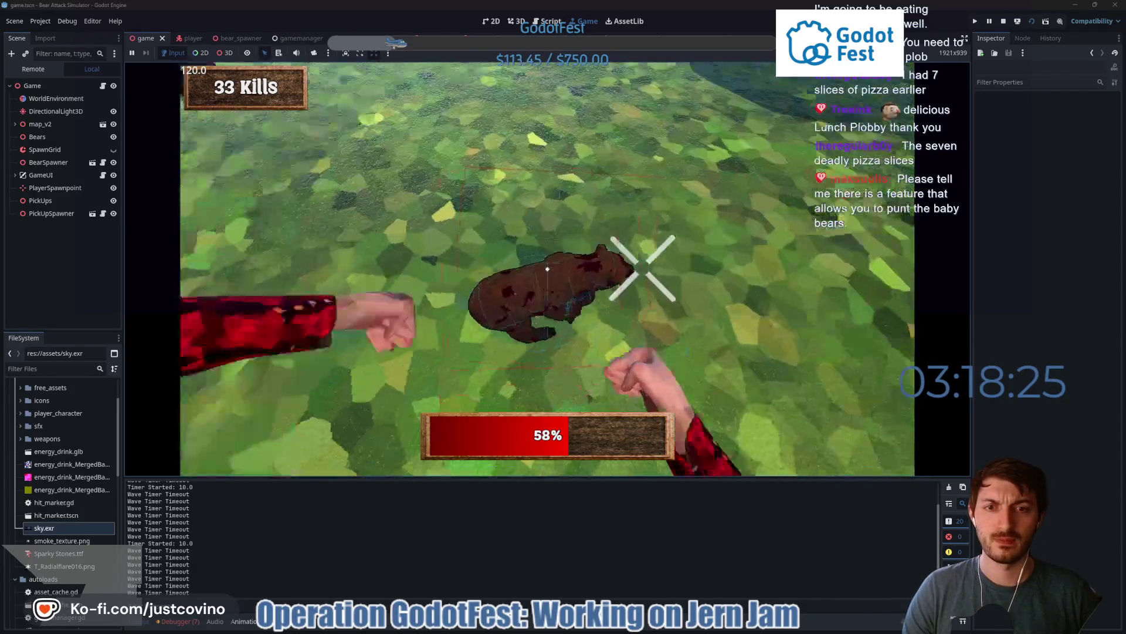
pyautogui.click(548, 269)
pyautogui.click(547, 269)
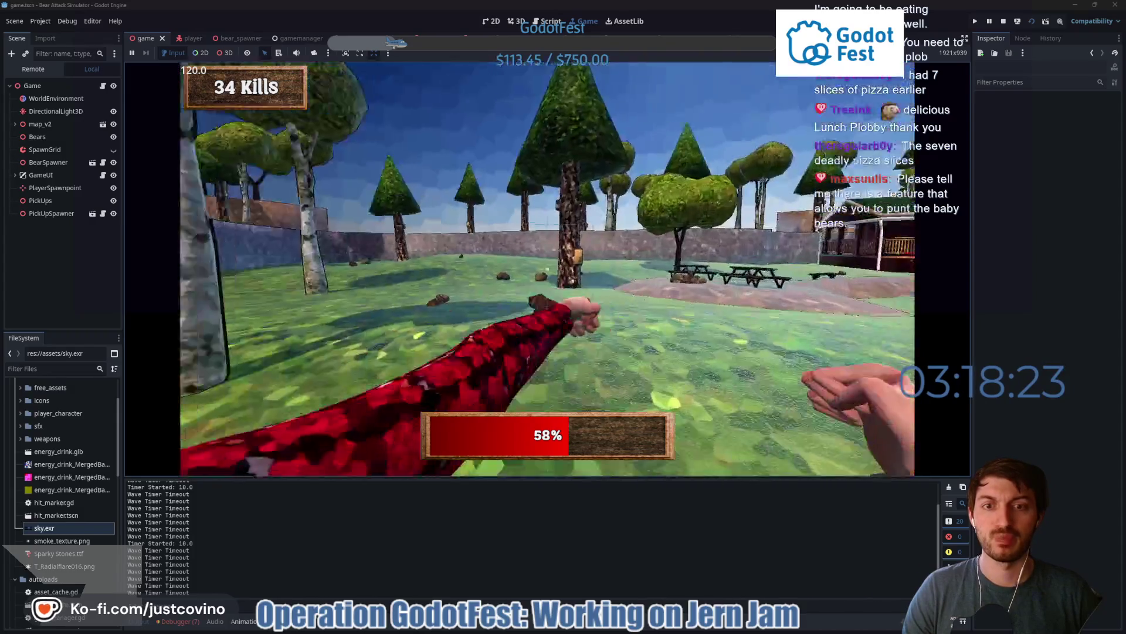
# - Keep punching bears on the grass, then stop the playtest with F8 at 35 kills
pyautogui.click(548, 269)
pyautogui.click(547, 268)
pyautogui.click(547, 269)
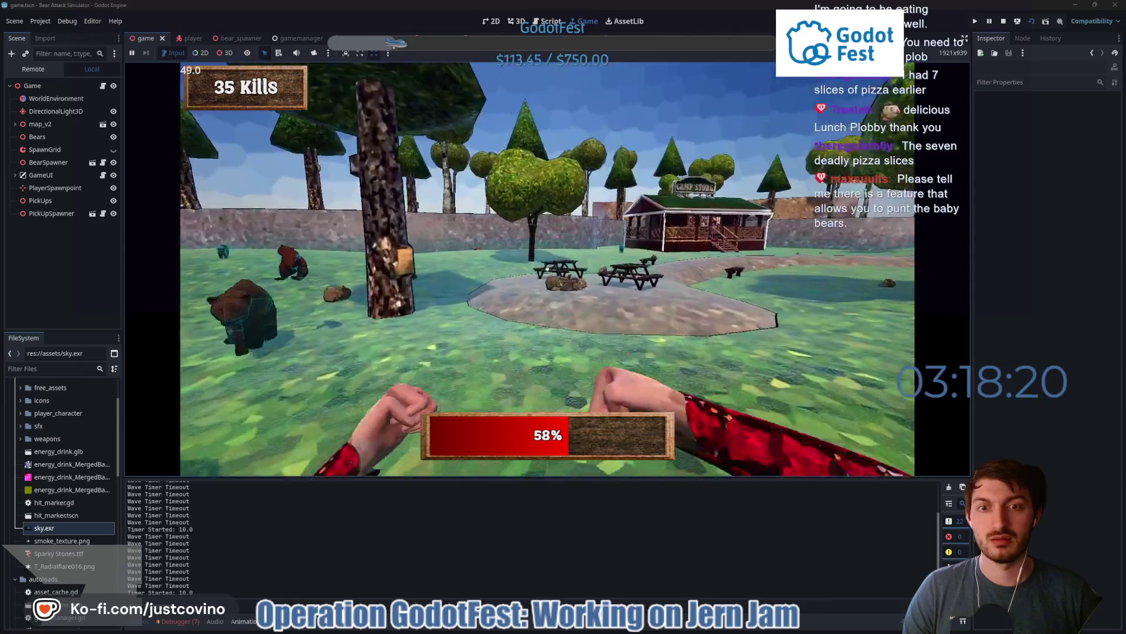
pyautogui.click(548, 269)
pyautogui.click(548, 269)
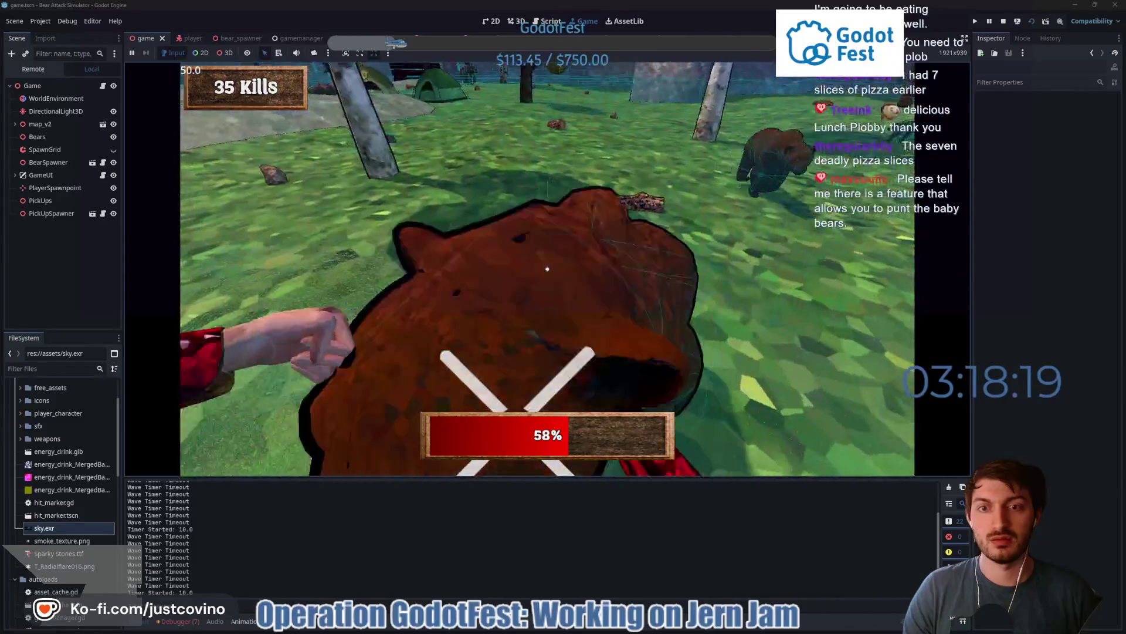
pyautogui.click(548, 268)
pyautogui.click(547, 269)
pyautogui.press('F8')
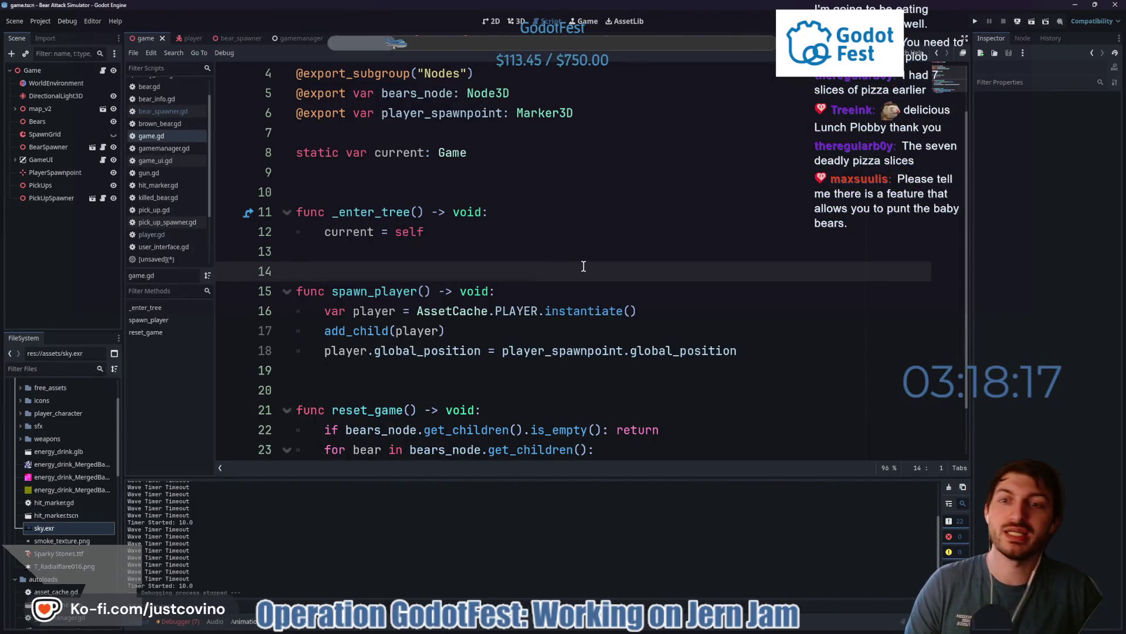
# - Commit the six changed files to main as 'Bear Spawning Fixed' and push to origin
pyautogui.click(643, 630)
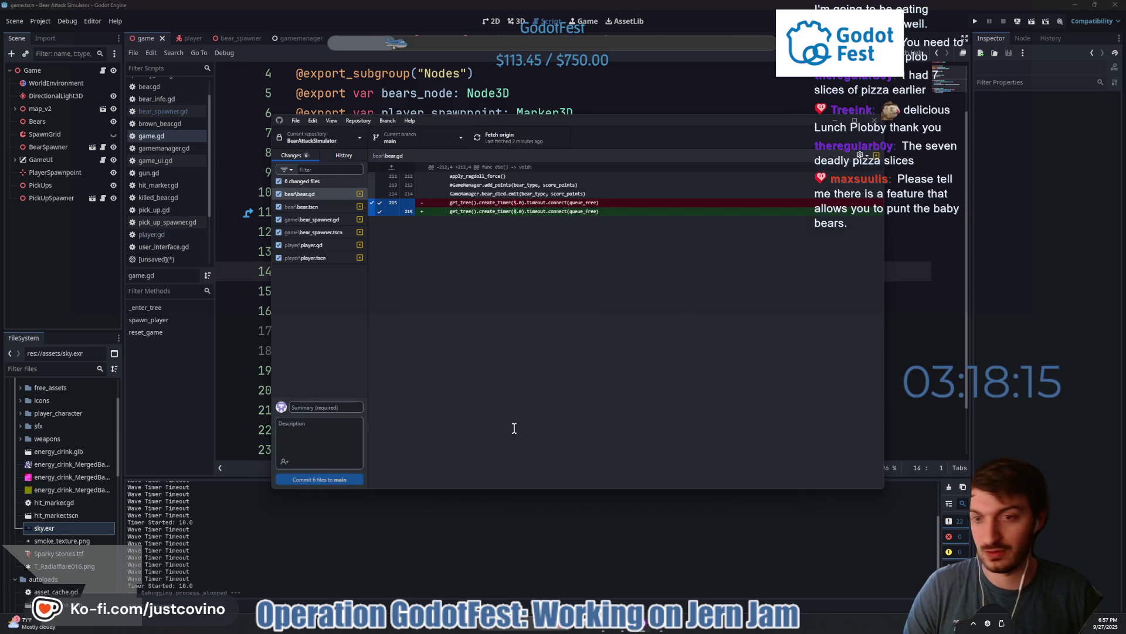
pyautogui.click(353, 405)
pyautogui.write('Bear')
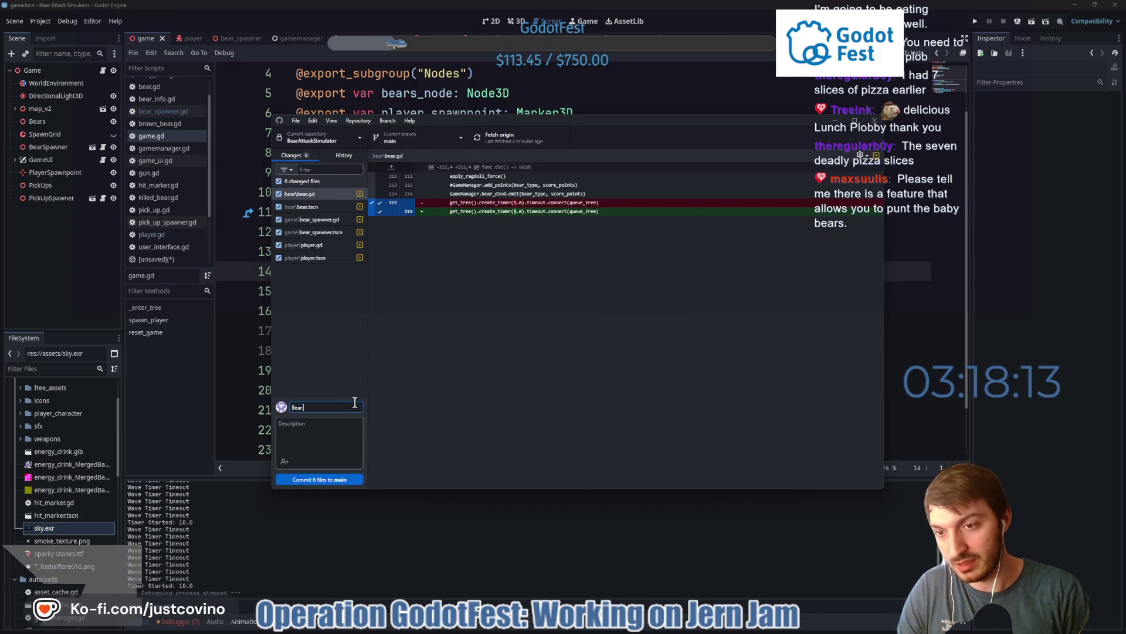
pyautogui.write('ixed')
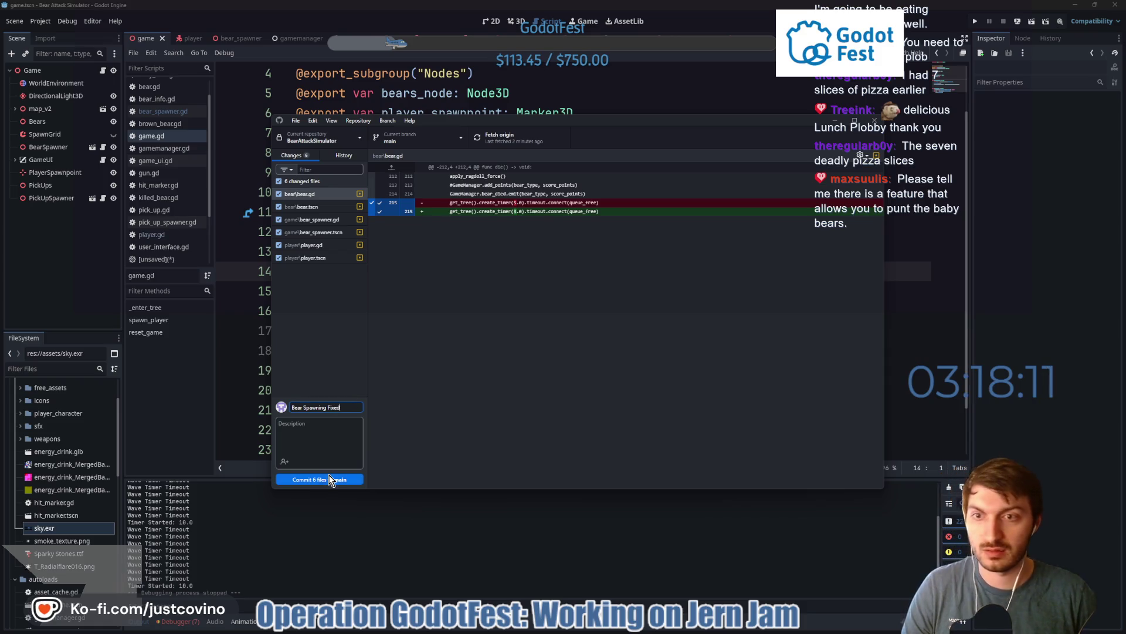
pyautogui.click(322, 479)
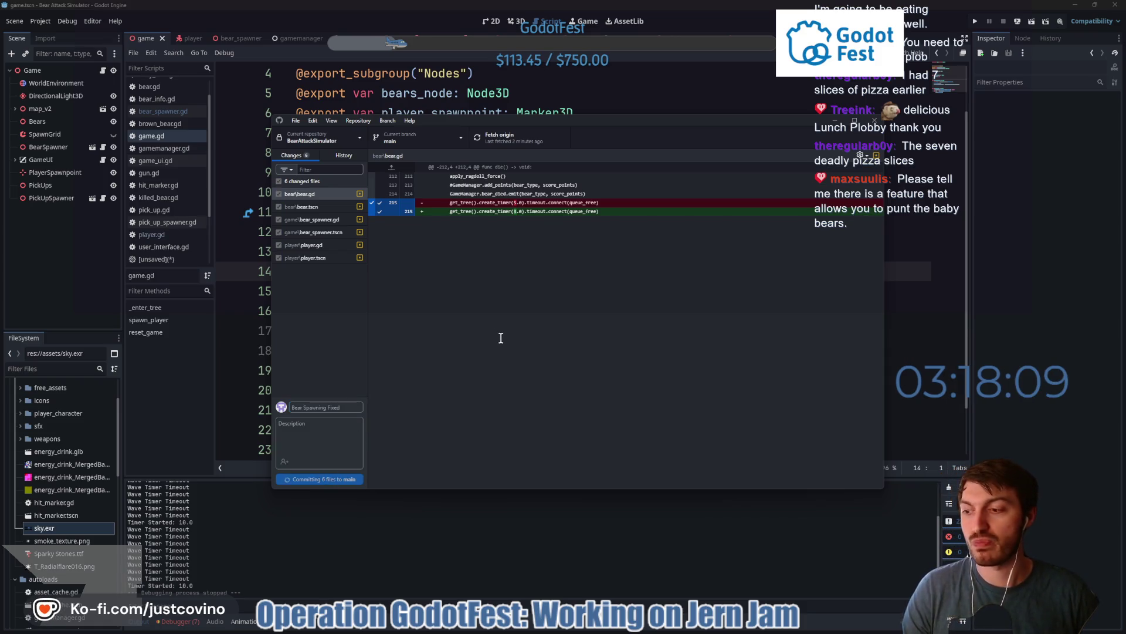
pyautogui.click(732, 238)
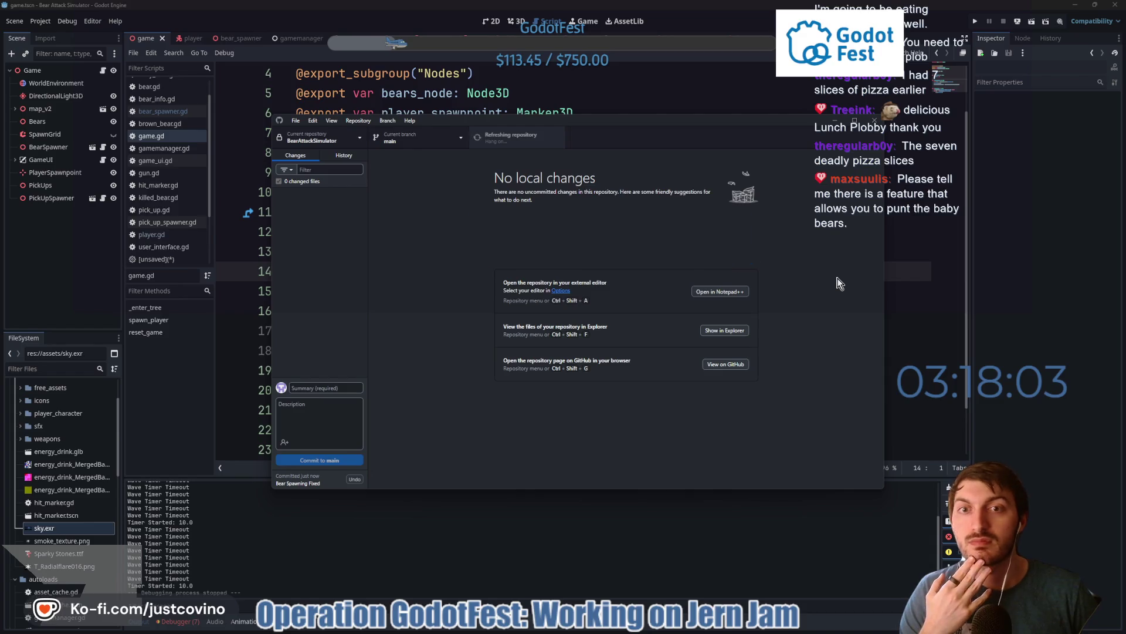
pyautogui.click(927, 289)
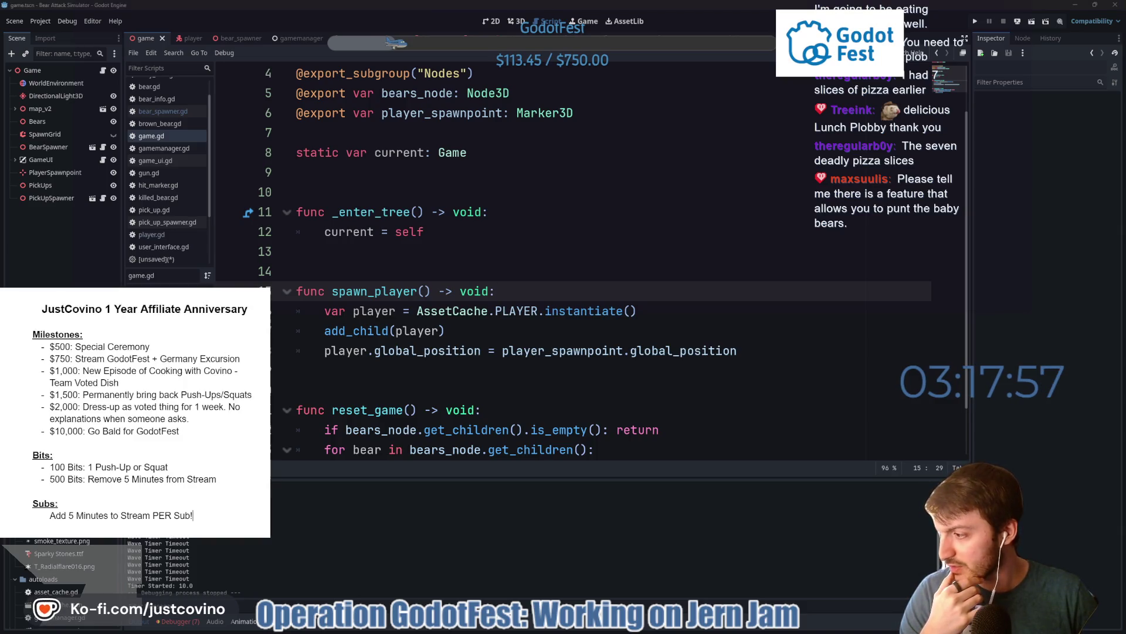
# - Look through the hit_marker, BrownBear and game scenes and their scripts
pyautogui.press('Up')
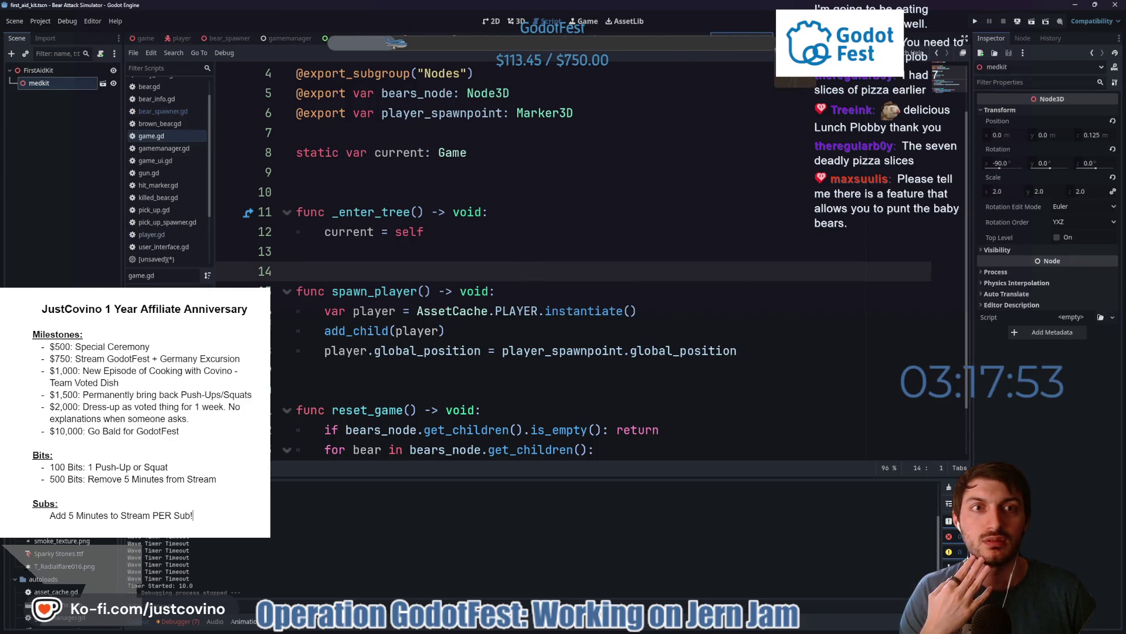
pyautogui.click(660, 51)
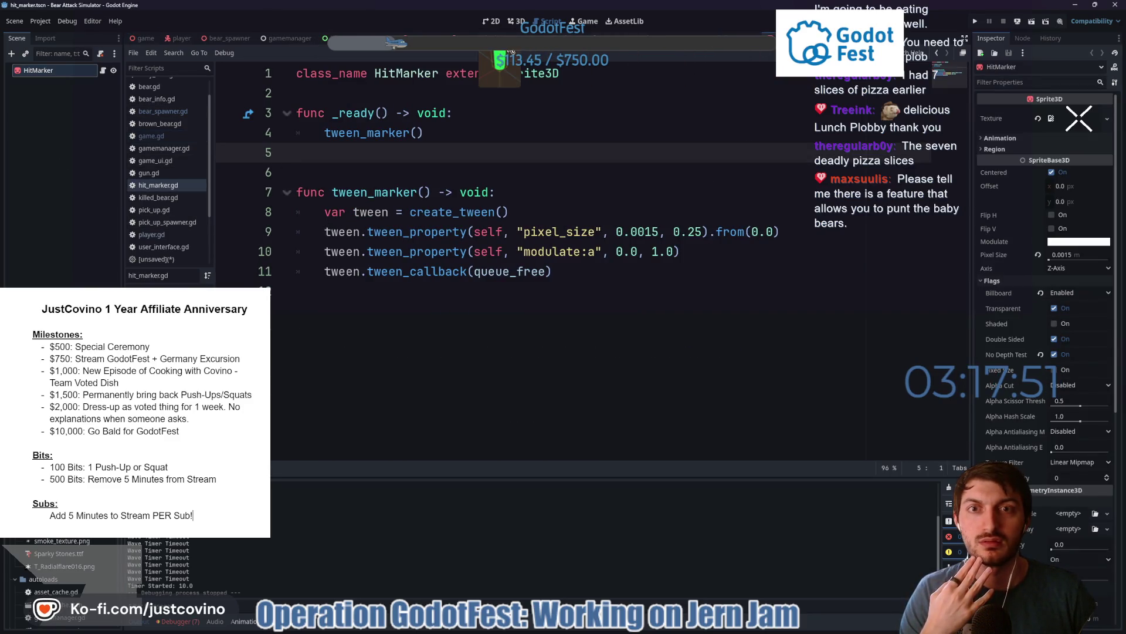
pyautogui.click(458, 51)
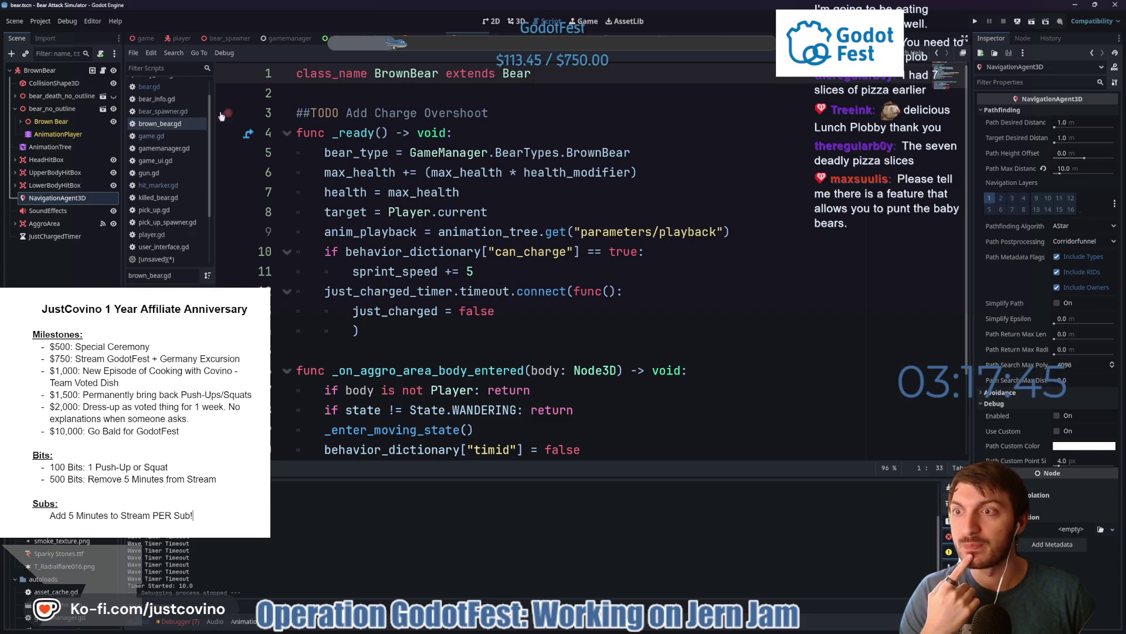
pyautogui.click(144, 38)
pyautogui.click(392, 251)
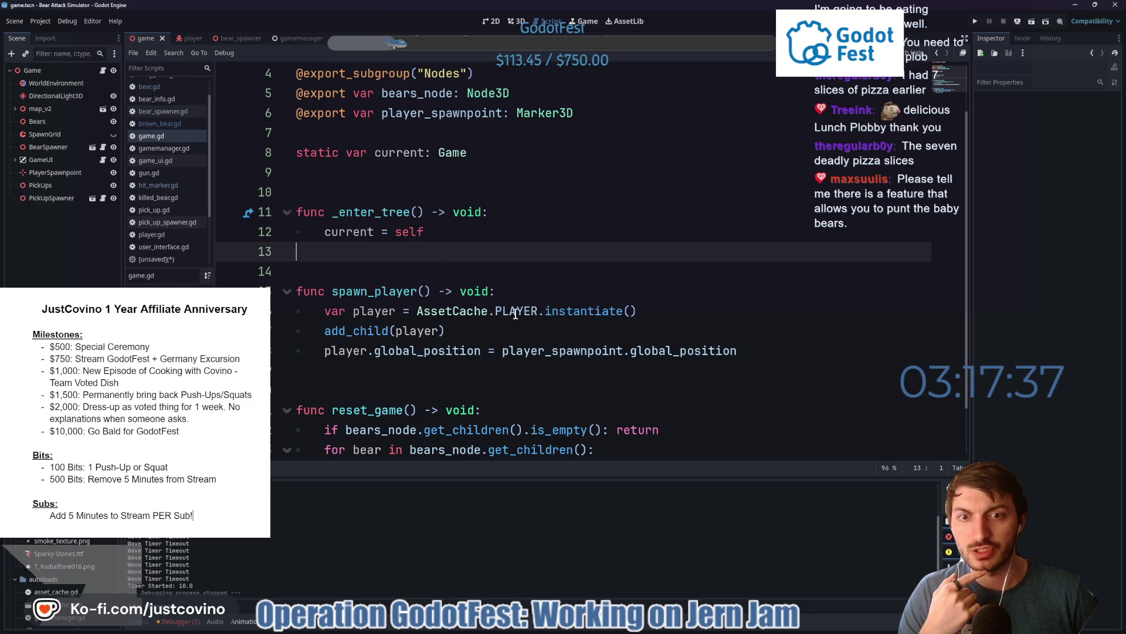
pyautogui.moveTo(516, 314)
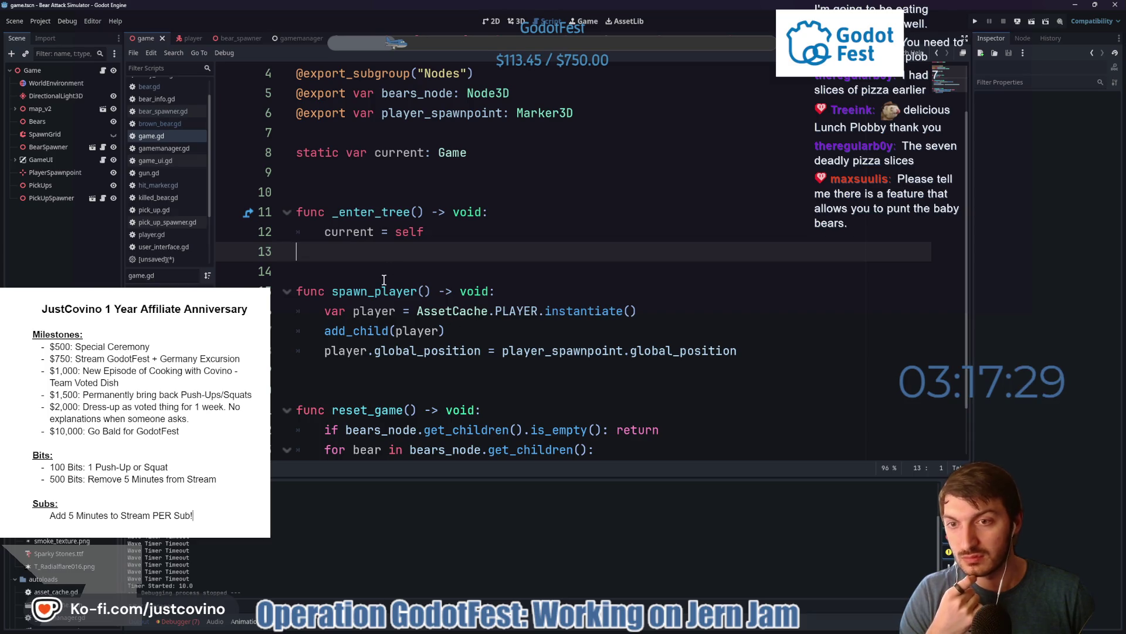
pyautogui.scroll(-1, 394, 272)
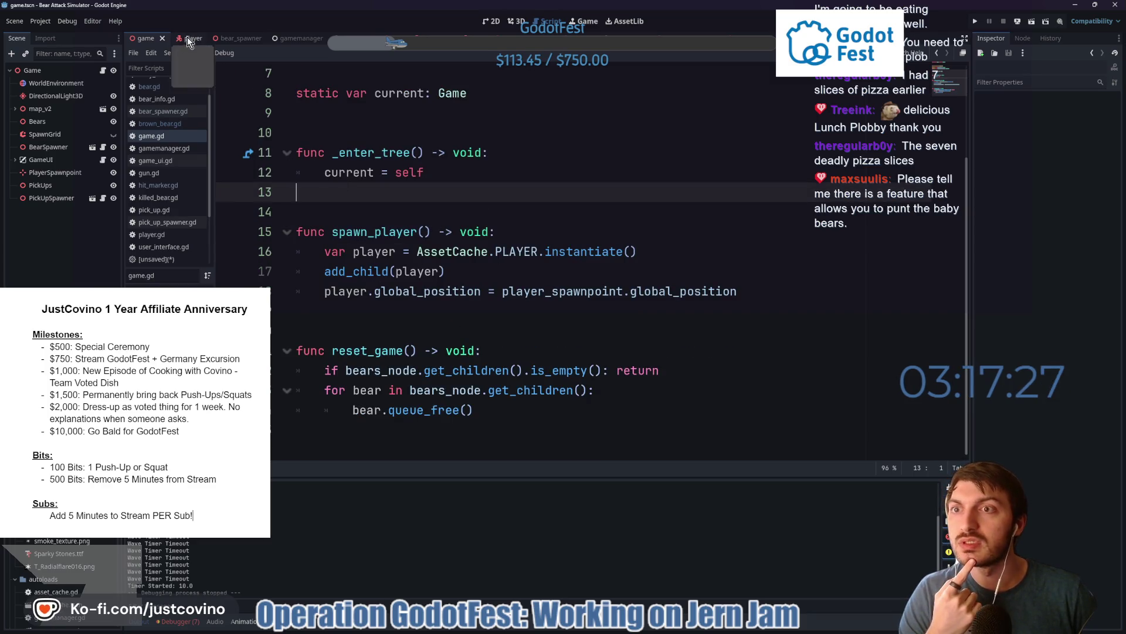
# - Review the player script, glance at the pick_up scene, then return to player.gd
pyautogui.click(188, 38)
pyautogui.scroll(-4, 528, 340)
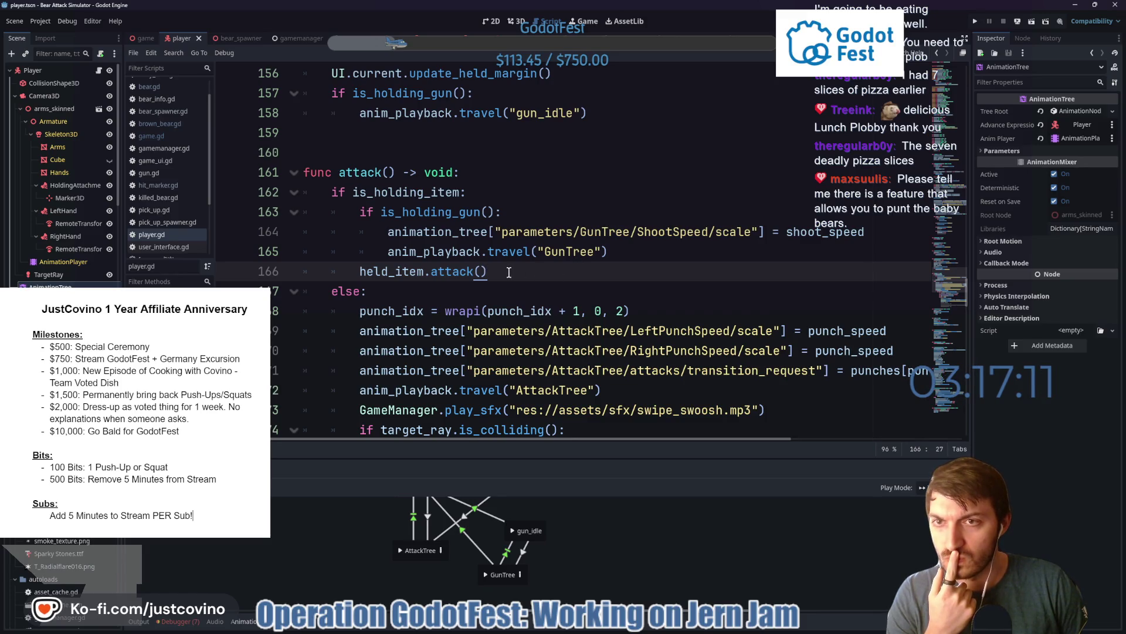
pyautogui.scroll(-3, 509, 271)
pyautogui.scroll(3, 509, 271)
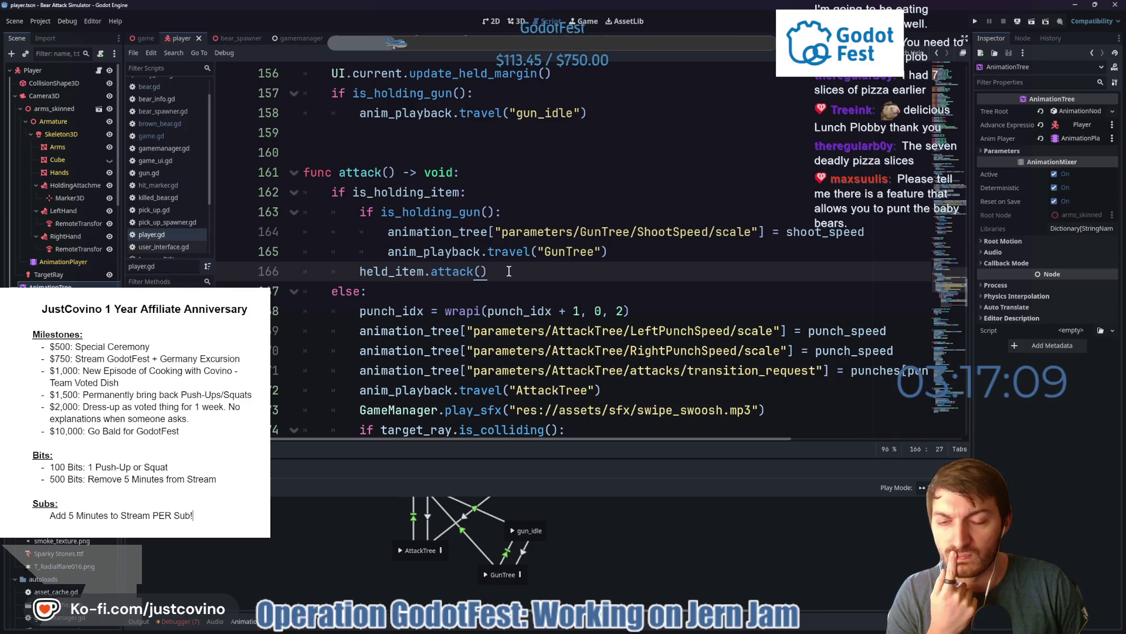
pyautogui.hotkey('ctrl', 'Tab')
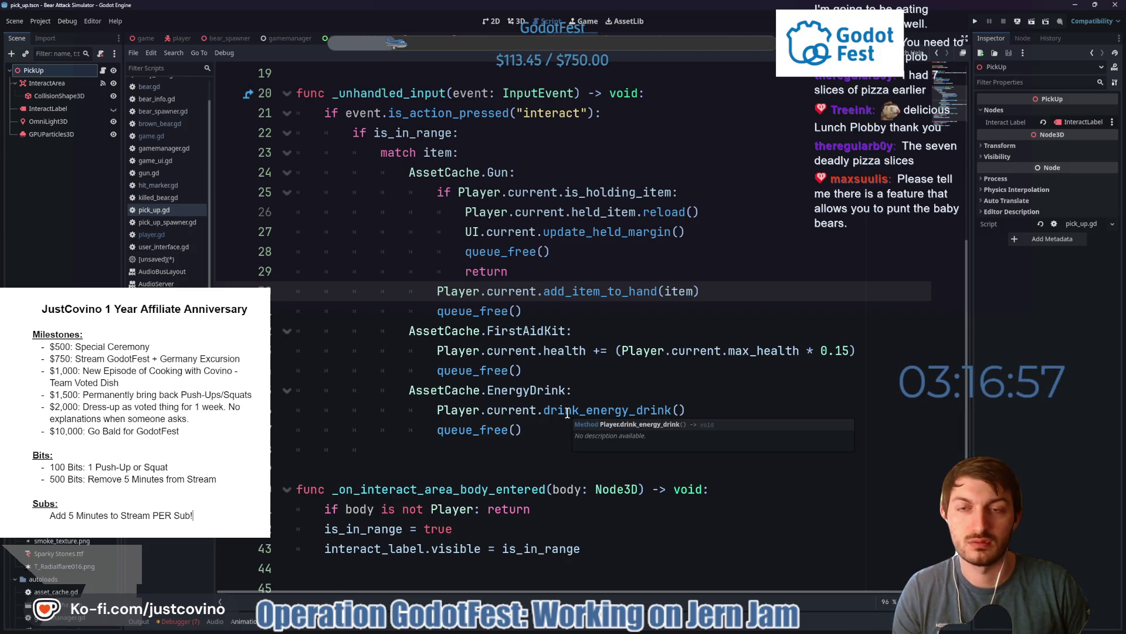
pyautogui.click(186, 37)
# - Scroll down to drink_energy_drink() and select its boost_time reference on line 219
pyautogui.scroll(-6, 541, 237)
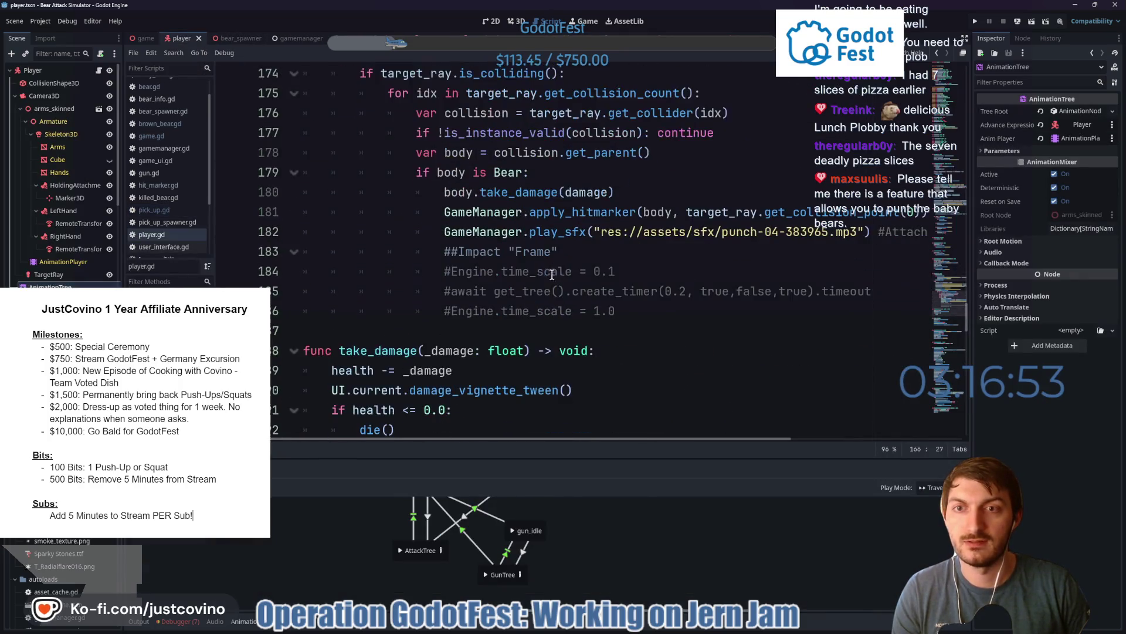
pyautogui.scroll(-5, 423, 385)
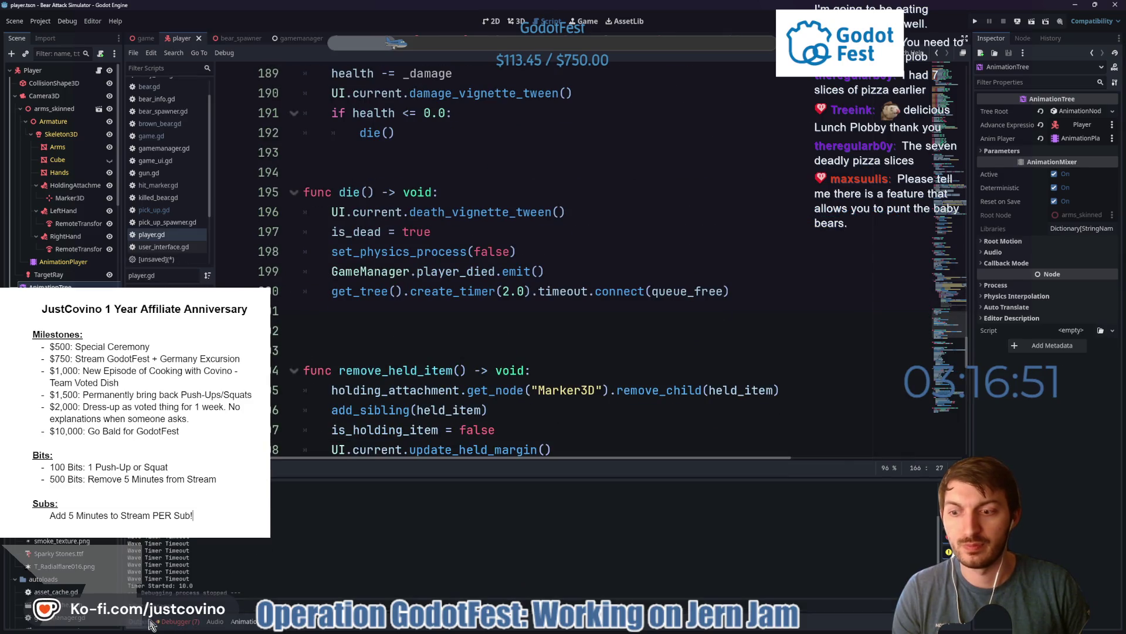
pyautogui.scroll(-5, 504, 437)
pyautogui.scroll(-1, 504, 437)
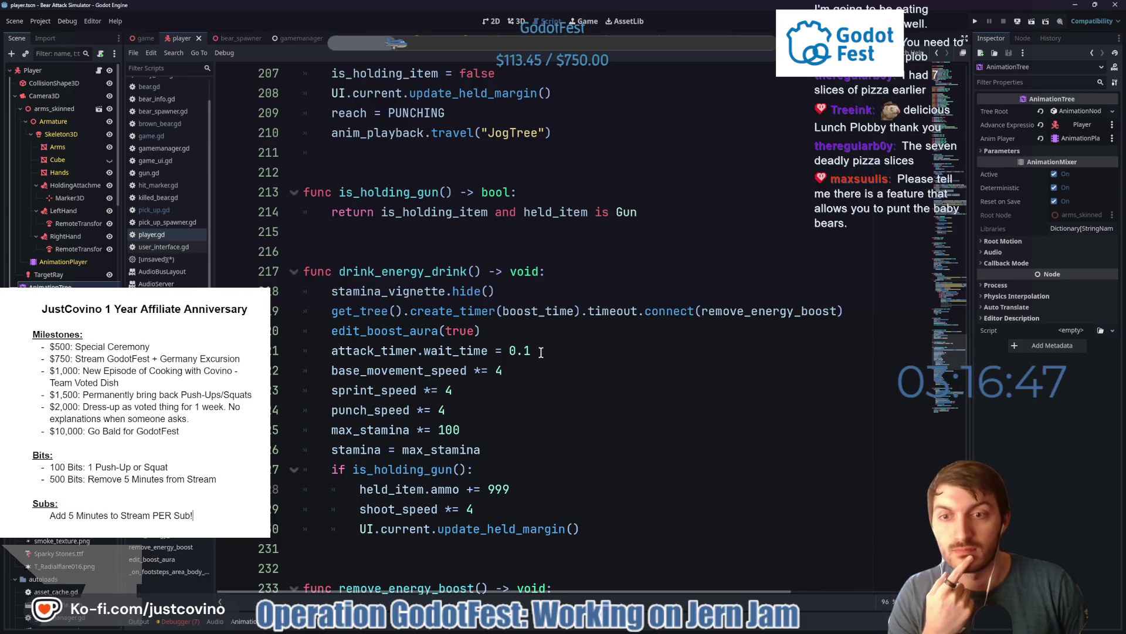
pyautogui.scroll(-1, 538, 351)
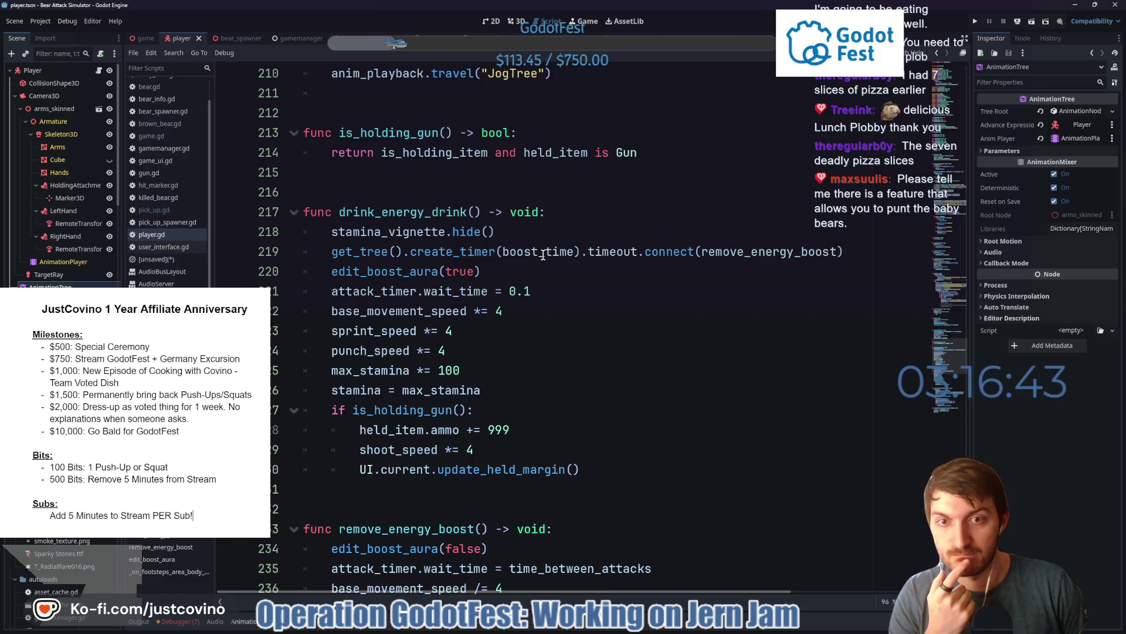
pyautogui.moveTo(535, 251)
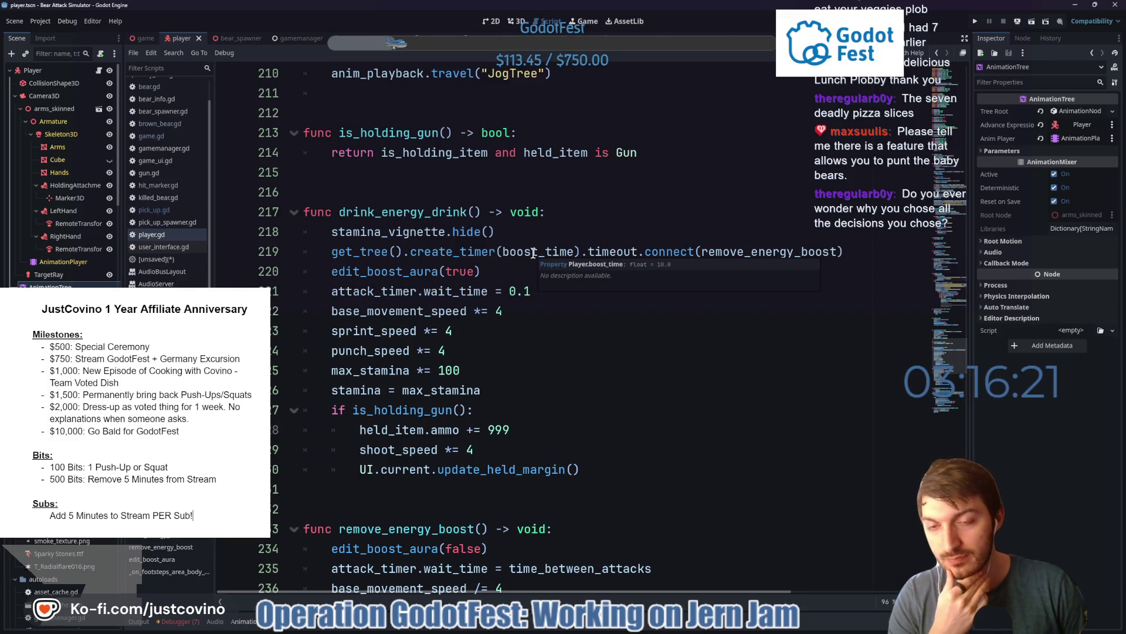
pyautogui.doubleClick(534, 254)
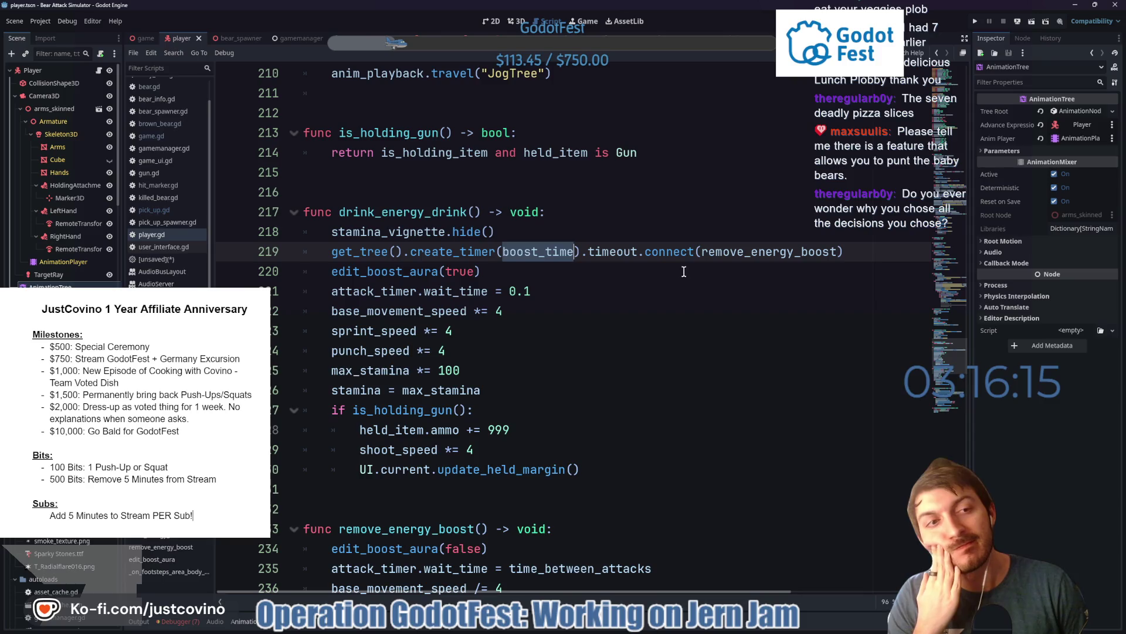
pyautogui.click(578, 273)
# - Open the empty BearAttackSimulator_WEB folder beside Godot and select the Player root node
pyautogui.click(623, 255)
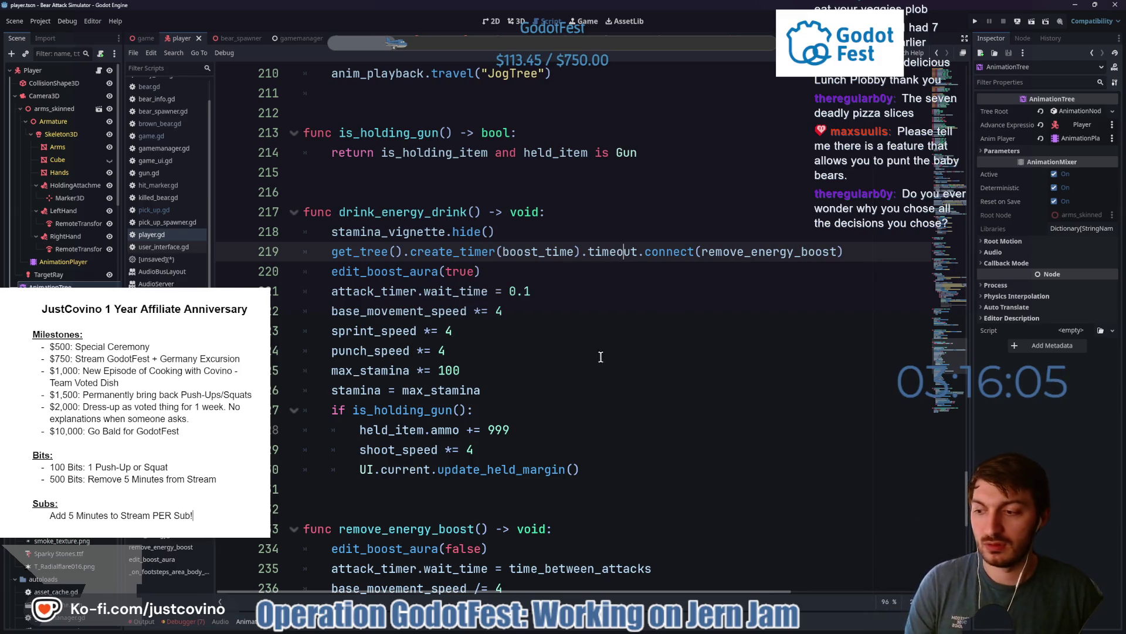
pyautogui.click(486, 625)
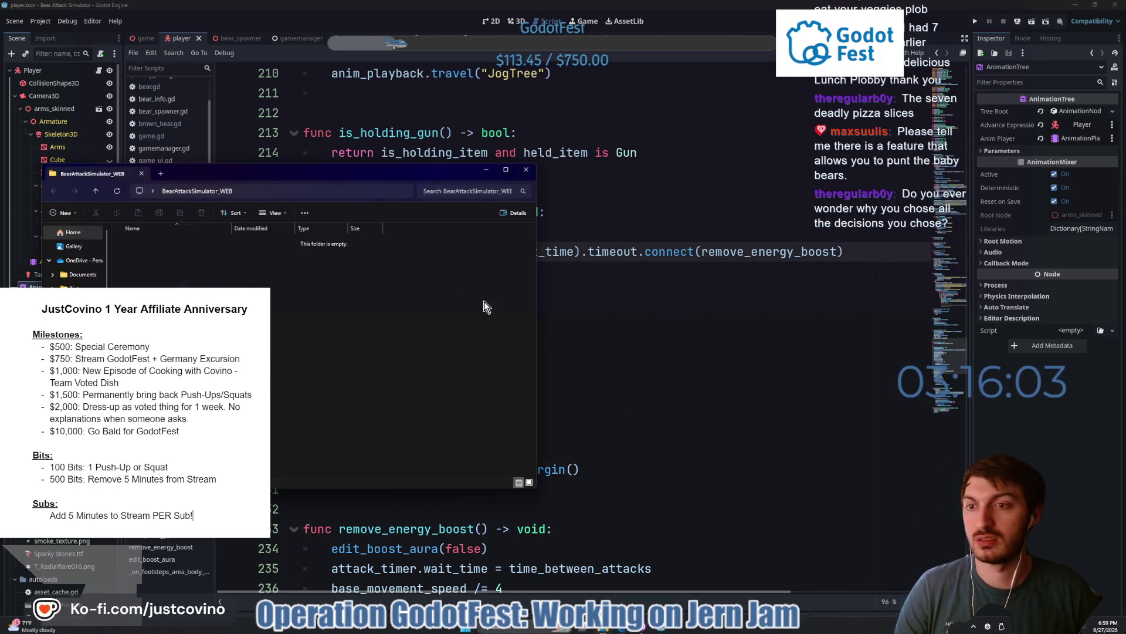
pyautogui.moveTo(315, 179); pyautogui.dragTo(575, 181)
pyautogui.click(622, 99)
pyautogui.click(16, 21)
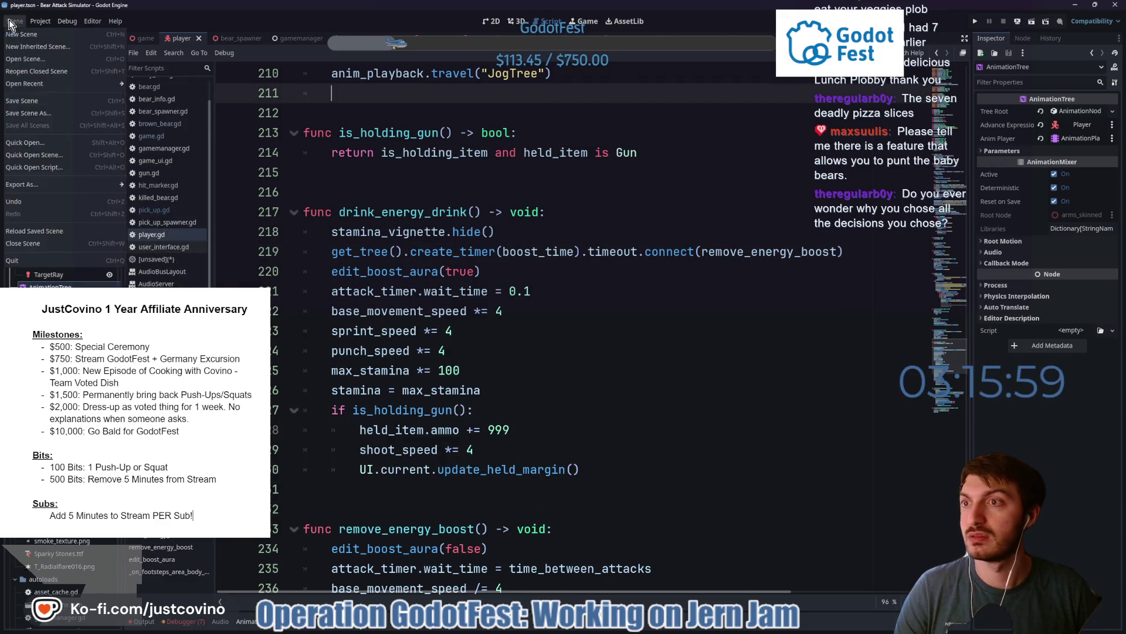
pyautogui.click(170, 44)
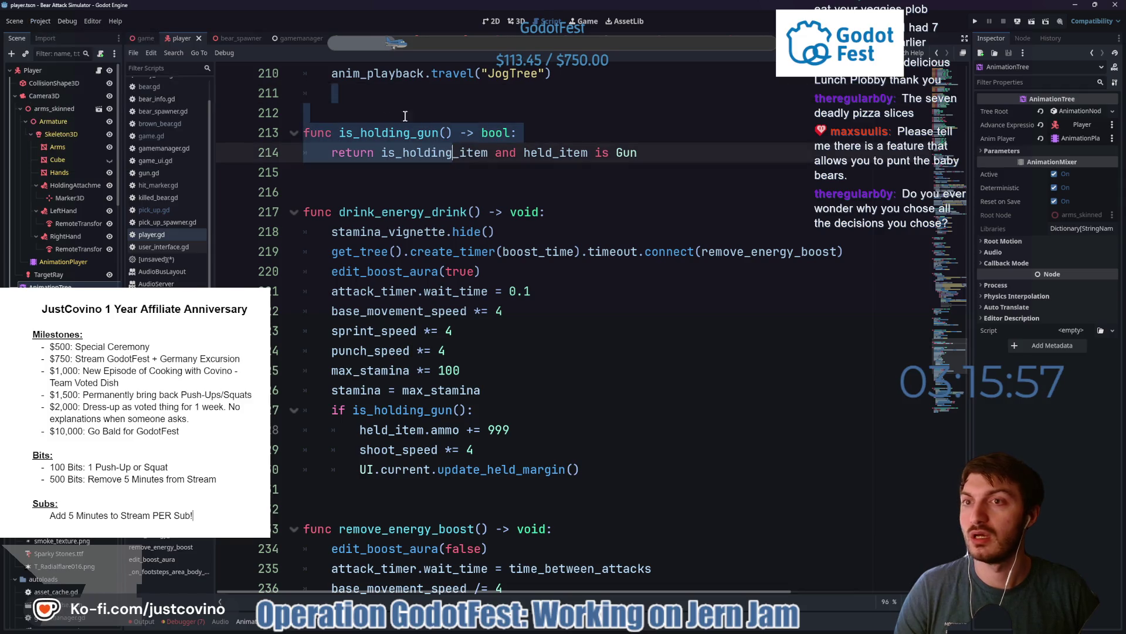
pyautogui.click(32, 70)
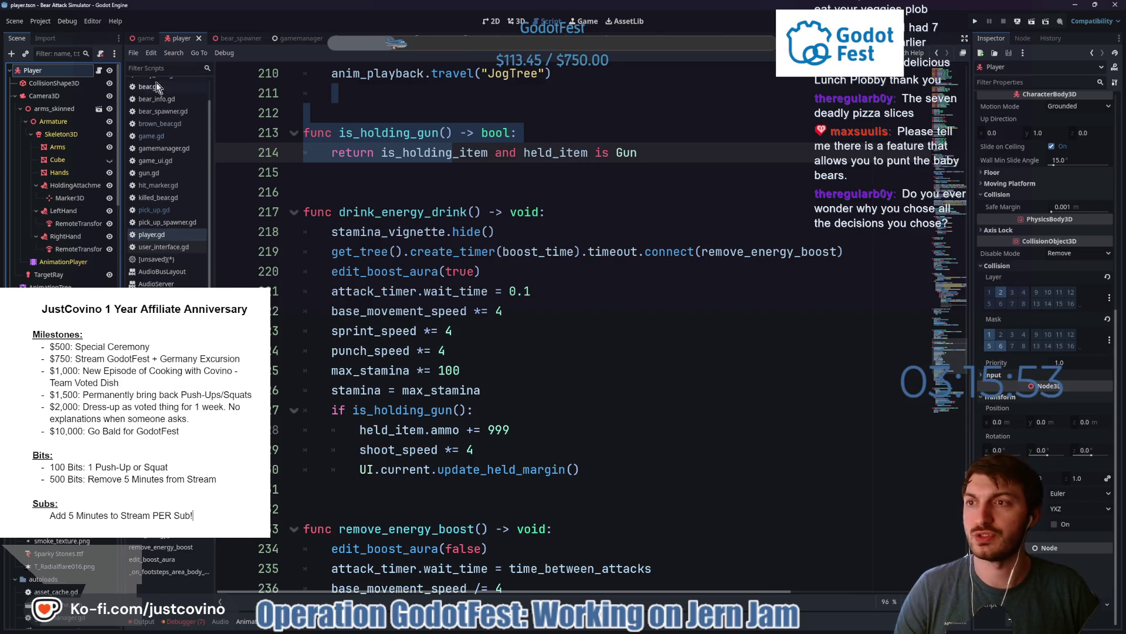
pyautogui.press('F2')
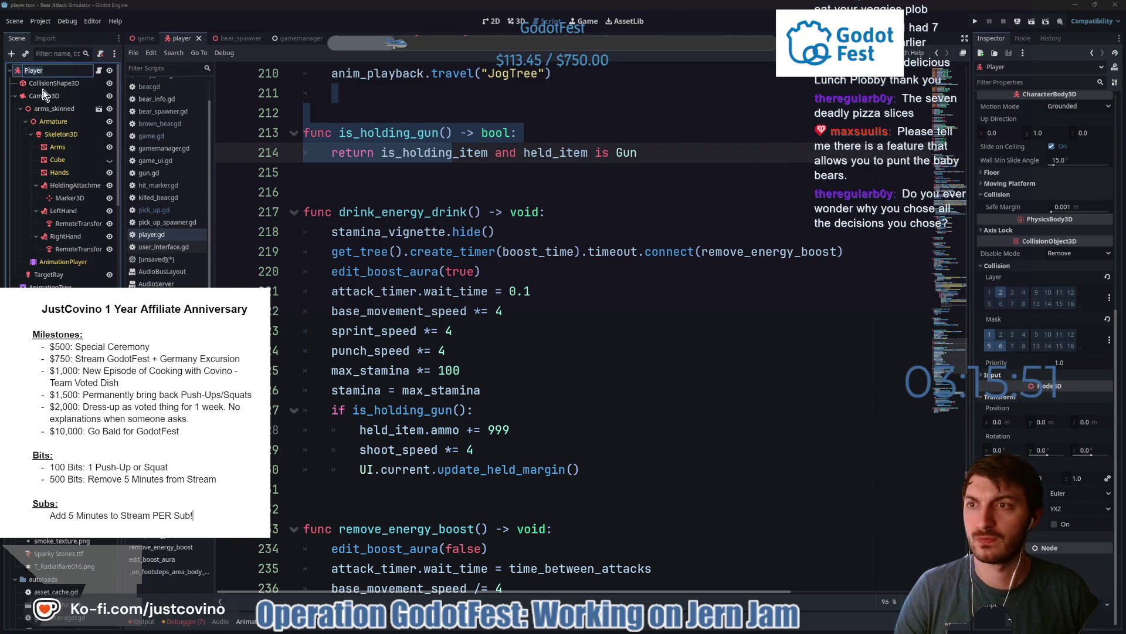
pyautogui.press('Return')
# - Set the player's Max Health to 500 in the Inspector and save
pyautogui.scroll(5, 1023, 176)
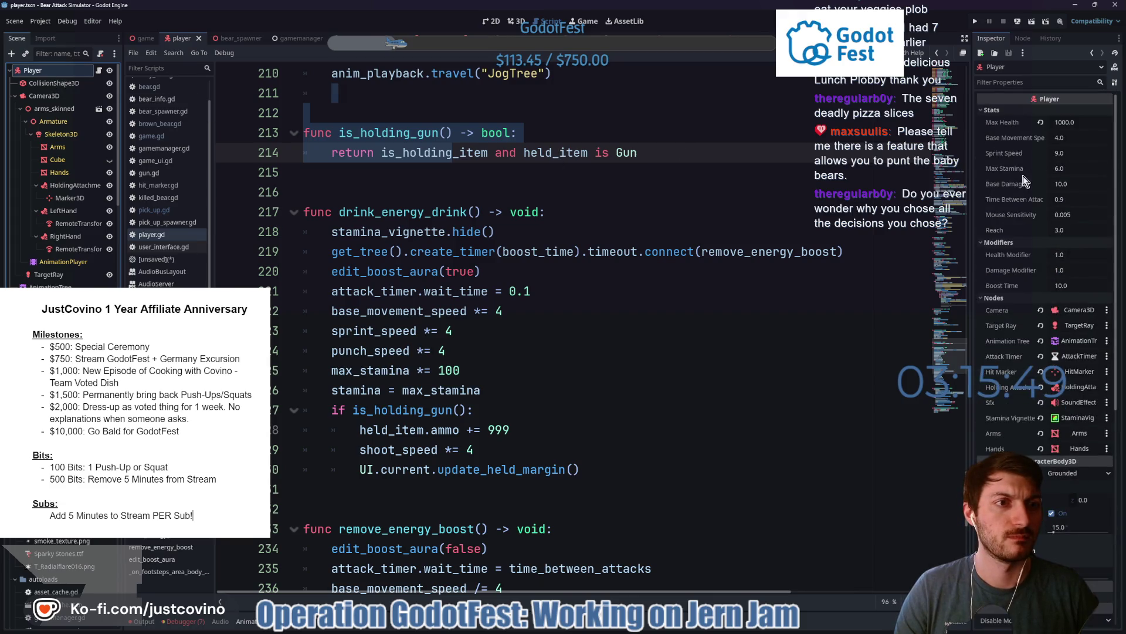
pyautogui.click(1071, 122)
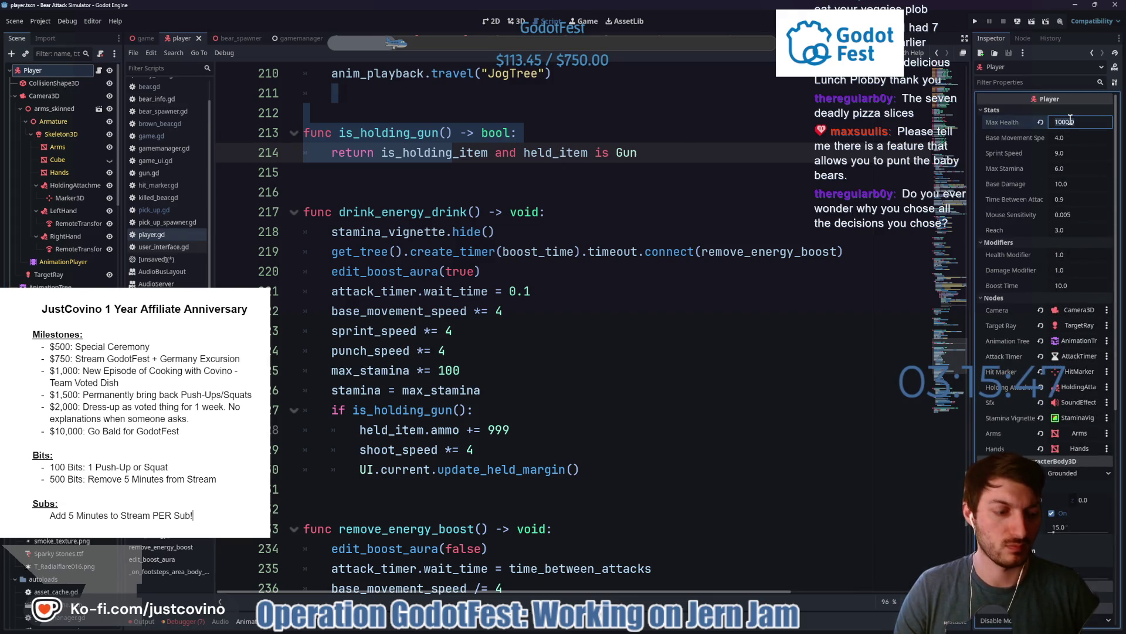
pyautogui.write('500')
pyautogui.press('Return')
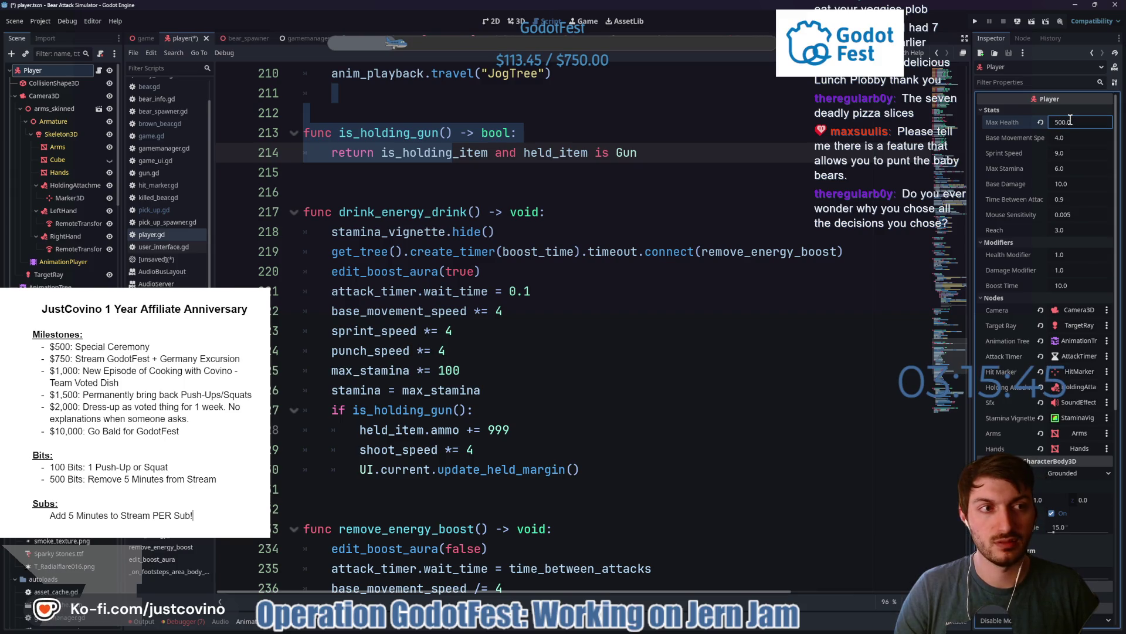
pyautogui.click(634, 173)
pyautogui.hotkey('ctrl', 's')
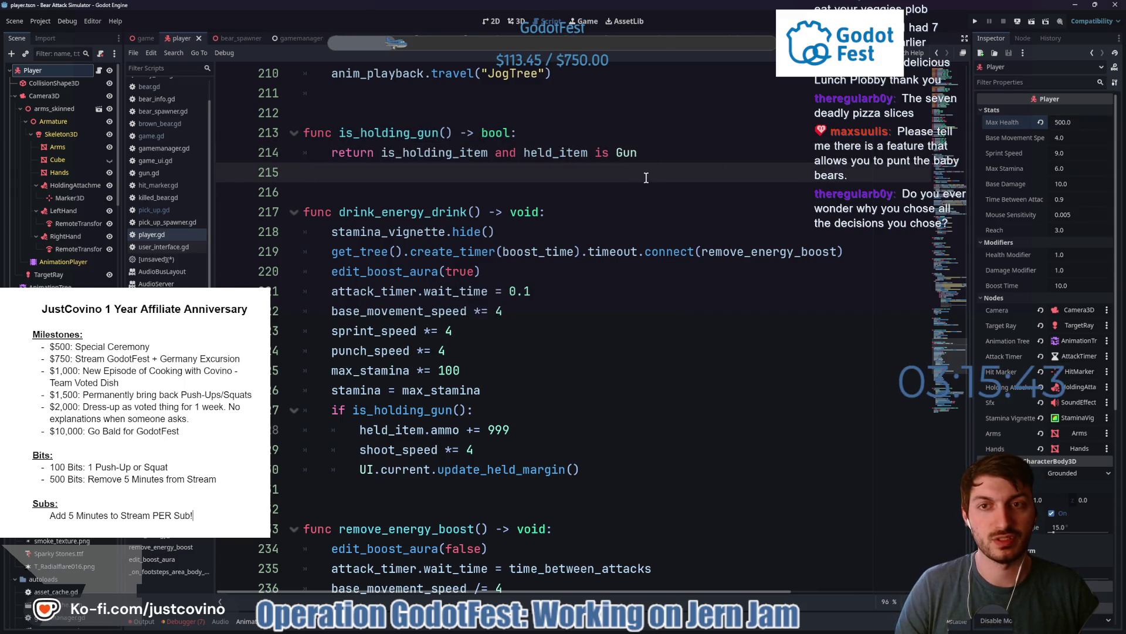
# - Export the Web (Runnable) build as index.html from Project > Export
pyautogui.click(15, 21)
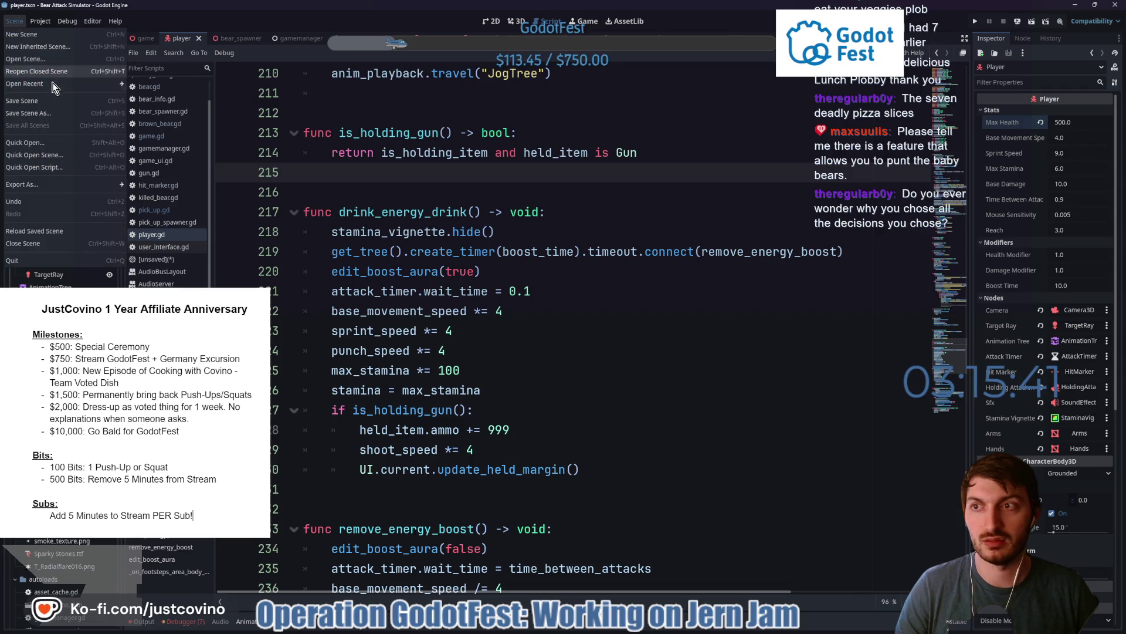
pyautogui.moveTo(40, 21)
pyautogui.click(59, 82)
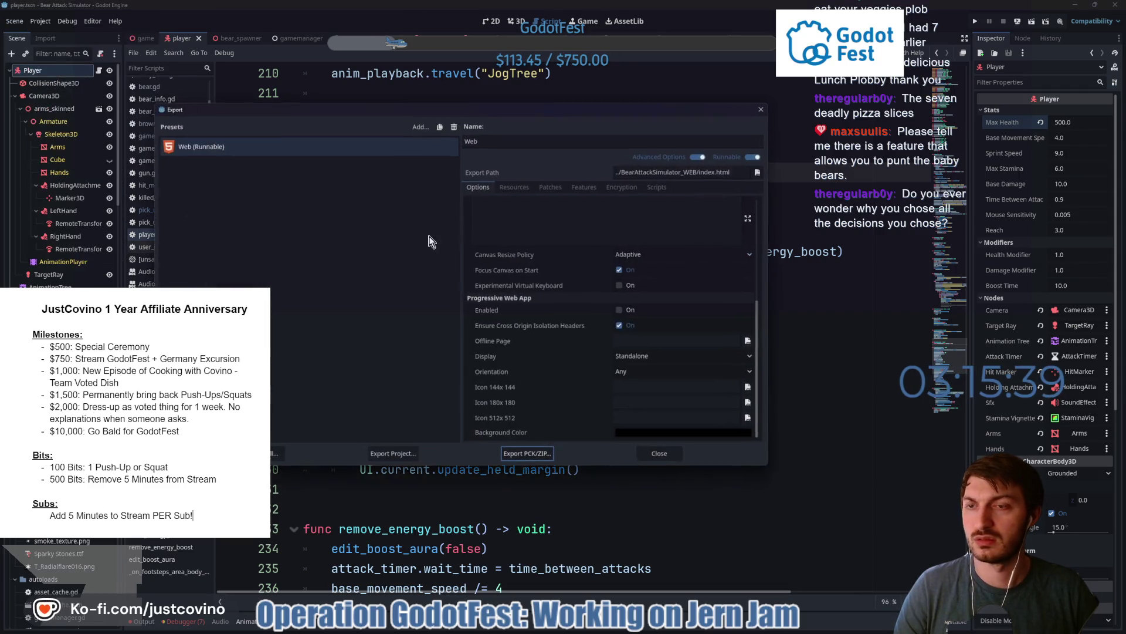
pyautogui.click(388, 454)
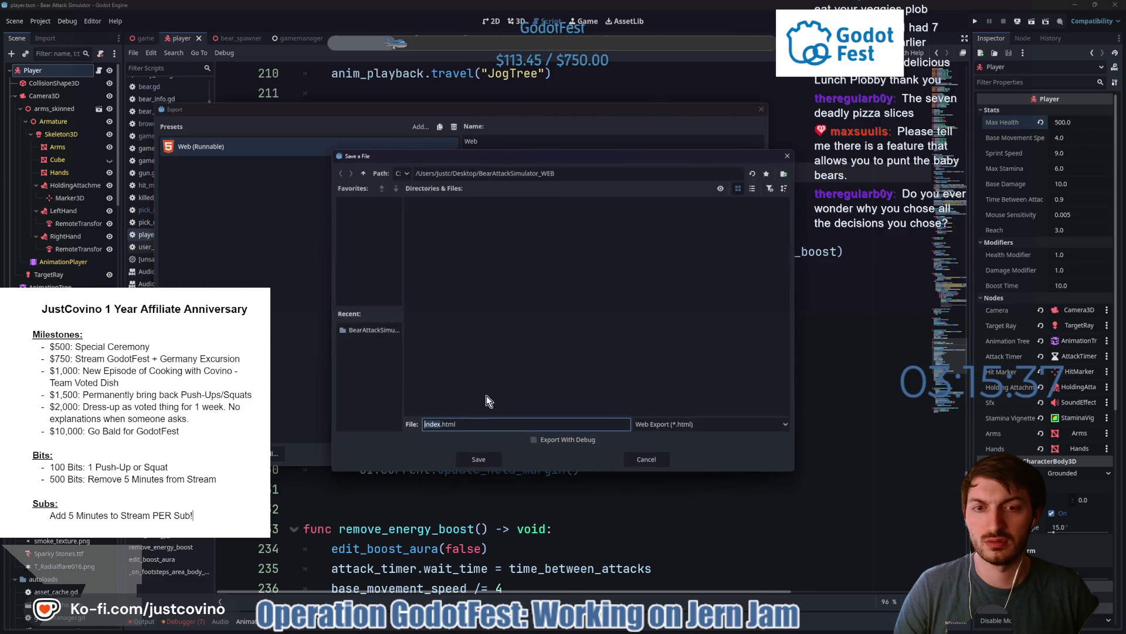
pyautogui.click(478, 460)
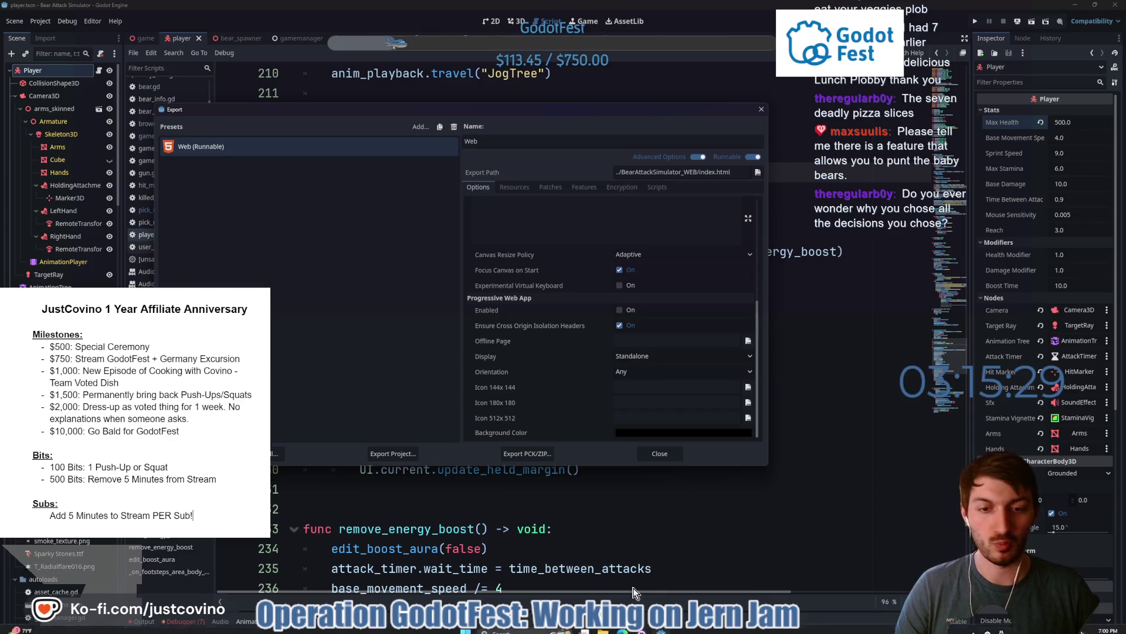
pyautogui.click(659, 453)
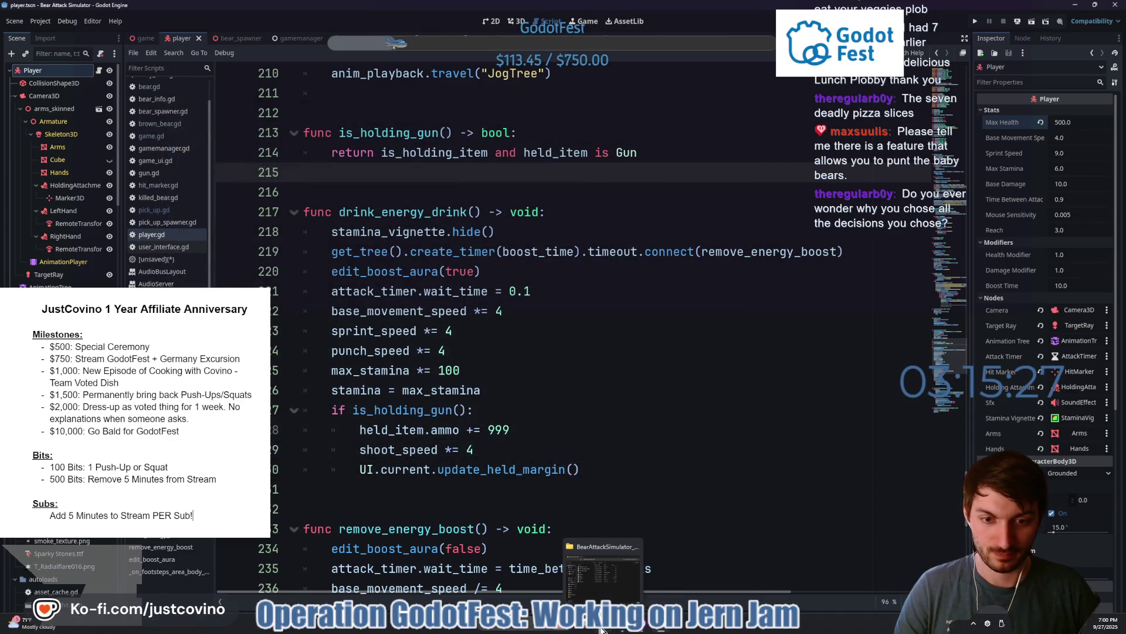
# - Minimize Godot, the file browser, the Git client and the browser to reveal the desktop
pyautogui.click(1072, 6)
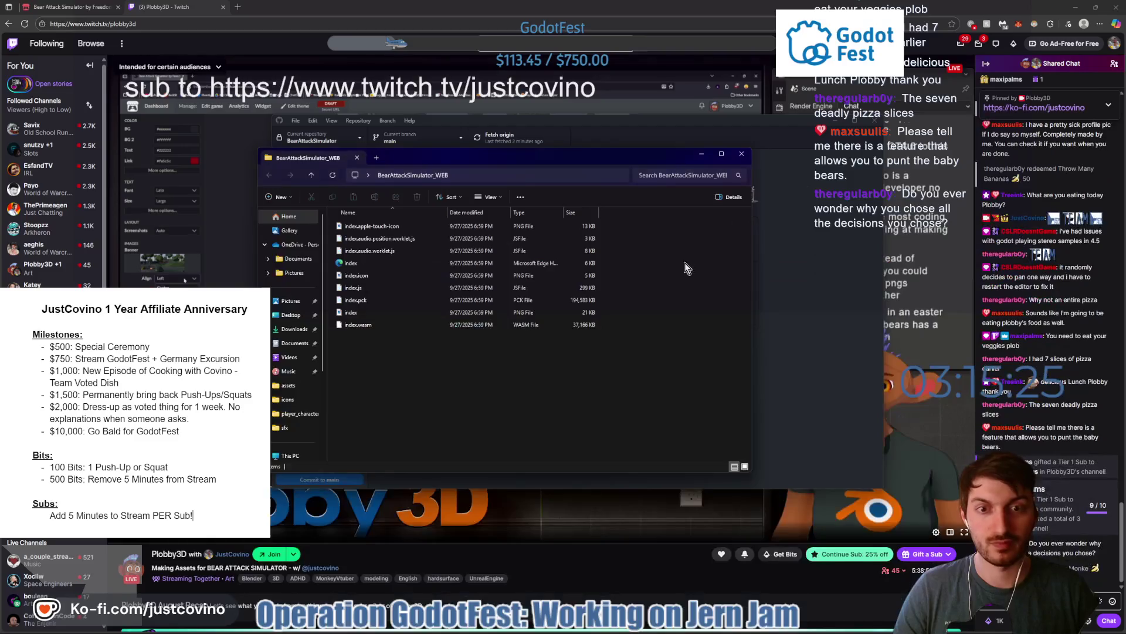
pyautogui.click(704, 153)
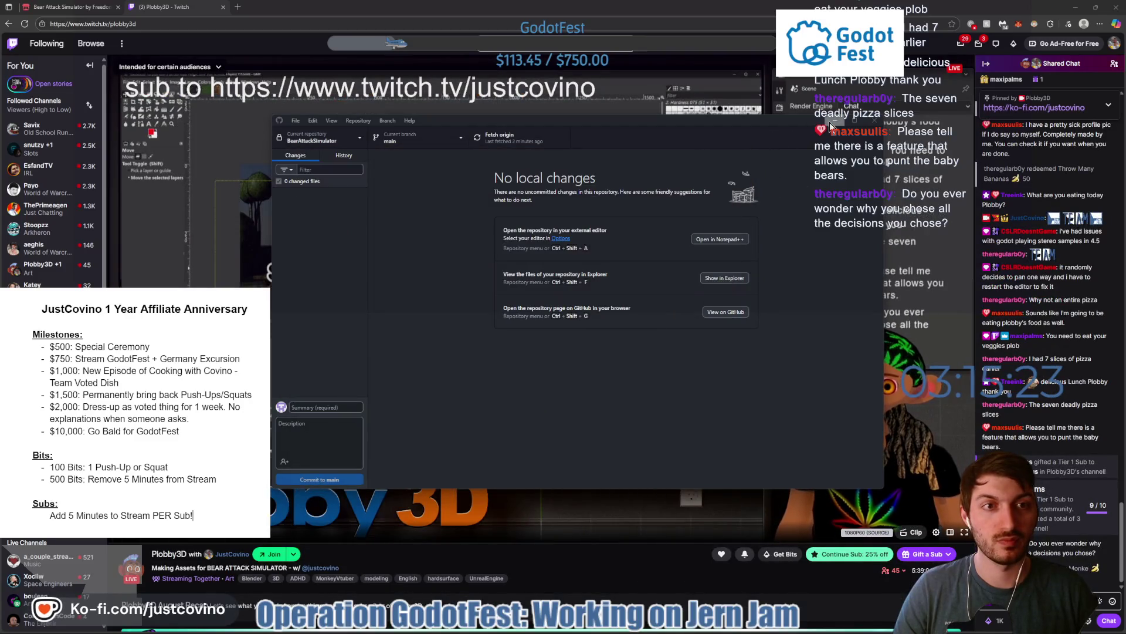
pyautogui.click(835, 120)
pyautogui.click(1103, 7)
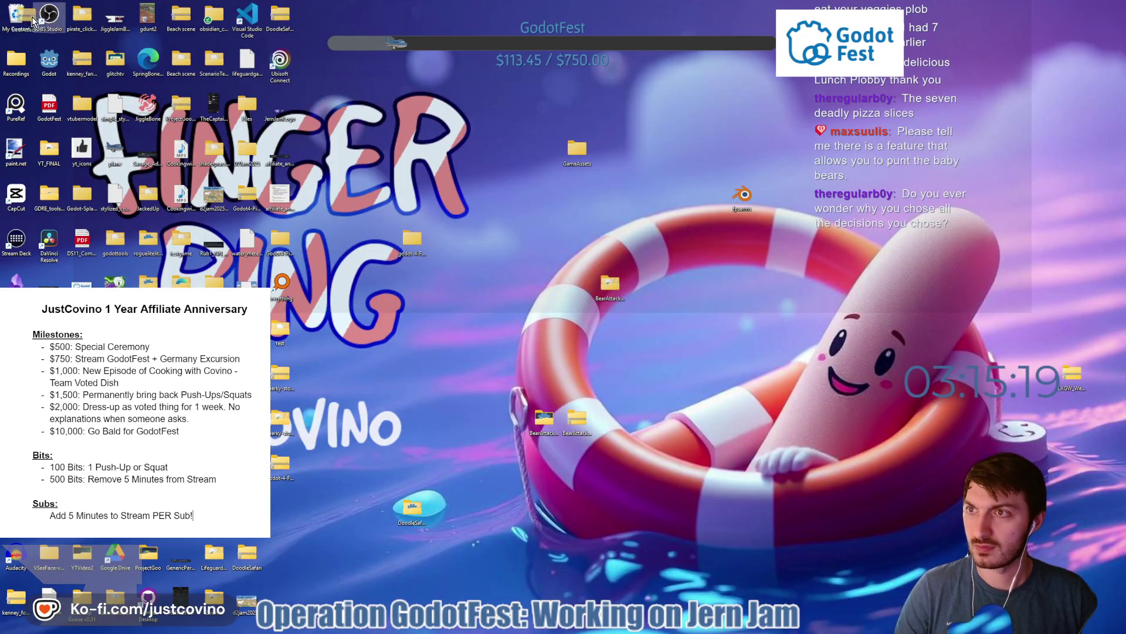
# - Compress BearAttackSimulator_WEB to a ZIP file and place it beside the other build icons
pyautogui.moveTo(586, 352); pyautogui.dragTo(577, 417)
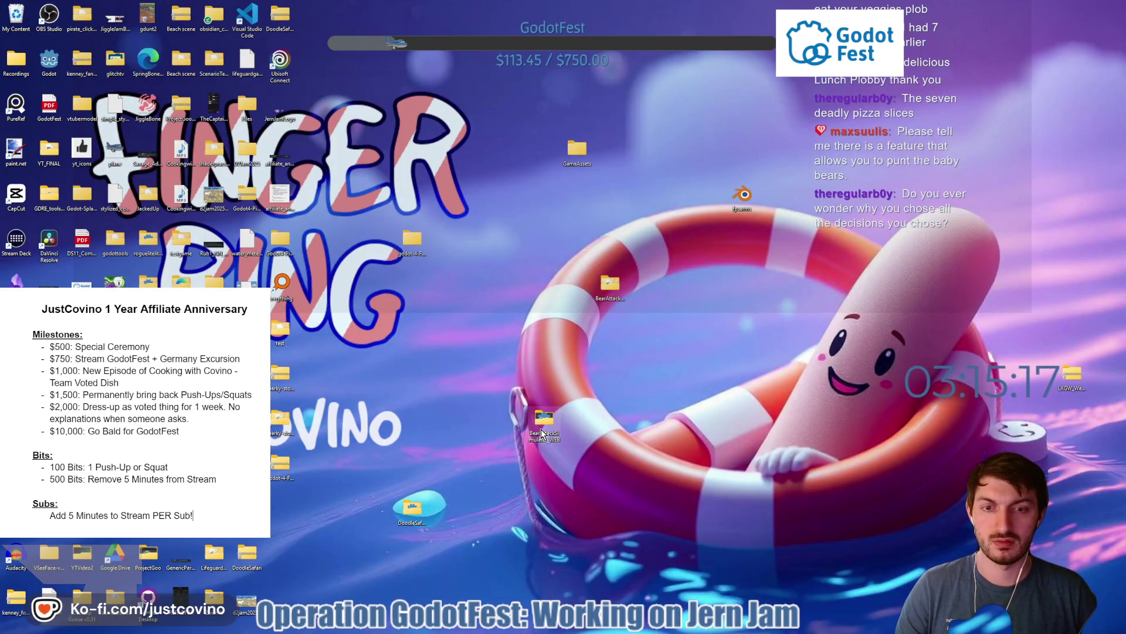
pyautogui.rightClick(541, 428)
pyautogui.moveTo(578, 342)
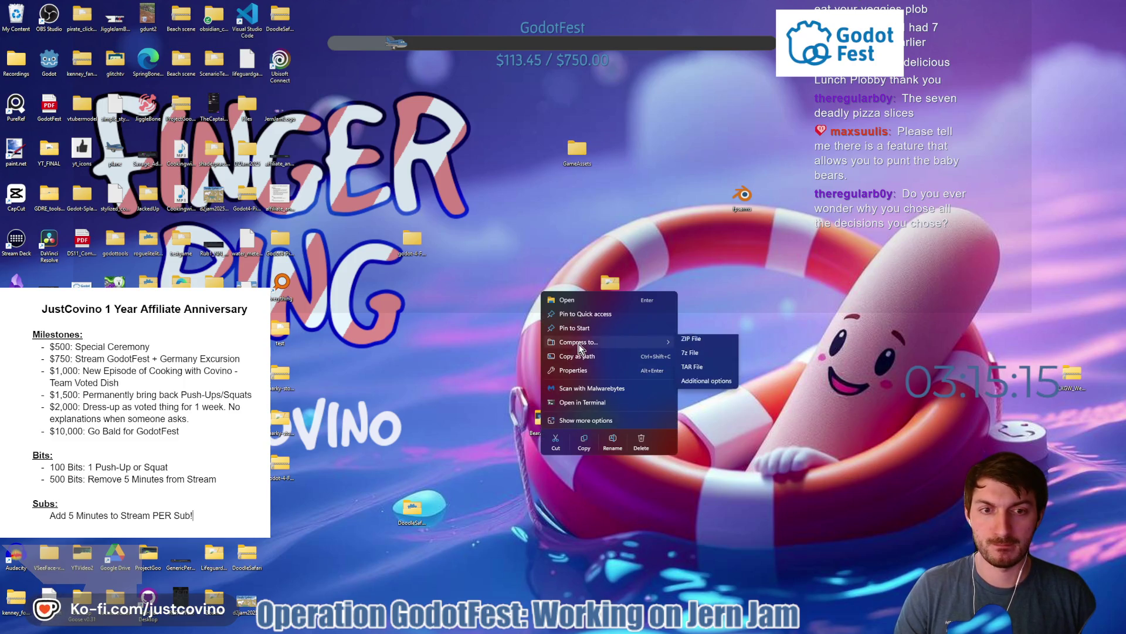
pyautogui.click(695, 350)
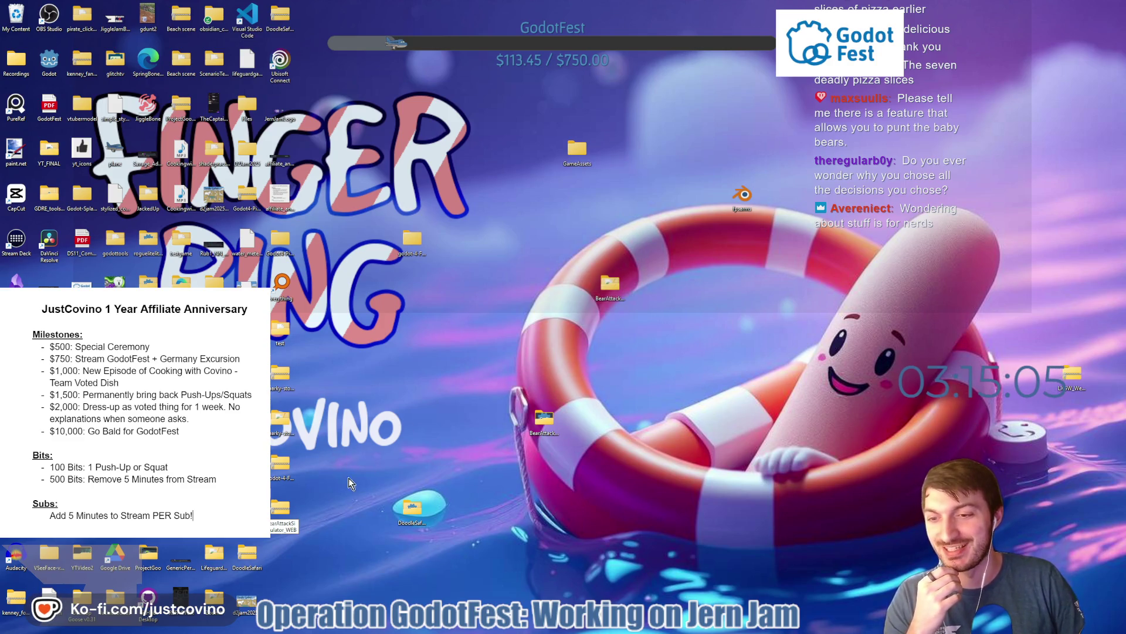
pyautogui.moveTo(283, 508); pyautogui.dragTo(612, 435)
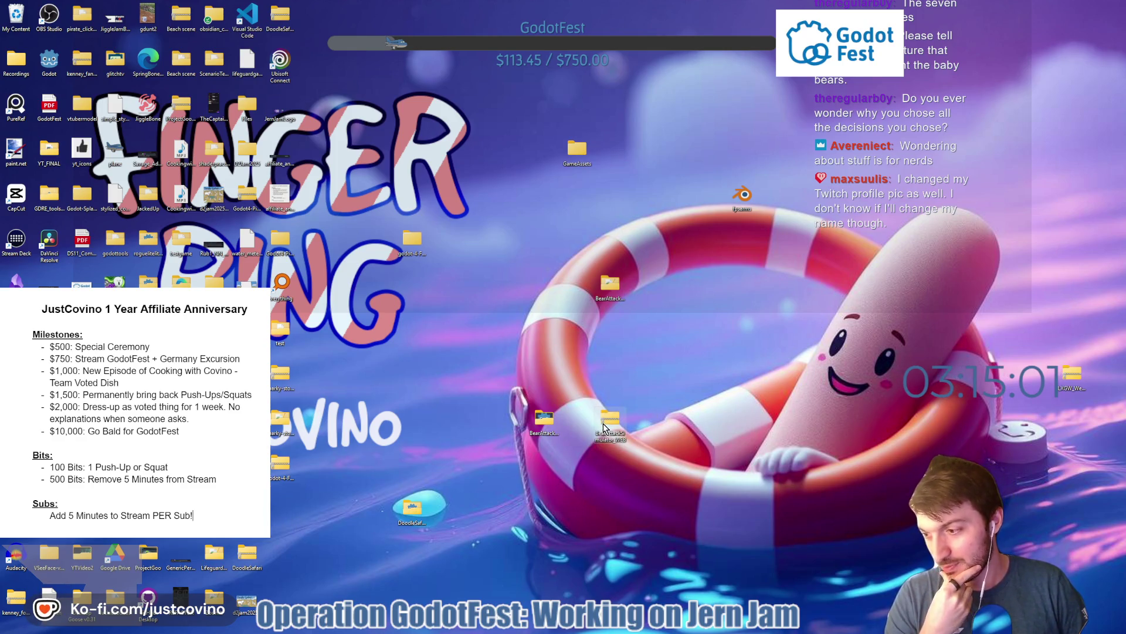
pyautogui.moveTo(606, 425)
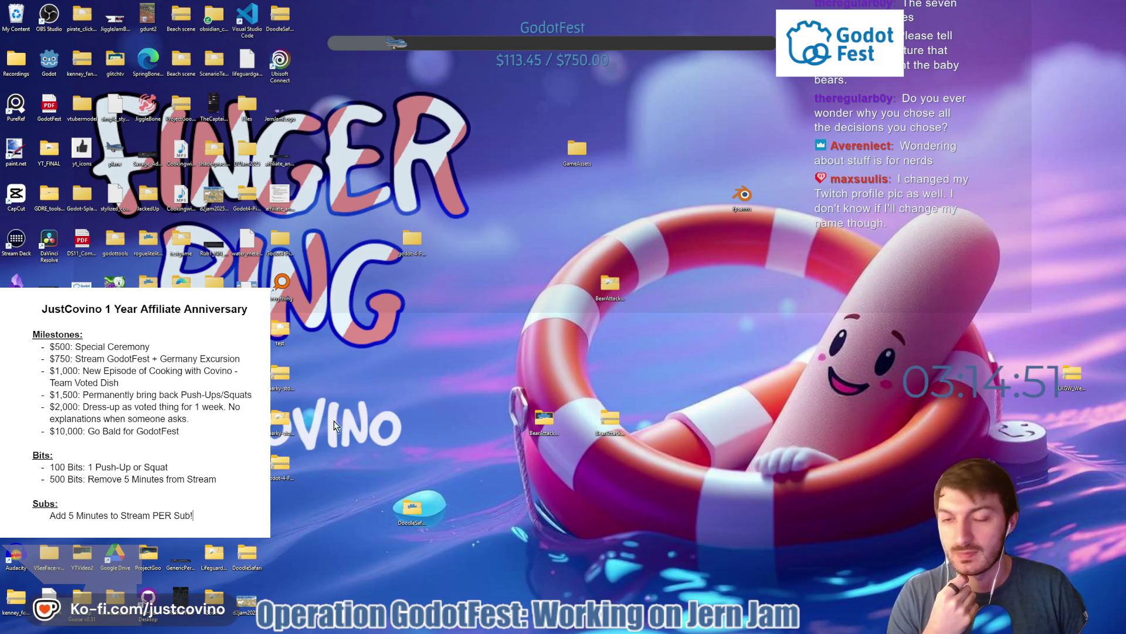
pyautogui.click(585, 630)
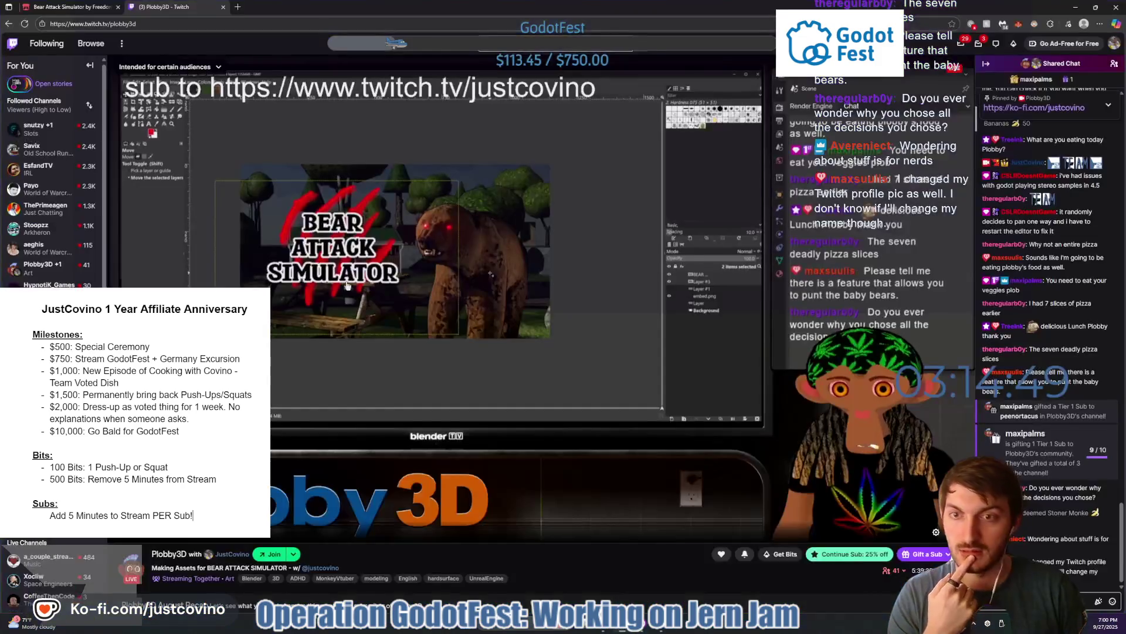
# - Open the Bear Attack Simulator edit page on itch.io and delete the old web upload
pyautogui.click(73, 7)
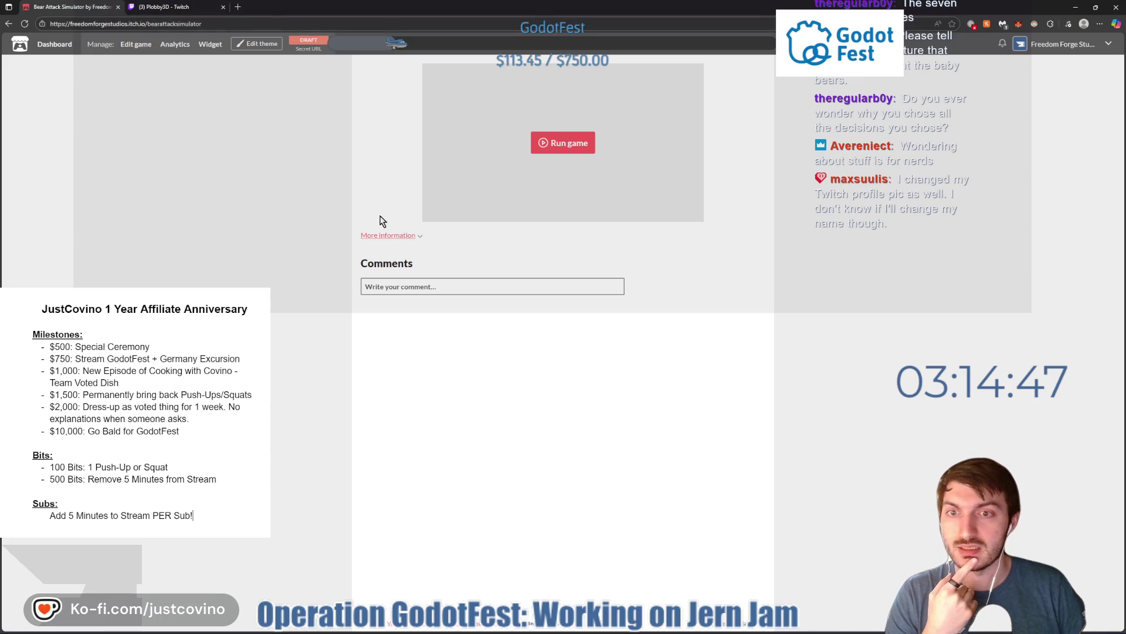
pyautogui.click(132, 45)
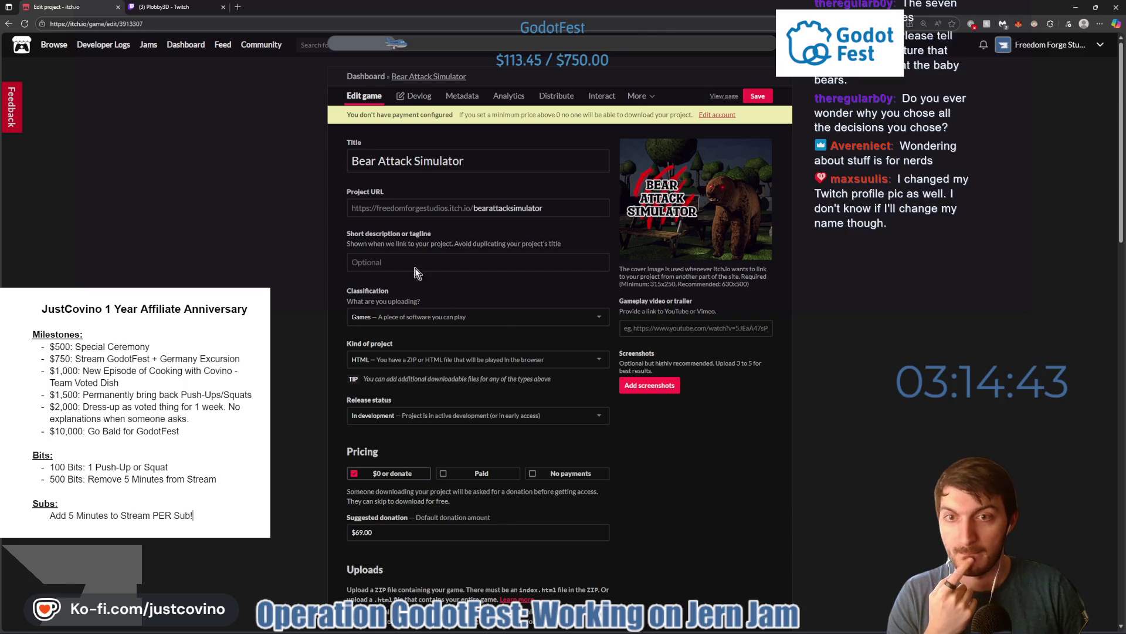
pyautogui.scroll(-3, 489, 260)
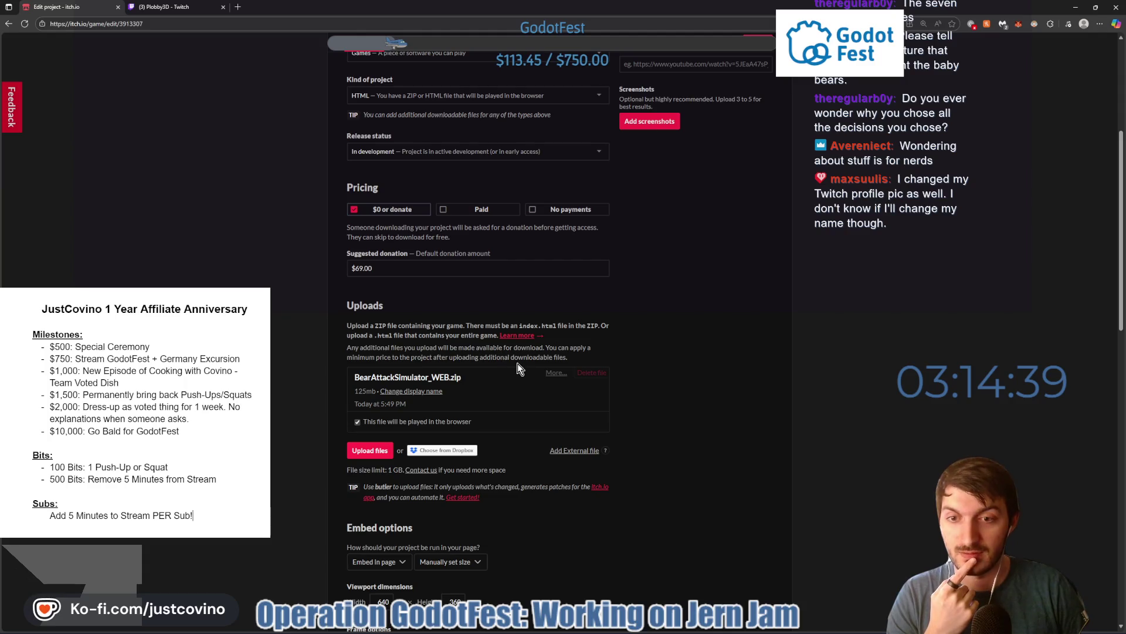
pyautogui.click(592, 375)
pyautogui.click(456, 152)
pyautogui.click(655, 173)
# - Upload the new BearAttackSimulator_WEB.zip and mark it as played in the browser
pyautogui.click(376, 378)
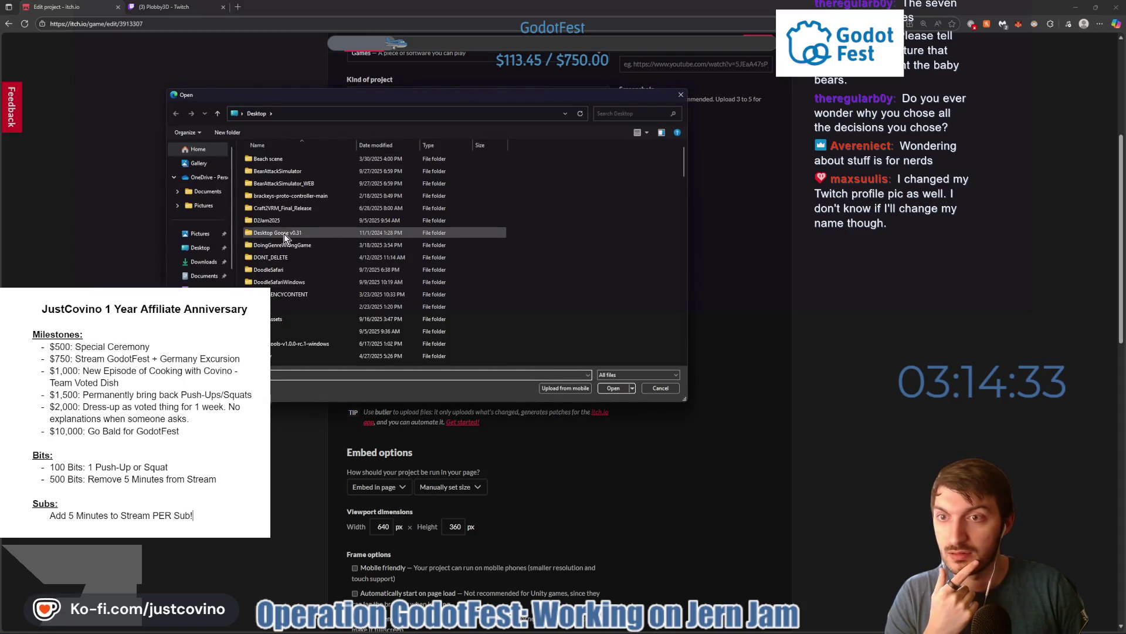
pyautogui.scroll(-5, 288, 229)
pyautogui.scroll(-5, 295, 209)
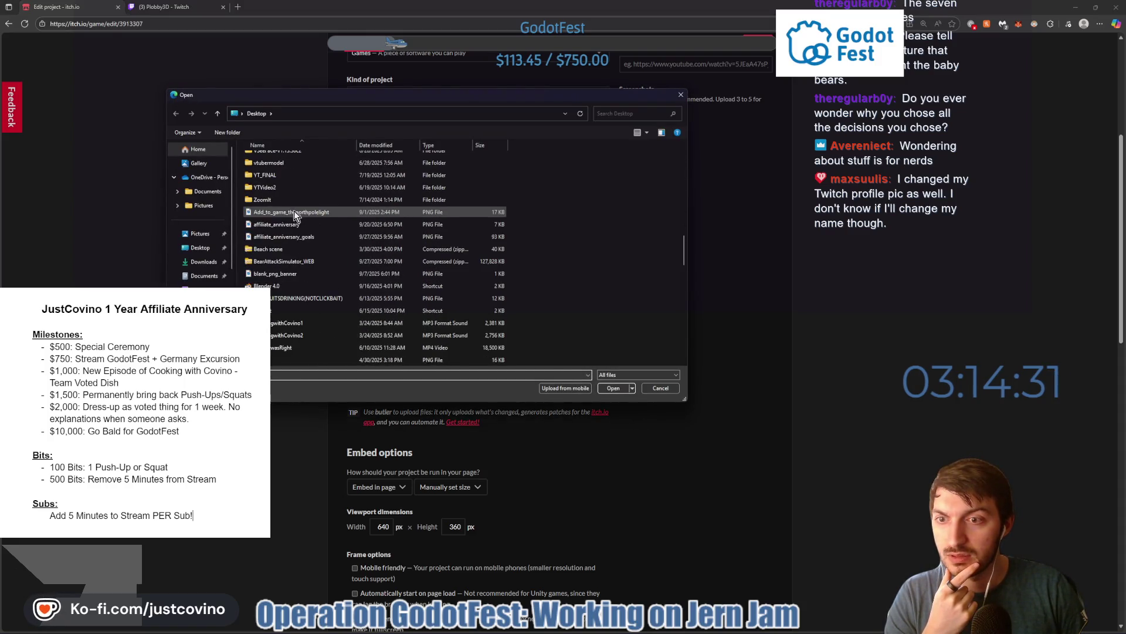
pyautogui.click(302, 258)
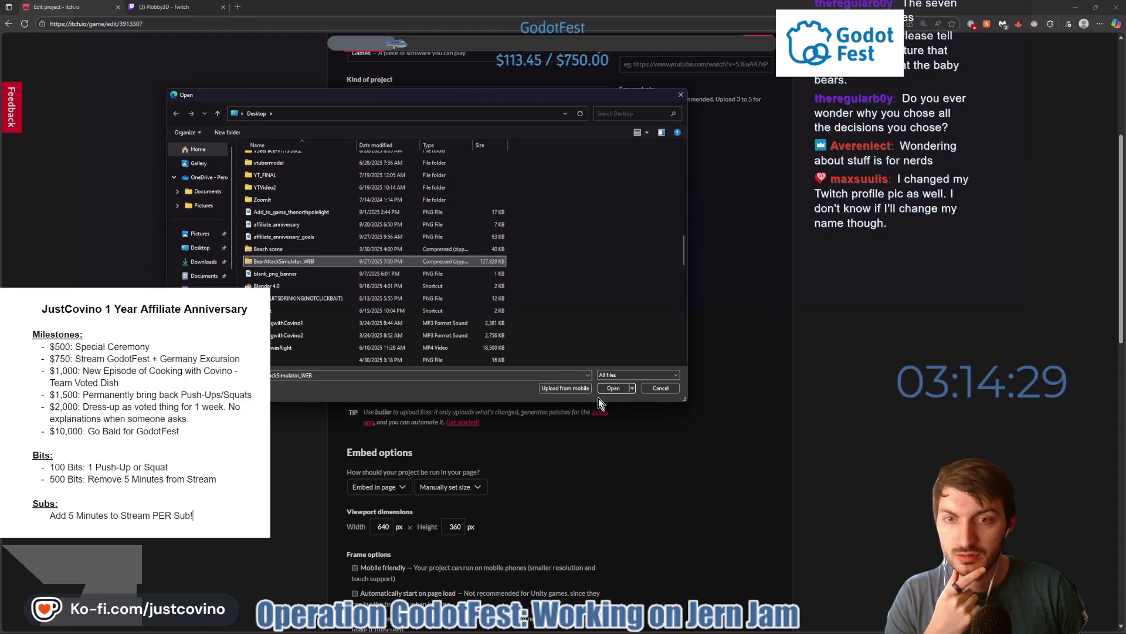
pyautogui.click(612, 389)
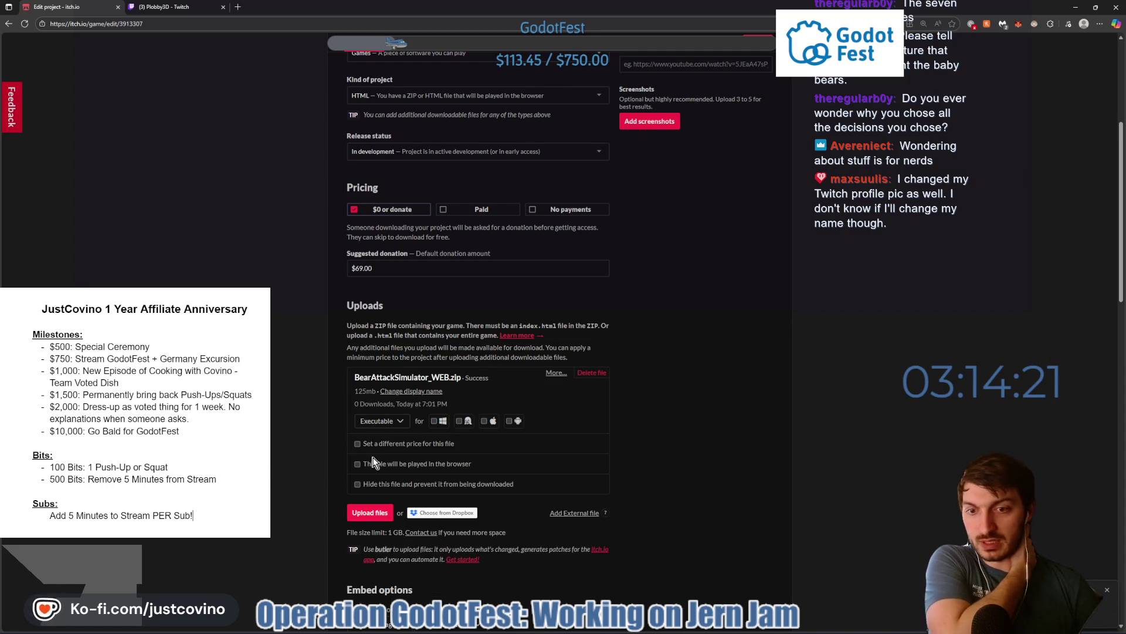
pyautogui.click(363, 465)
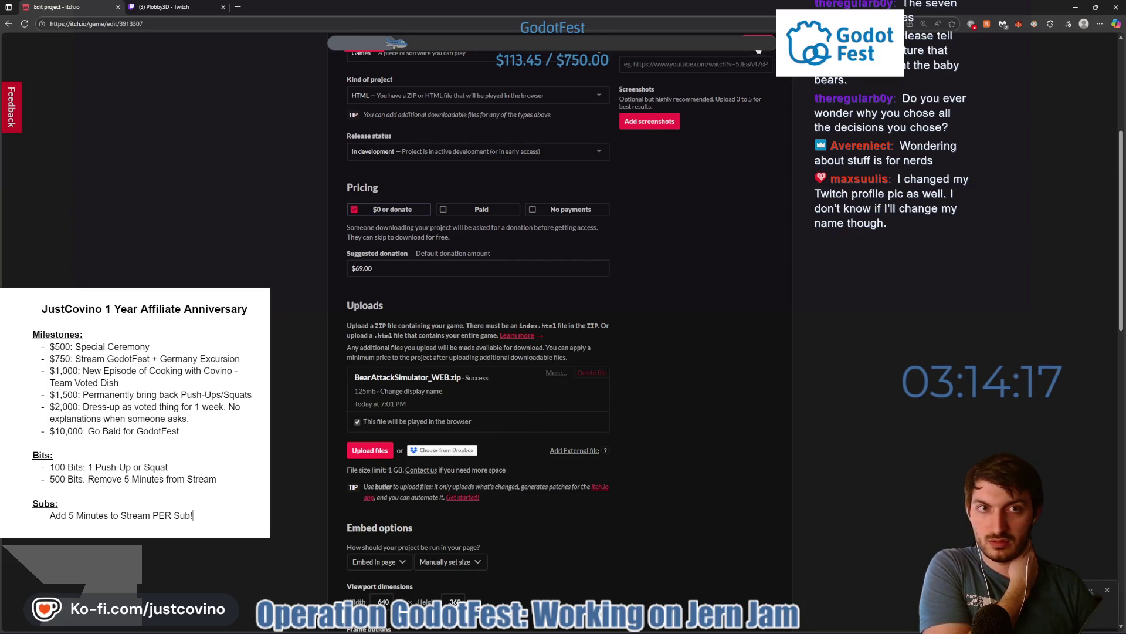
pyautogui.click(724, 46)
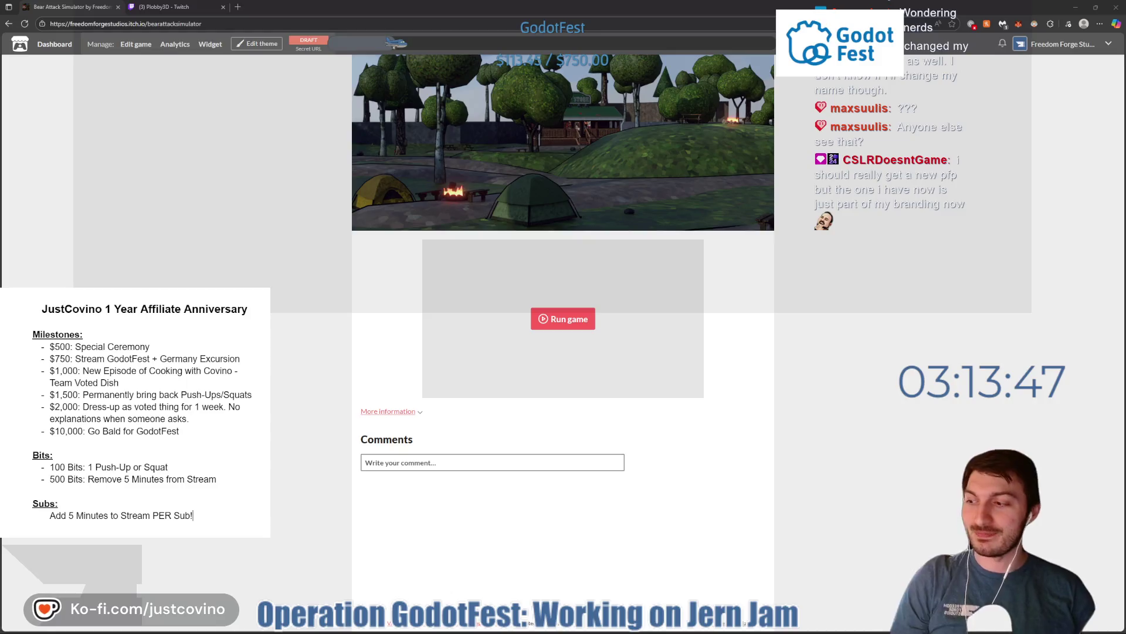
# - Run the embedded Bear Attack Simulator build so the Godot loading screen appears
pyautogui.click(550, 322)
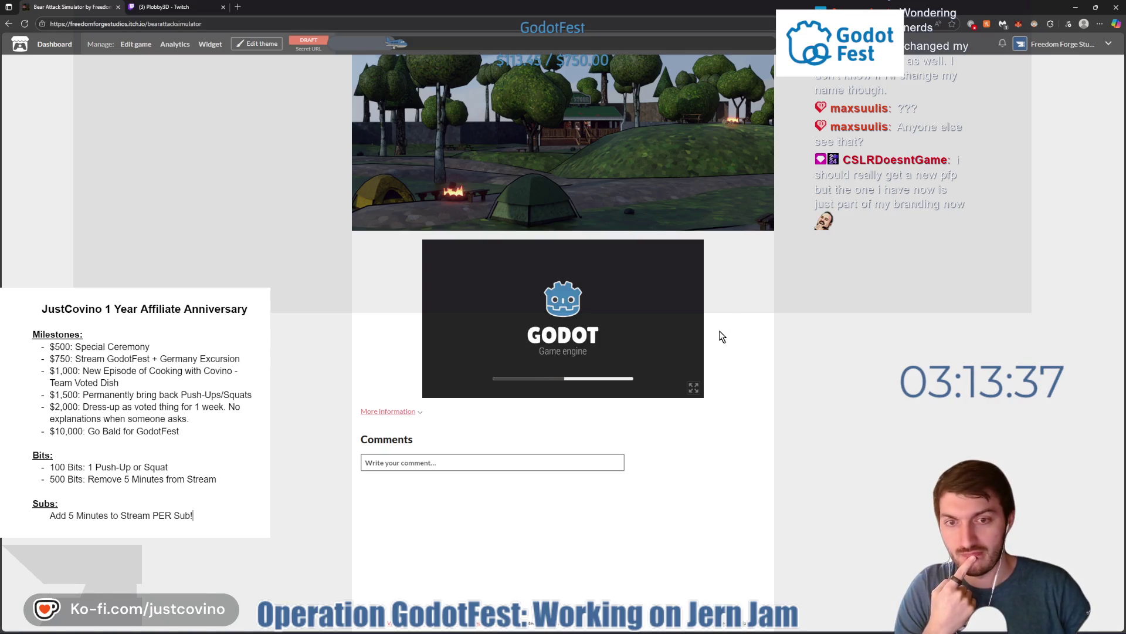
# - Switch the embedded game to fullscreen and play it with keyboard and mouse
pyautogui.click(695, 387)
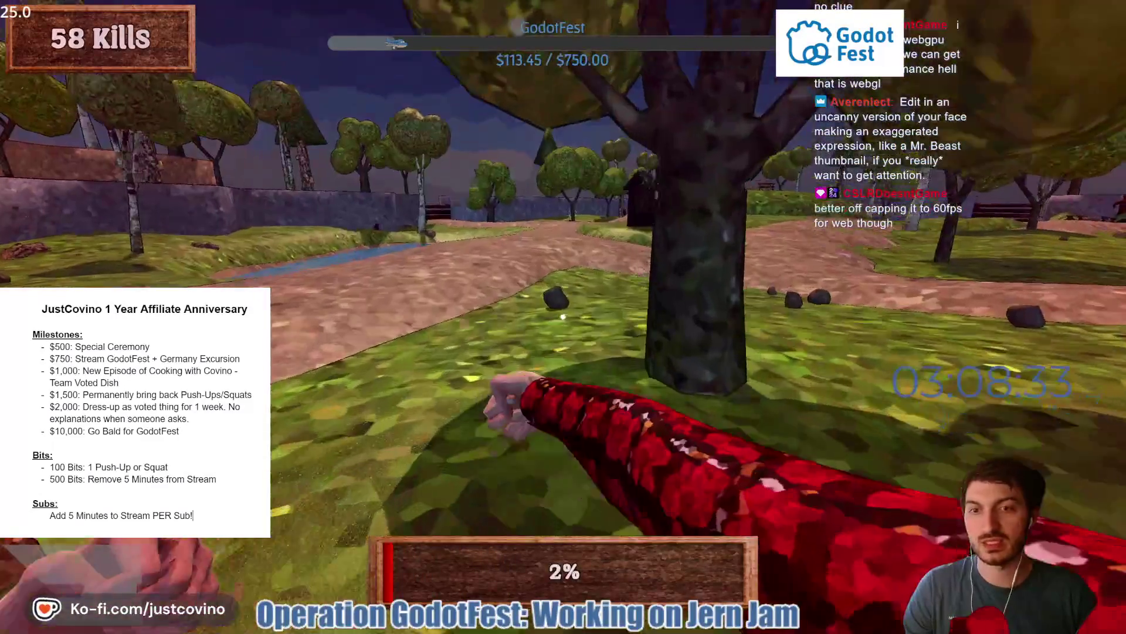
# - Walk to the blue energy drink can, pick it up with E, then exit fullscreen with Esc
pyautogui.press('w')
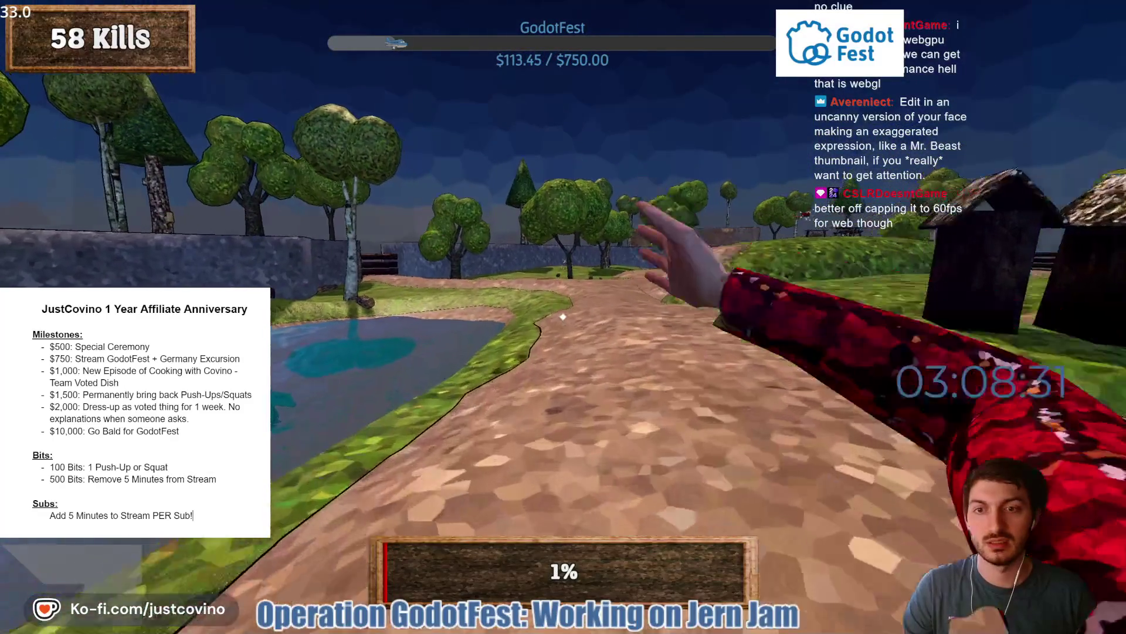
pyautogui.press('w')
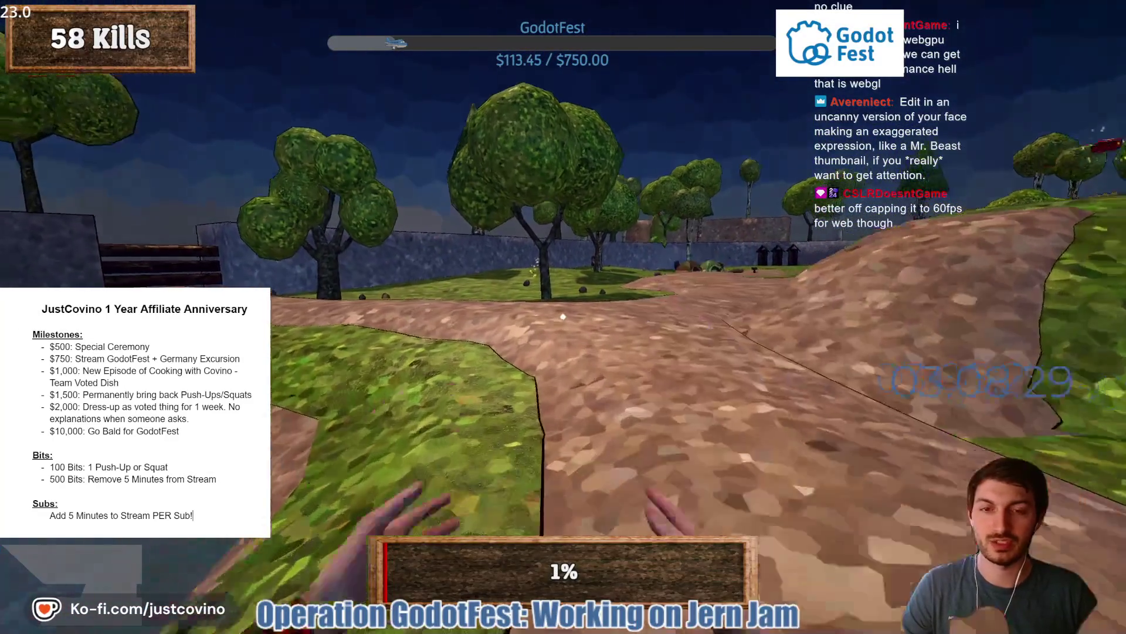
pyautogui.press('w')
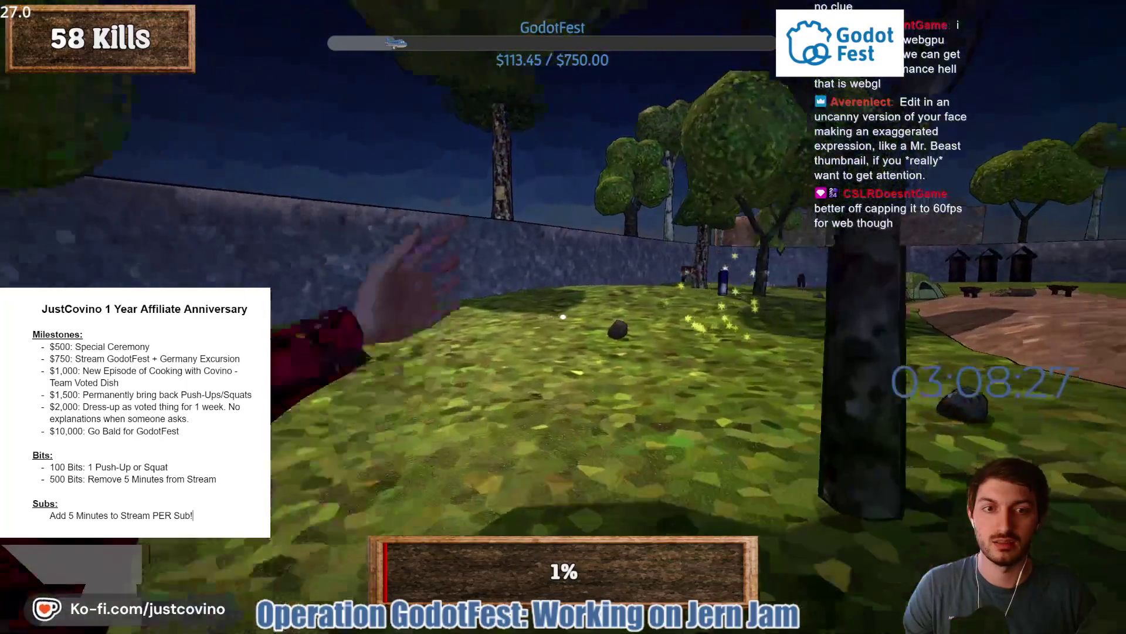
pyautogui.press('e')
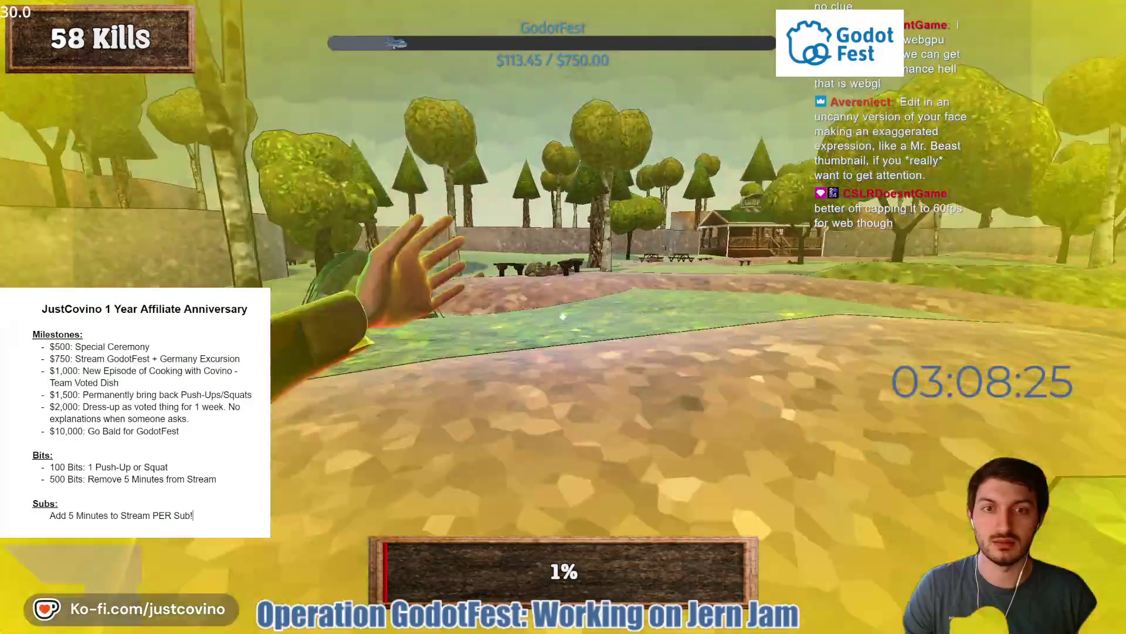
pyautogui.press('w')
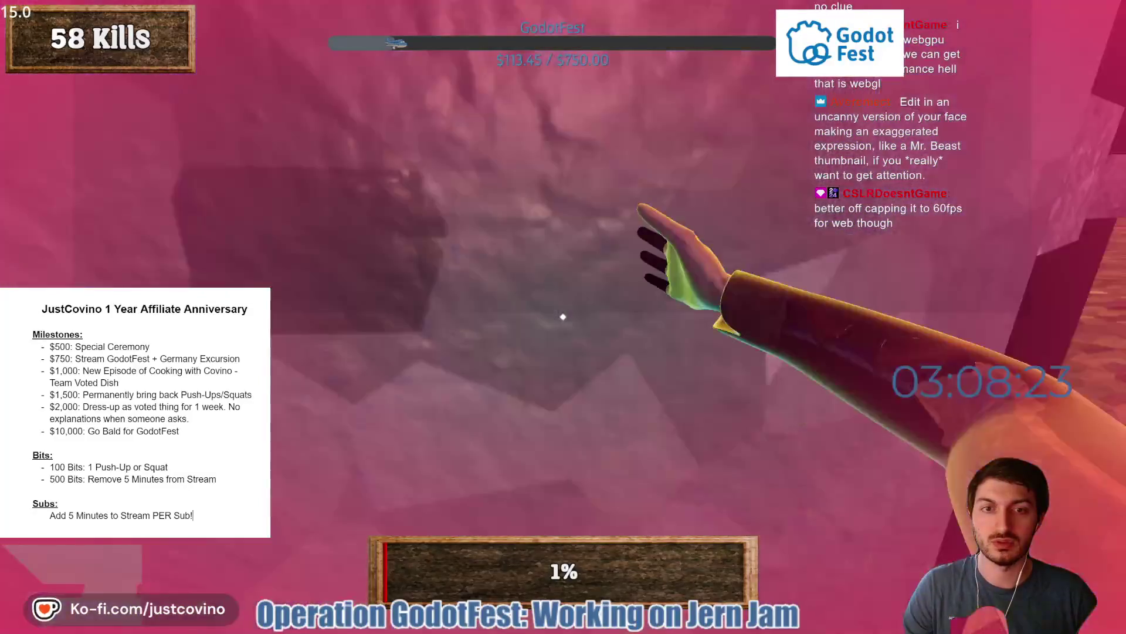
pyautogui.press('w')
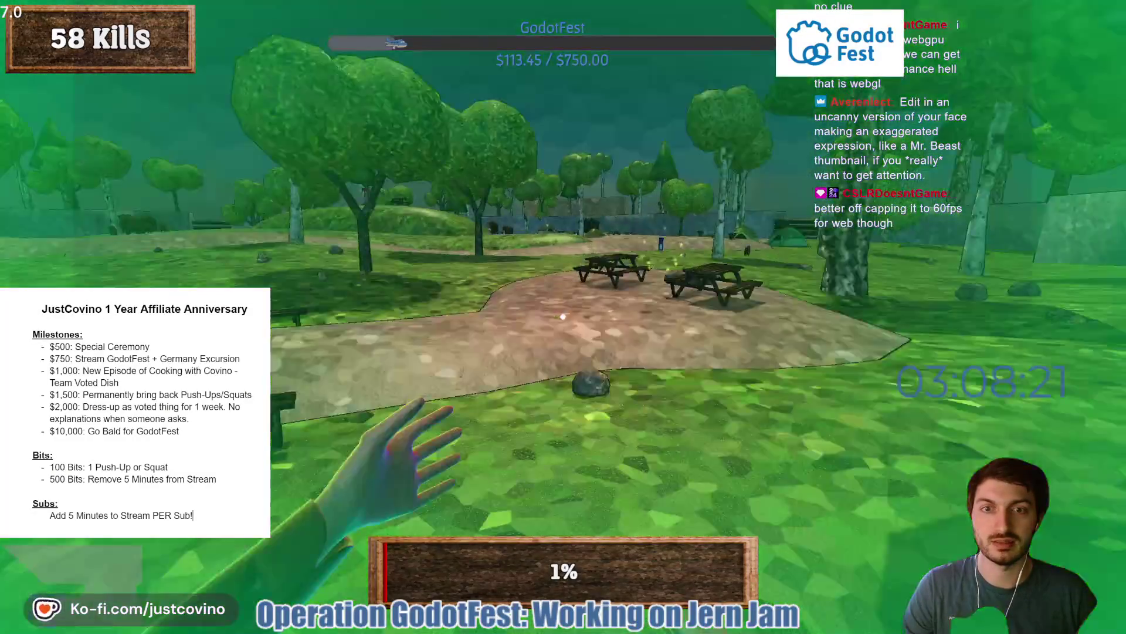
pyautogui.press('w')
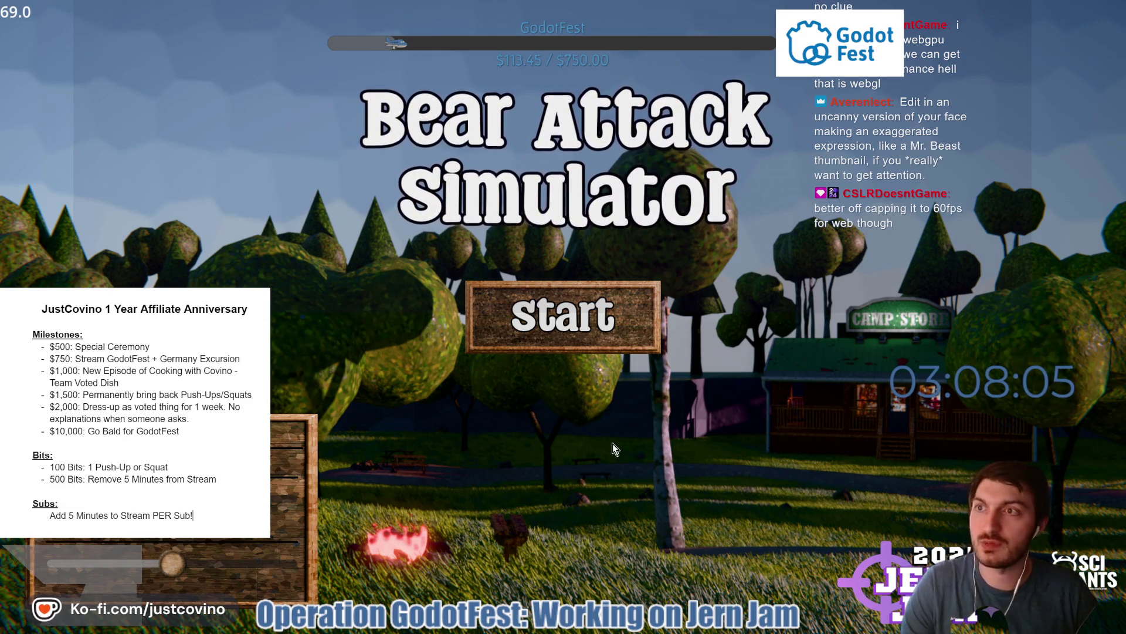
pyautogui.press('Escape')
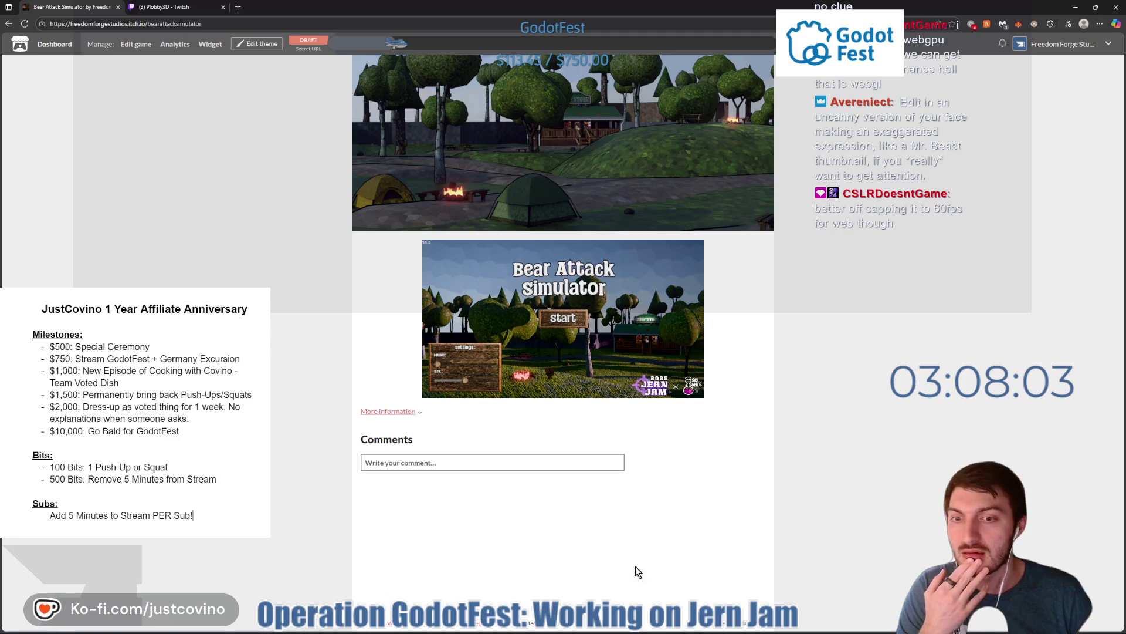
pyautogui.click(635, 625)
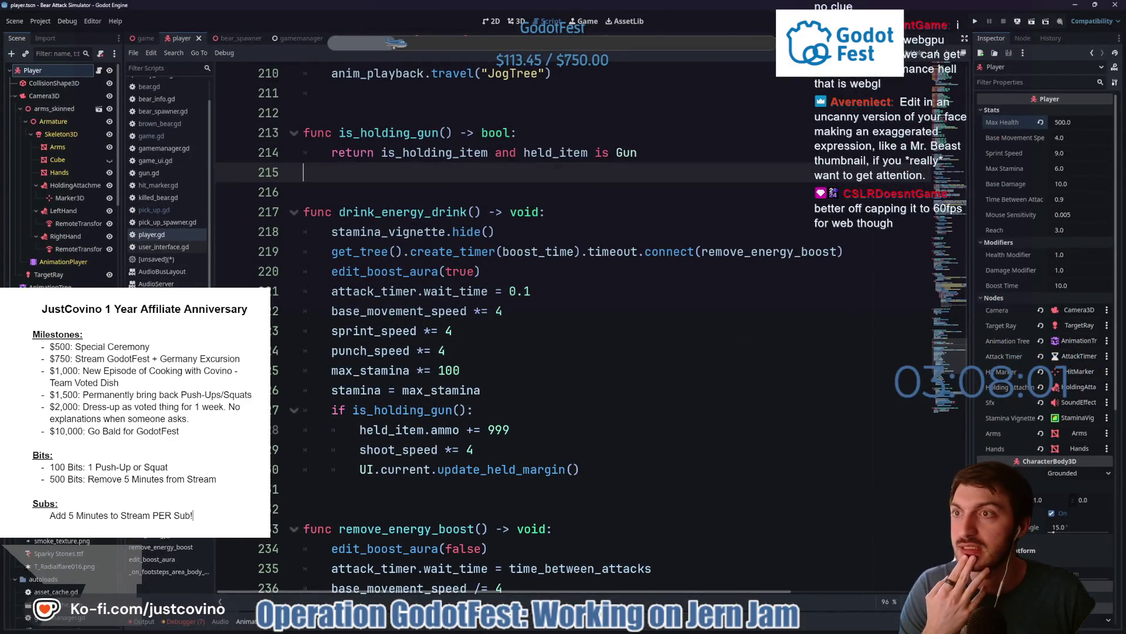
# - In Project Settings, filter for 'fps' and set Application > Run > Max FPS to 60
pyautogui.click(38, 21)
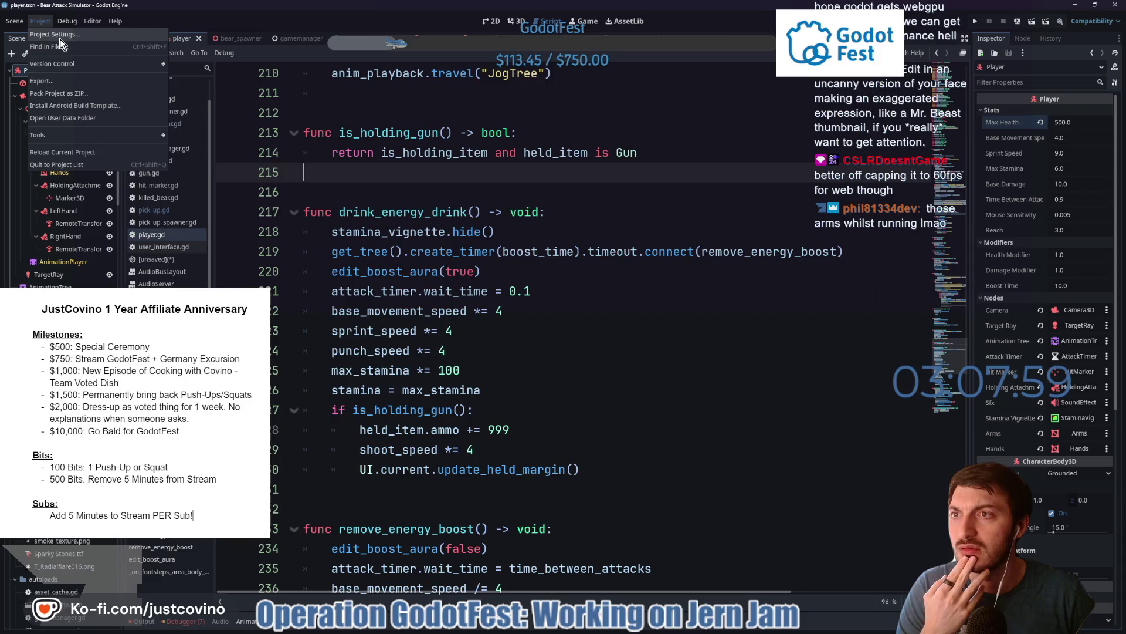
pyautogui.click(60, 39)
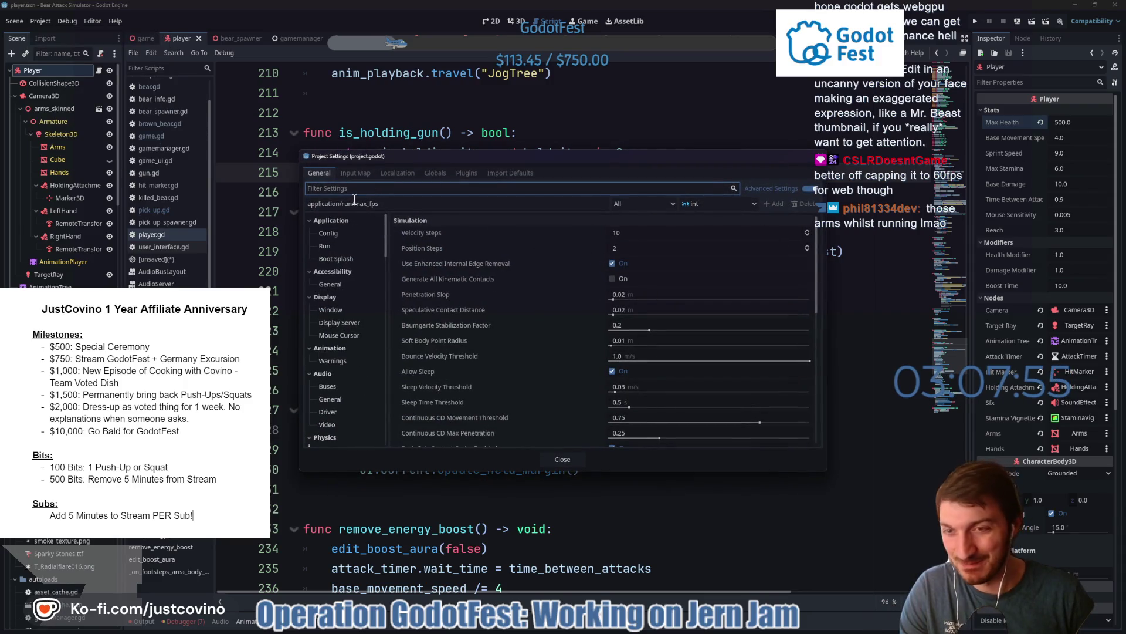
pyautogui.write('fps')
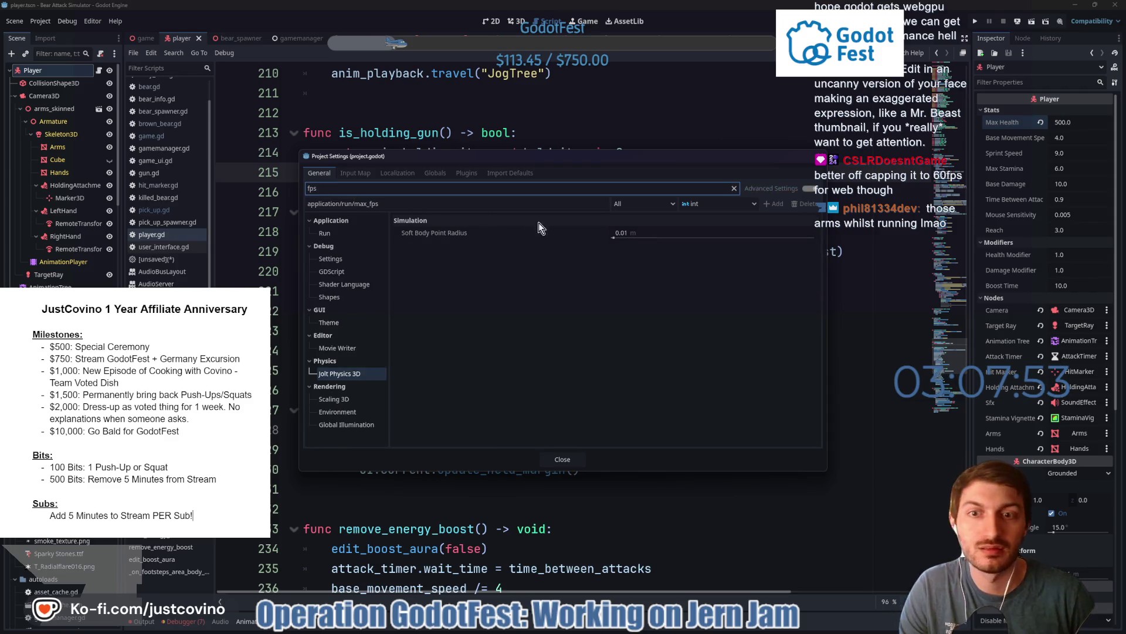
pyautogui.click(332, 235)
pyautogui.click(642, 221)
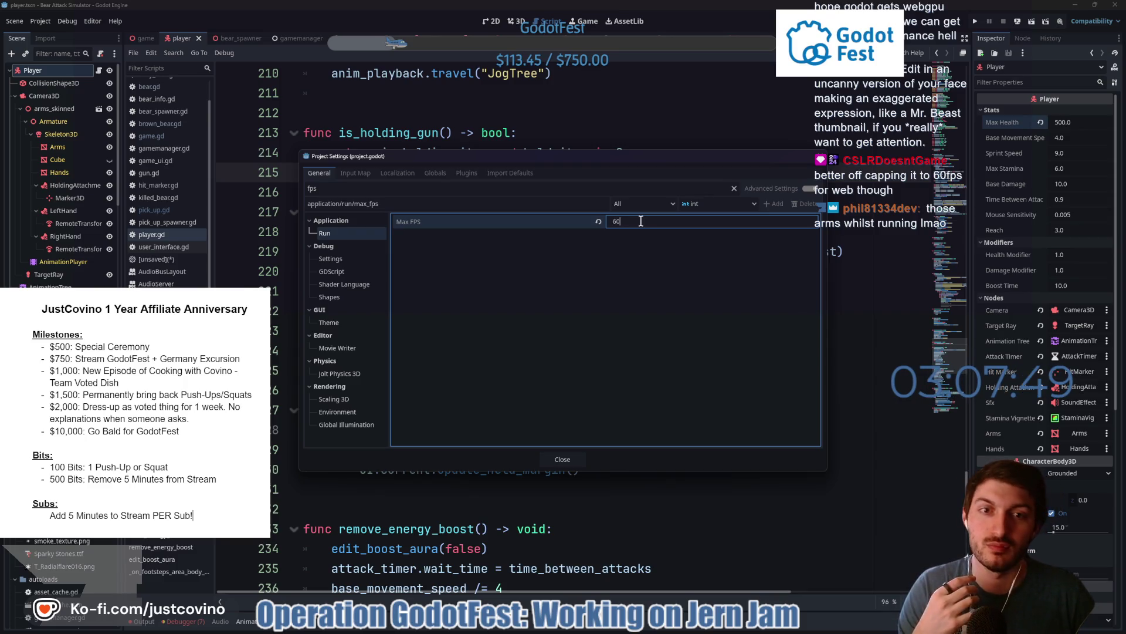
pyautogui.write('60')
pyautogui.press('Return')
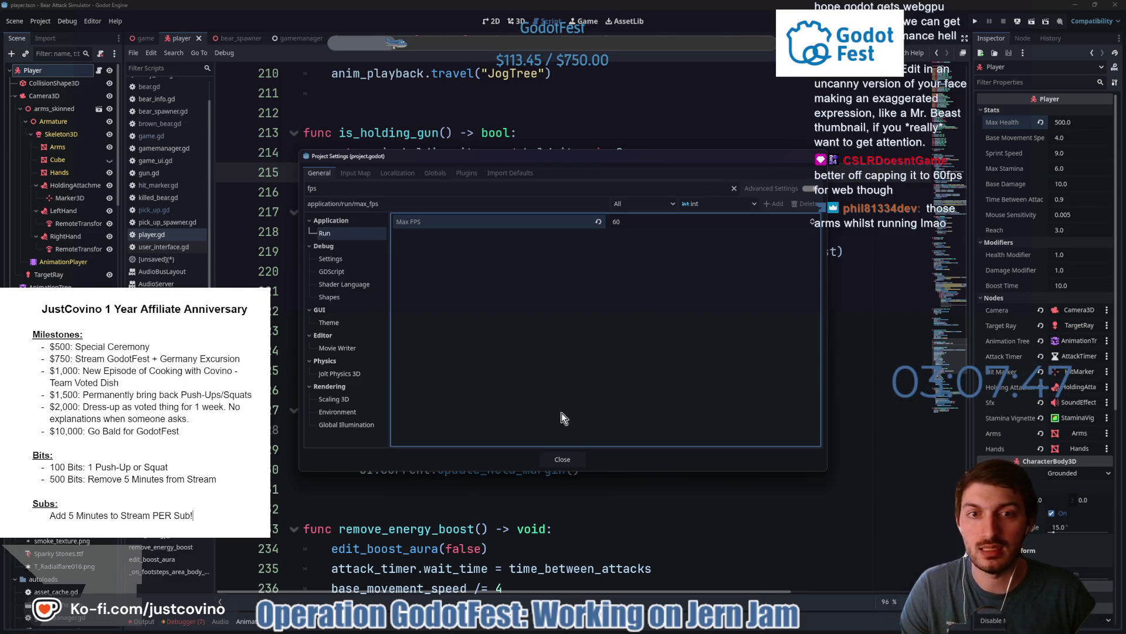
pyautogui.click(562, 459)
pyautogui.click(532, 329)
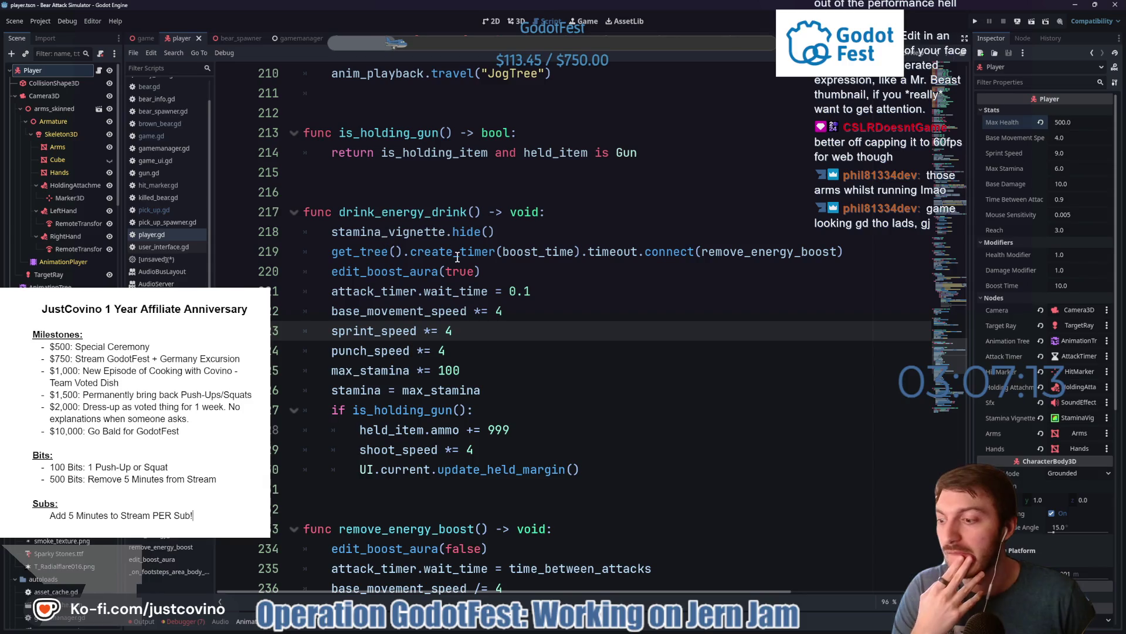
# - Read the hide() documentation, then switch to the game scene so game.gd opens
pyautogui.moveTo(454, 229)
pyautogui.hotkey('ctrl', 'shift', 'Tab')
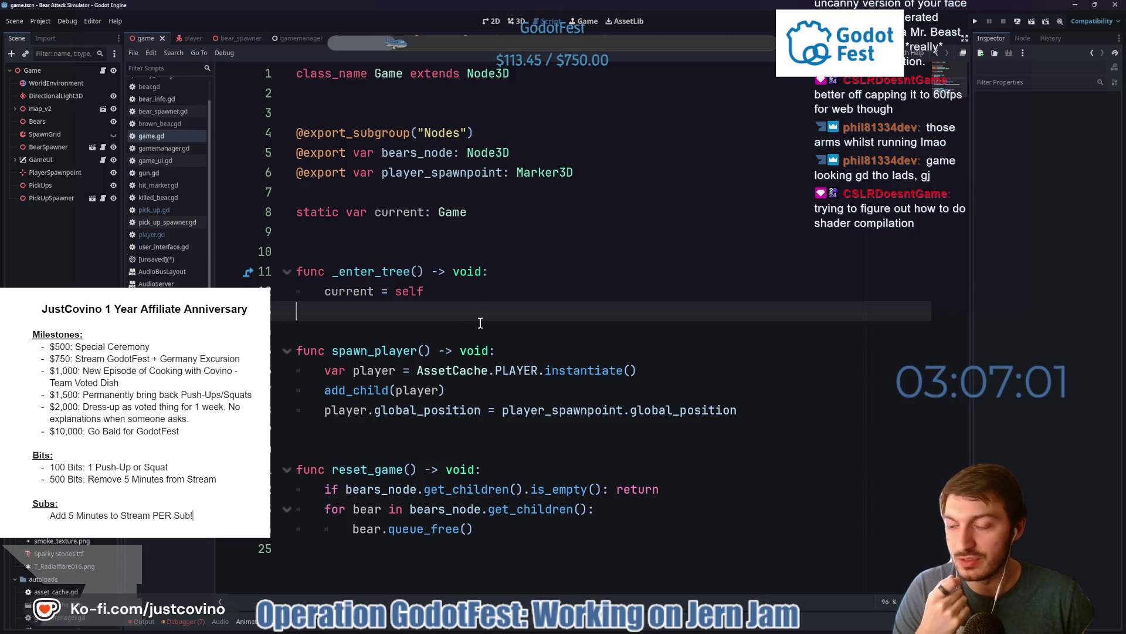
pyautogui.click(365, 234)
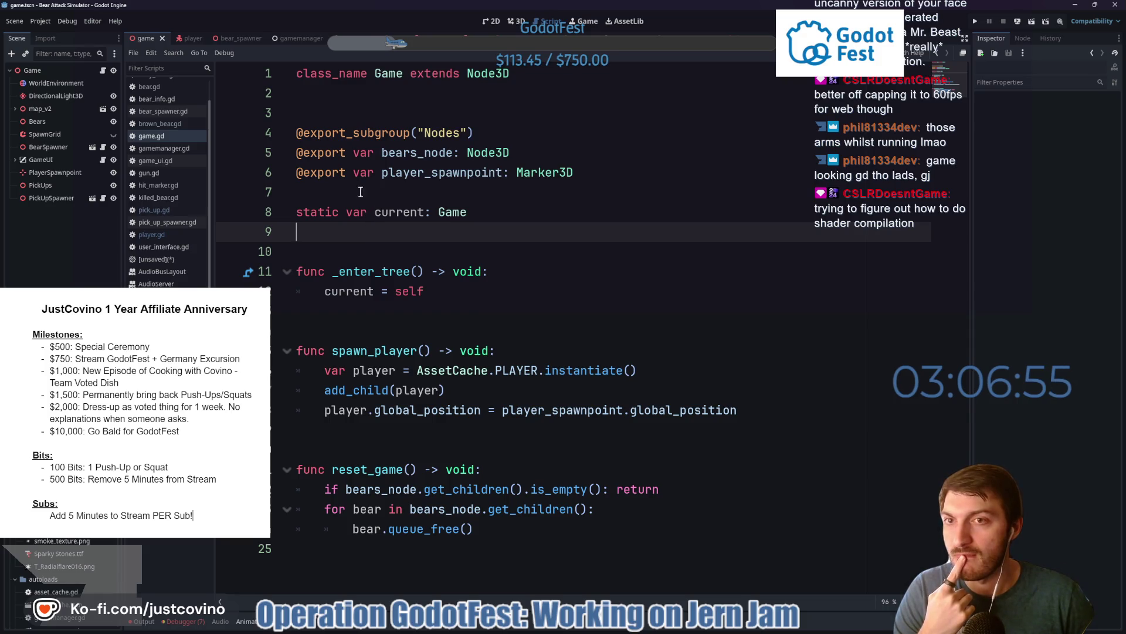
# - Return to player.gd and scroll up to its take_damage() and die() functions
pyautogui.click(187, 40)
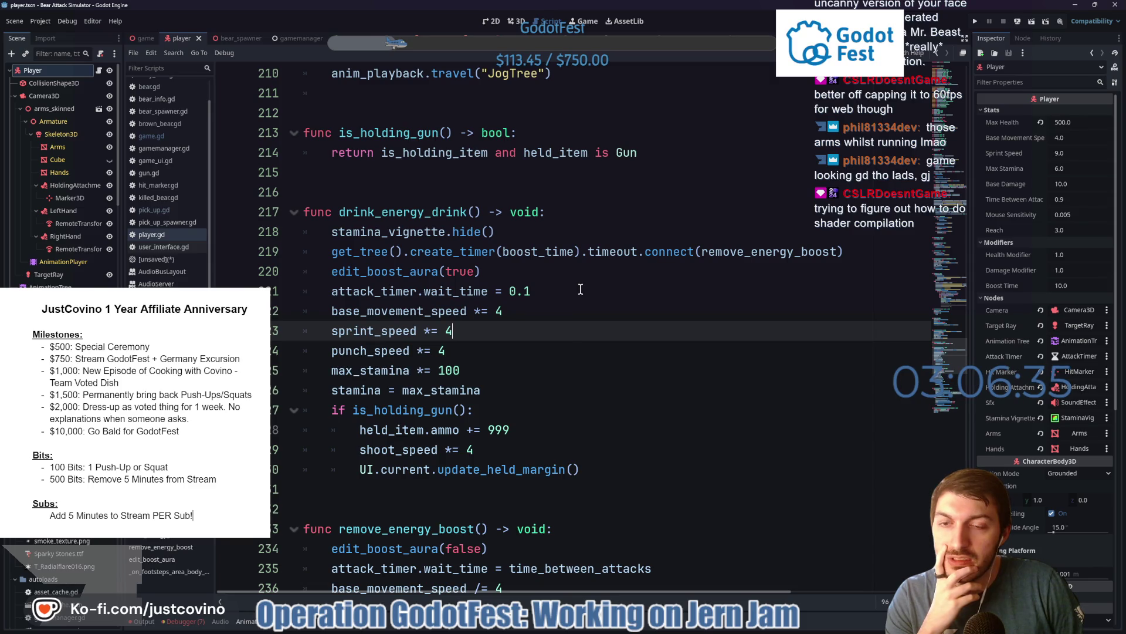
pyautogui.scroll(2, 580, 289)
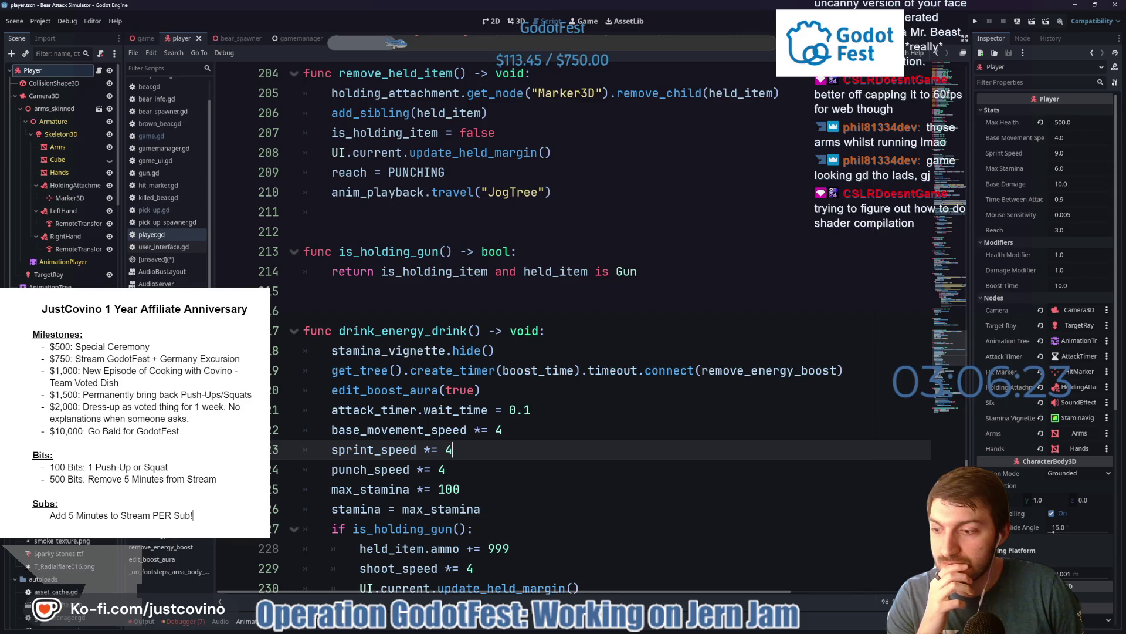
pyautogui.scroll(2, 419, 303)
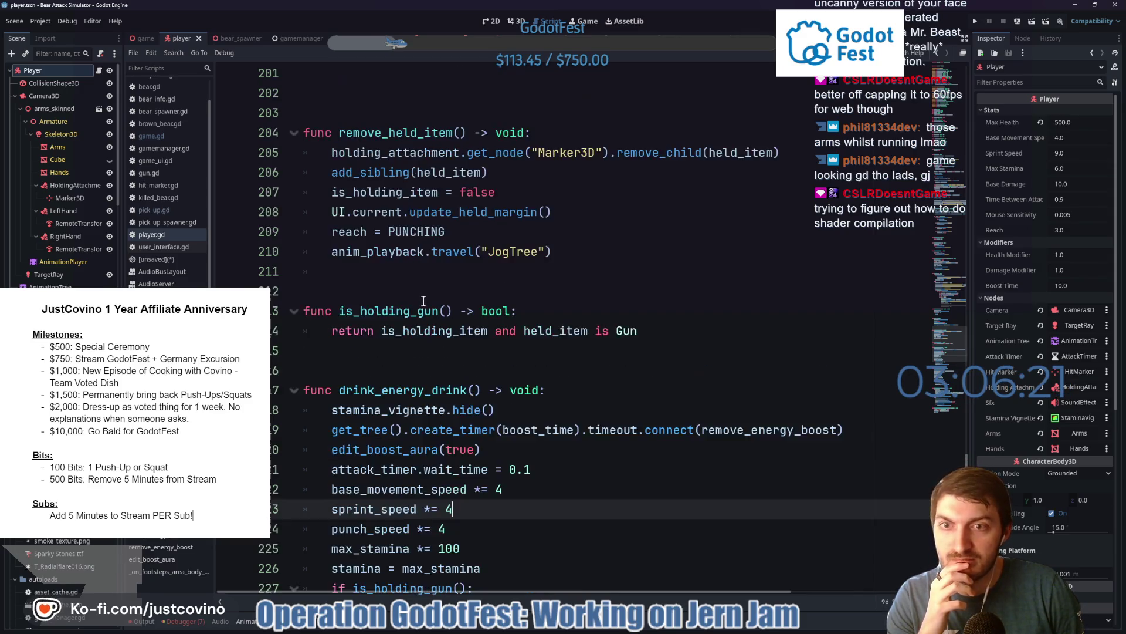
pyautogui.click(419, 352)
pyautogui.scroll(3, 407, 246)
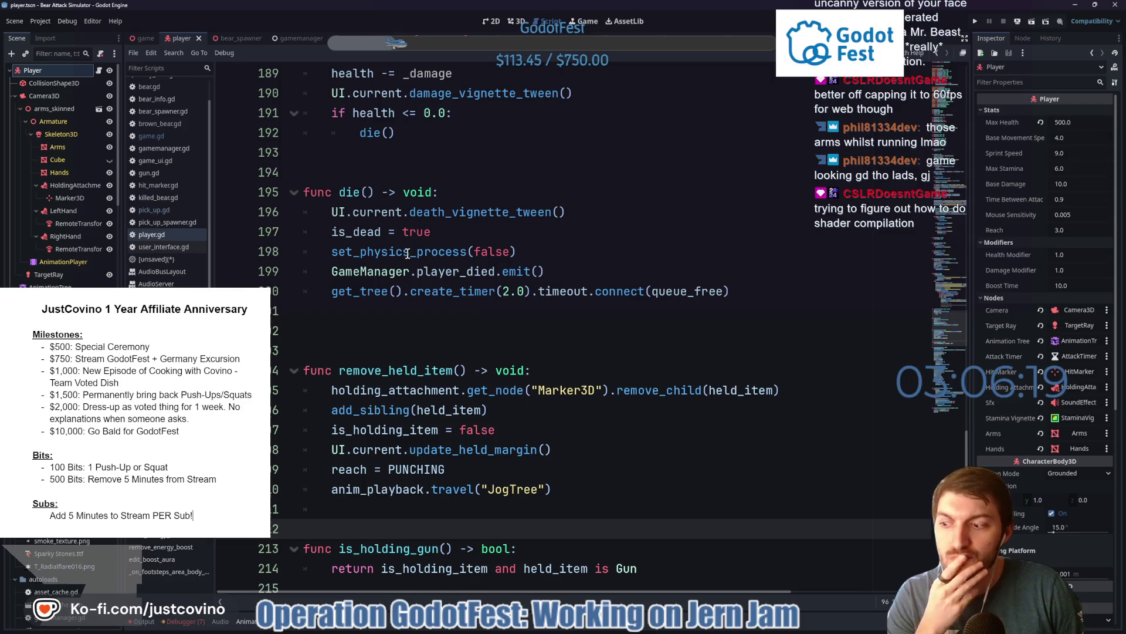
pyautogui.click(418, 351)
pyautogui.scroll(3, 431, 336)
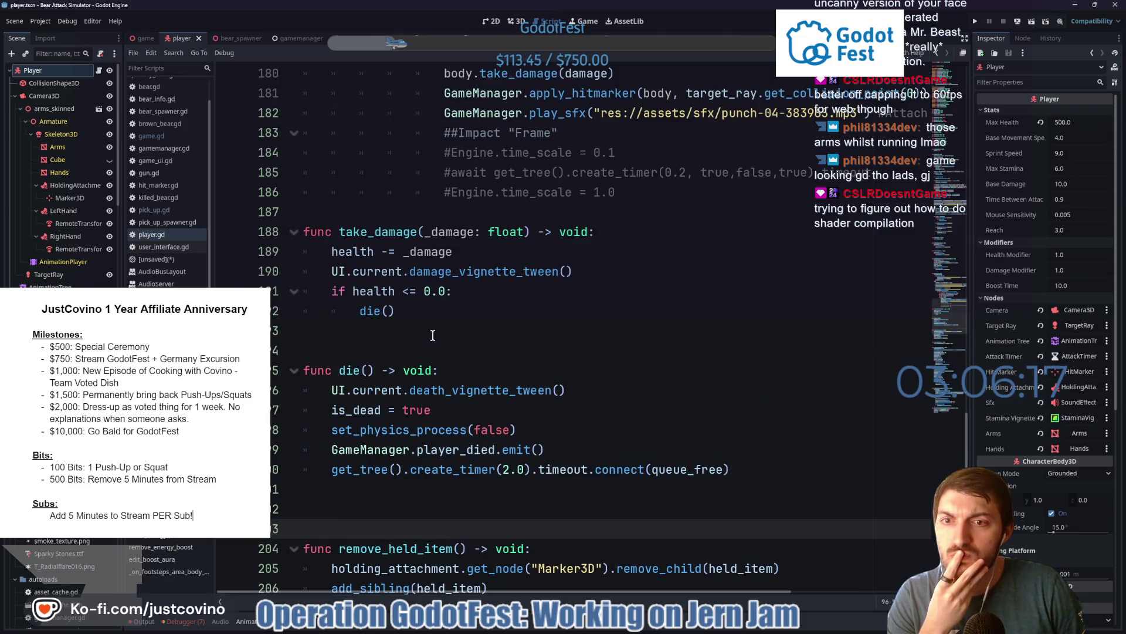
pyautogui.scroll(2, 432, 335)
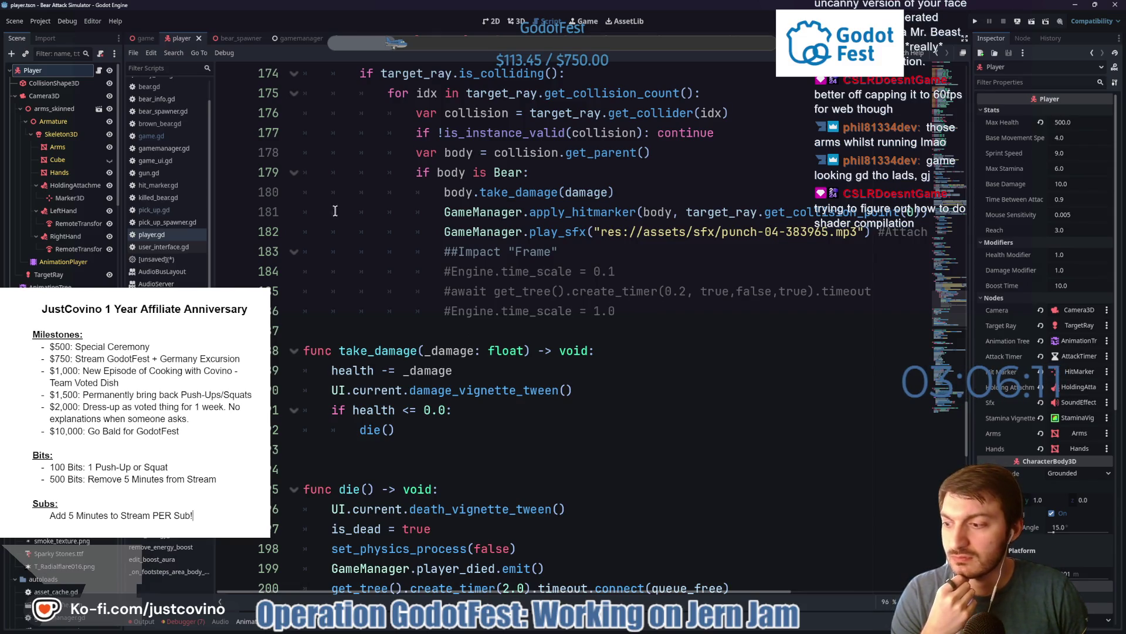
pyautogui.click(70, 21)
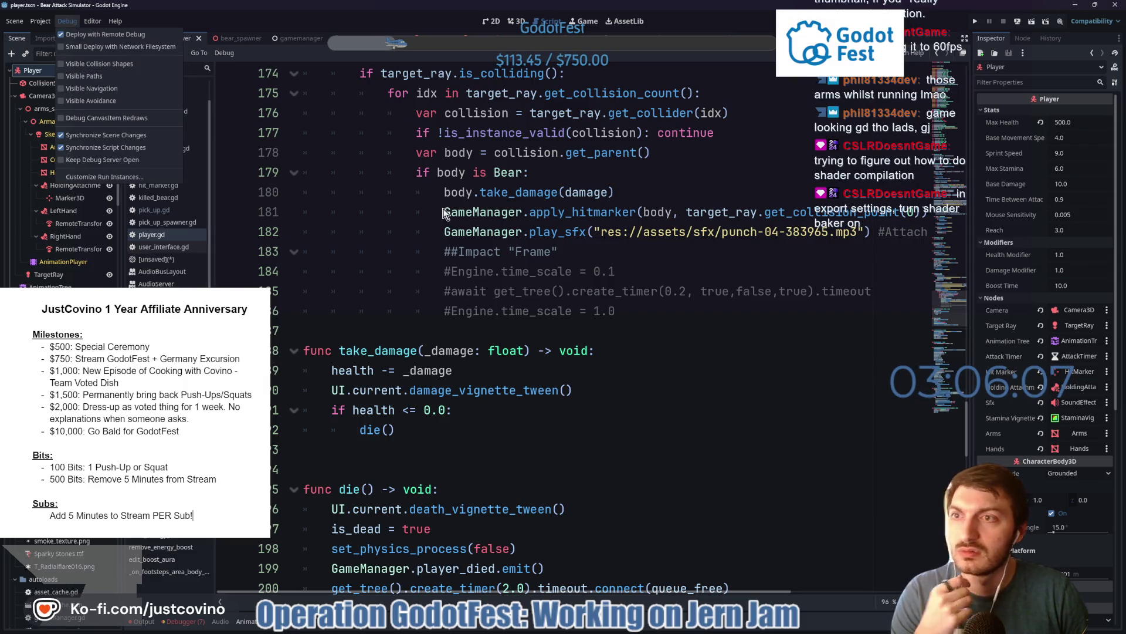
# - Delete the nine old files in BearAttackSimulator_WEB, then open Godot's Web export dialog
pyautogui.click(607, 290)
pyautogui.click(607, 290)
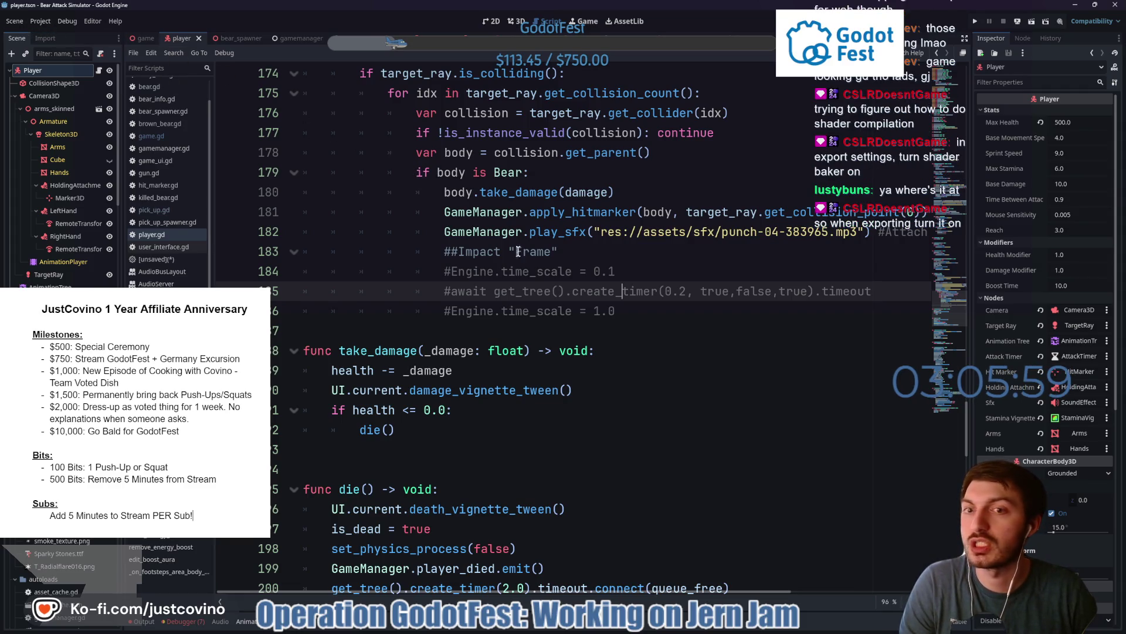
pyautogui.click(610, 628)
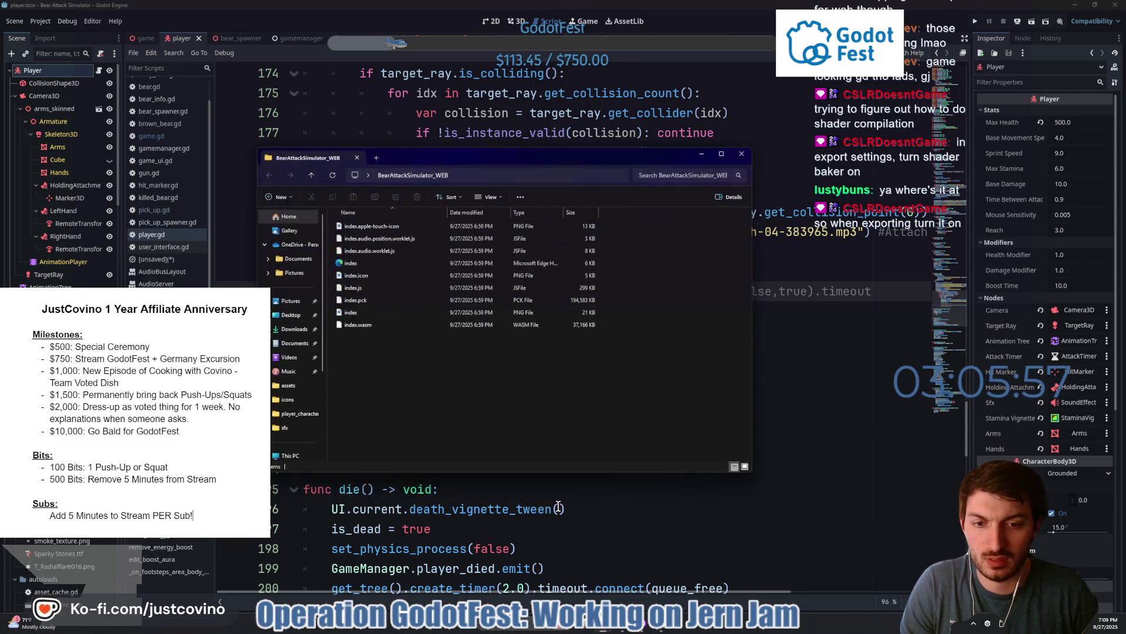
pyautogui.moveTo(375, 368); pyautogui.dragTo(360, 223)
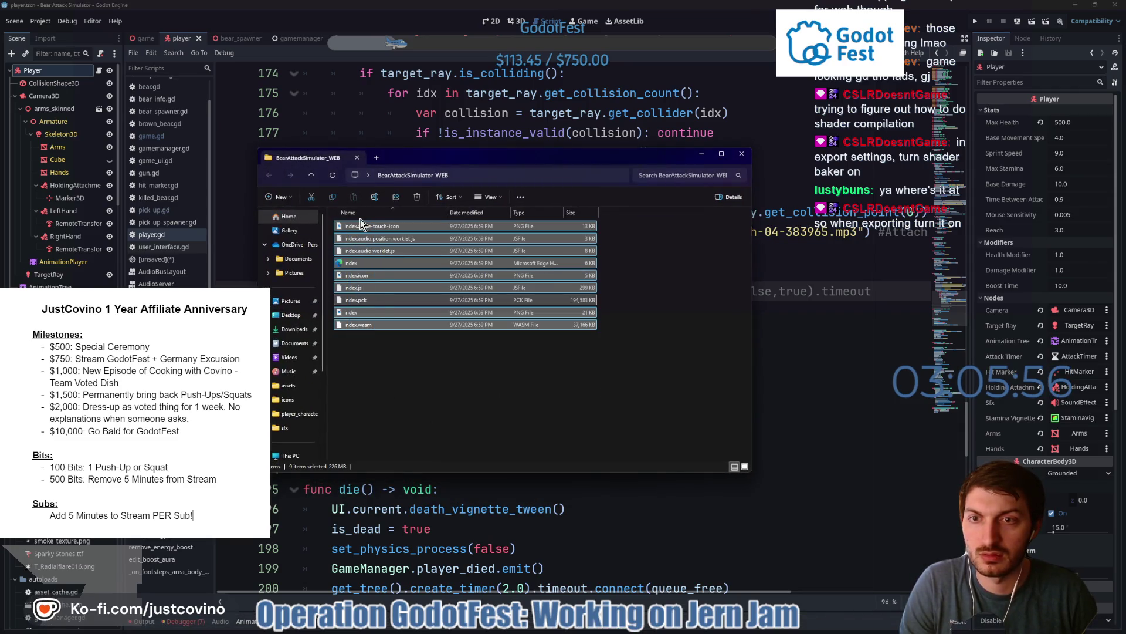
pyautogui.click(416, 198)
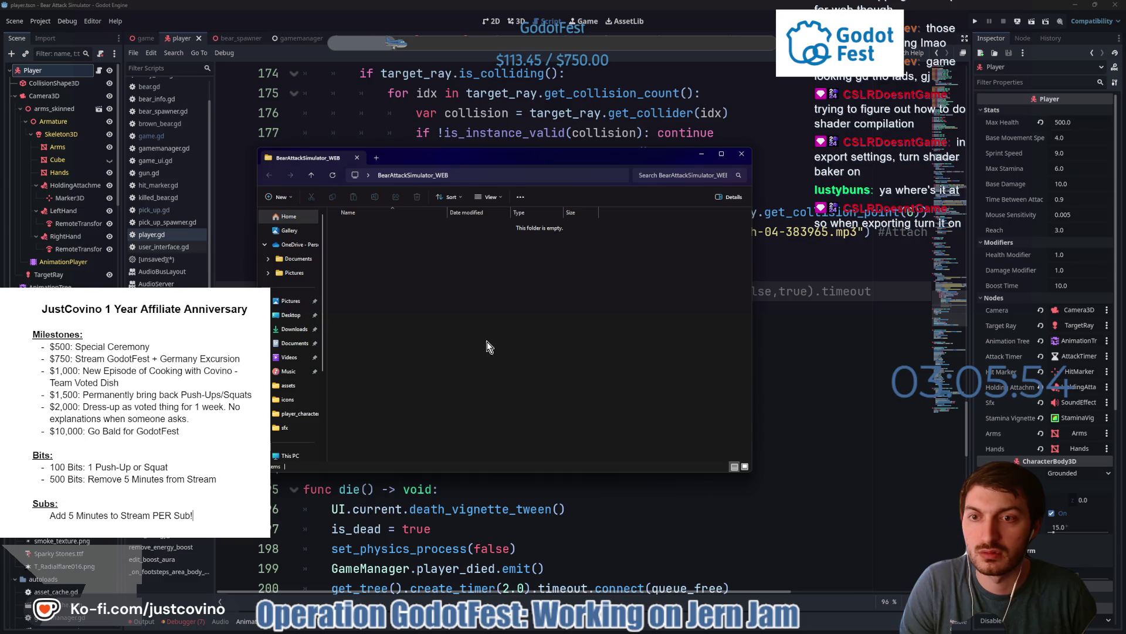
pyautogui.click(43, 18)
pyautogui.click(44, 81)
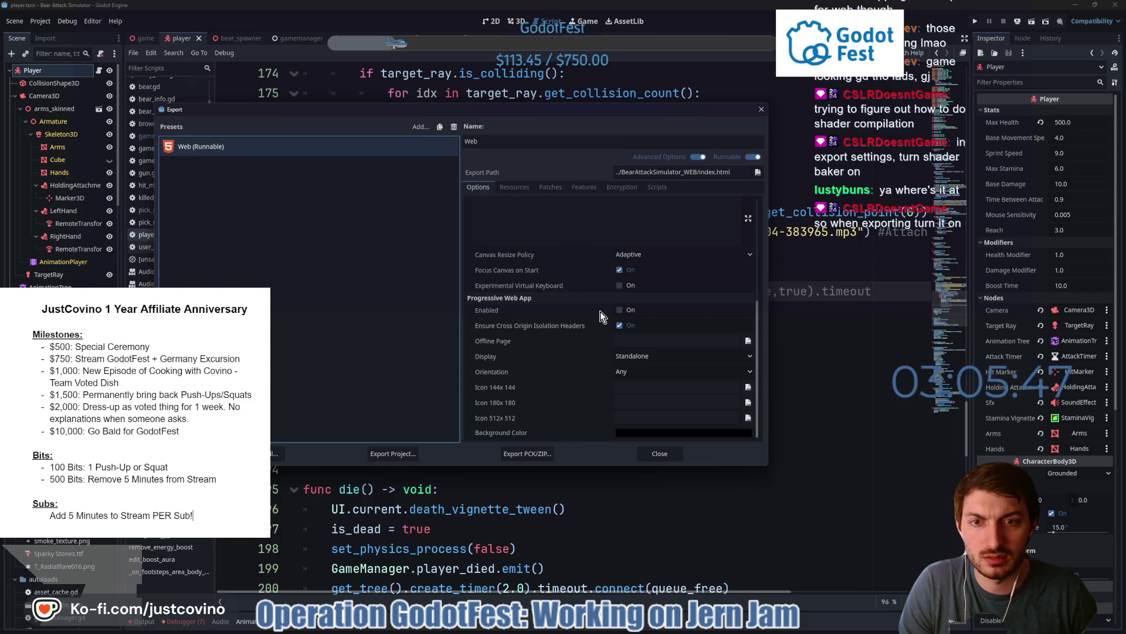
# - Tick Progressive Web App > Enabled in the Web (Runnable) export options
pyautogui.scroll(2, 572, 331)
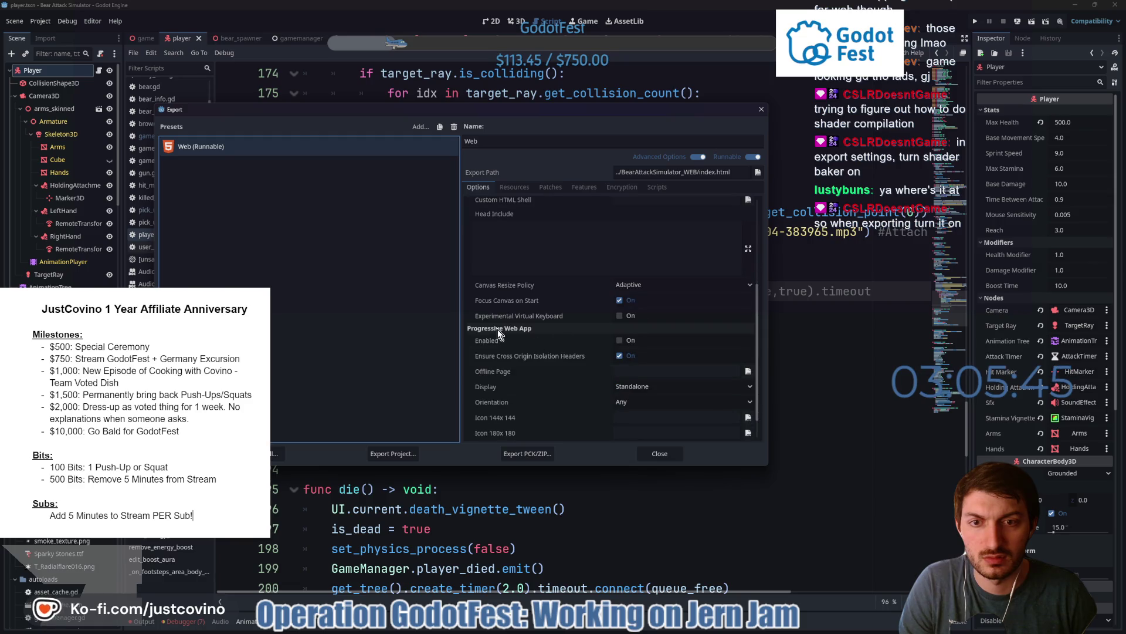
pyautogui.moveTo(491, 343)
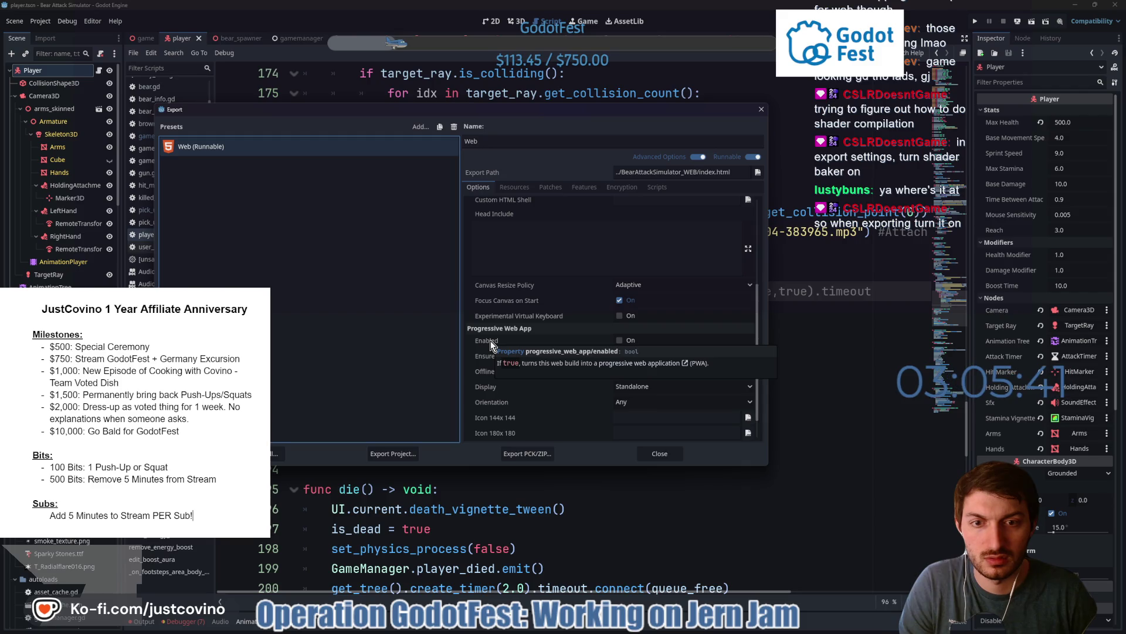
pyautogui.click(620, 340)
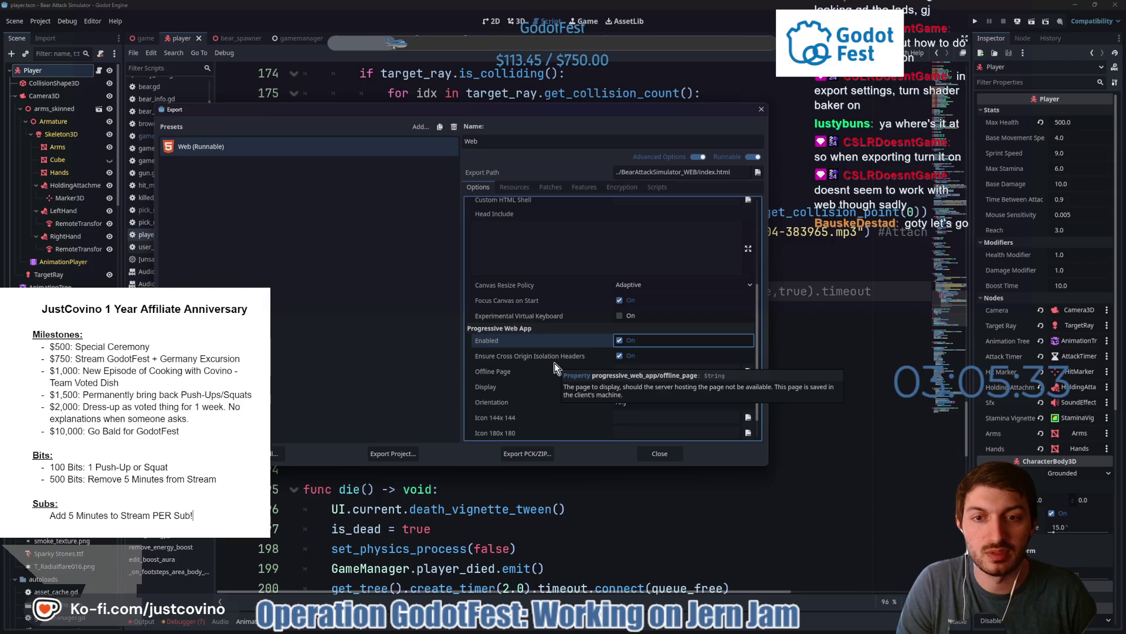
pyautogui.scroll(1, 512, 340)
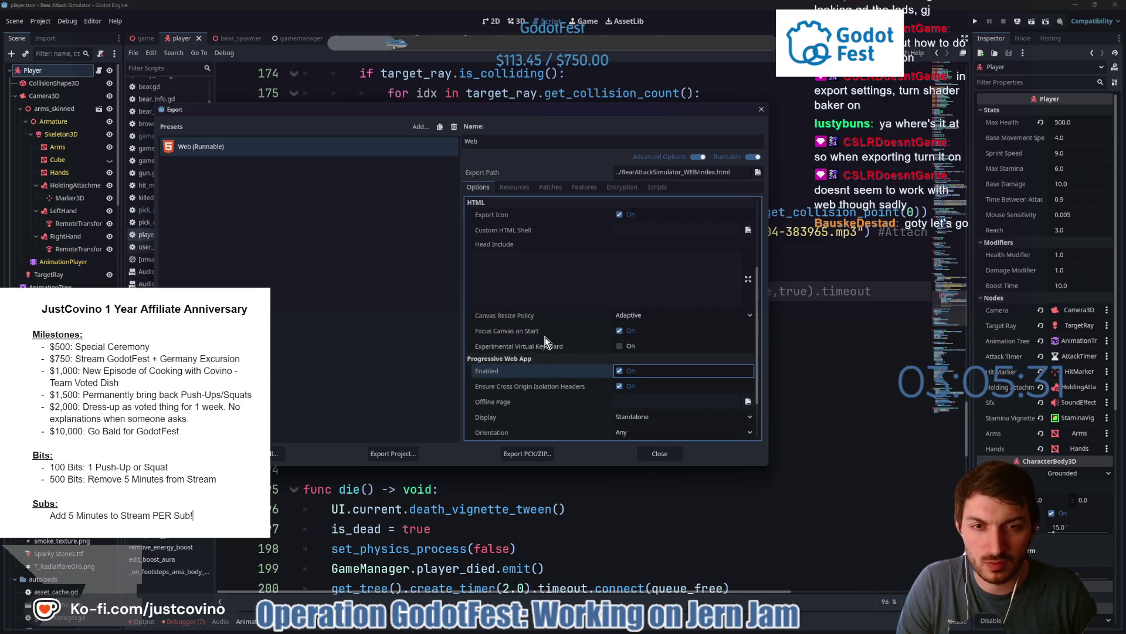
pyautogui.scroll(4, 533, 320)
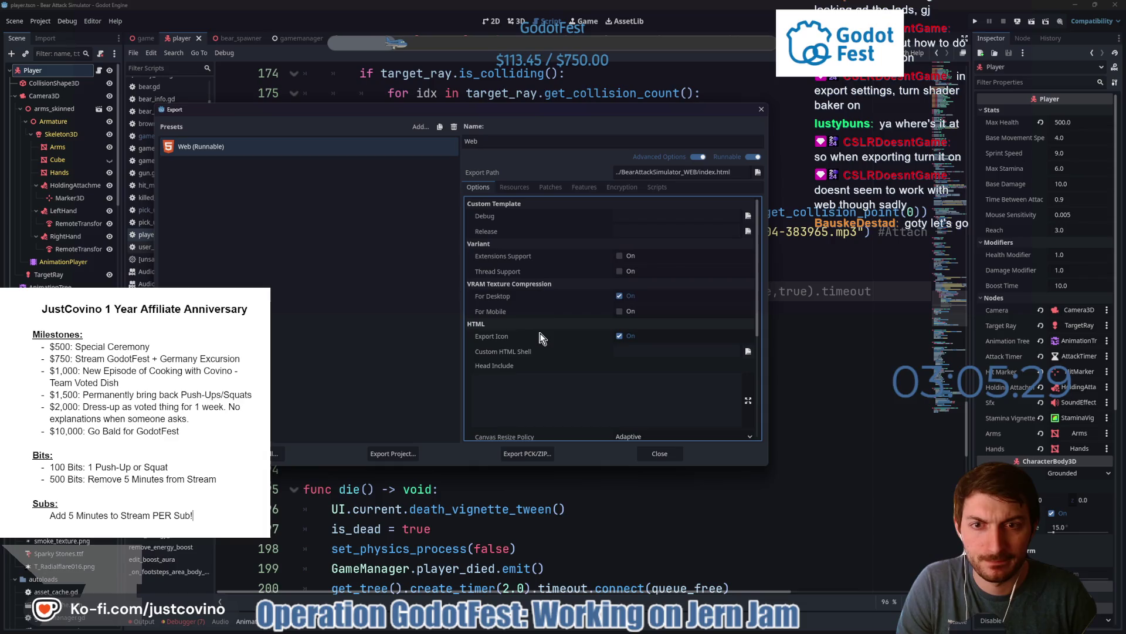
pyautogui.click(515, 188)
pyautogui.click(550, 187)
pyautogui.click(584, 187)
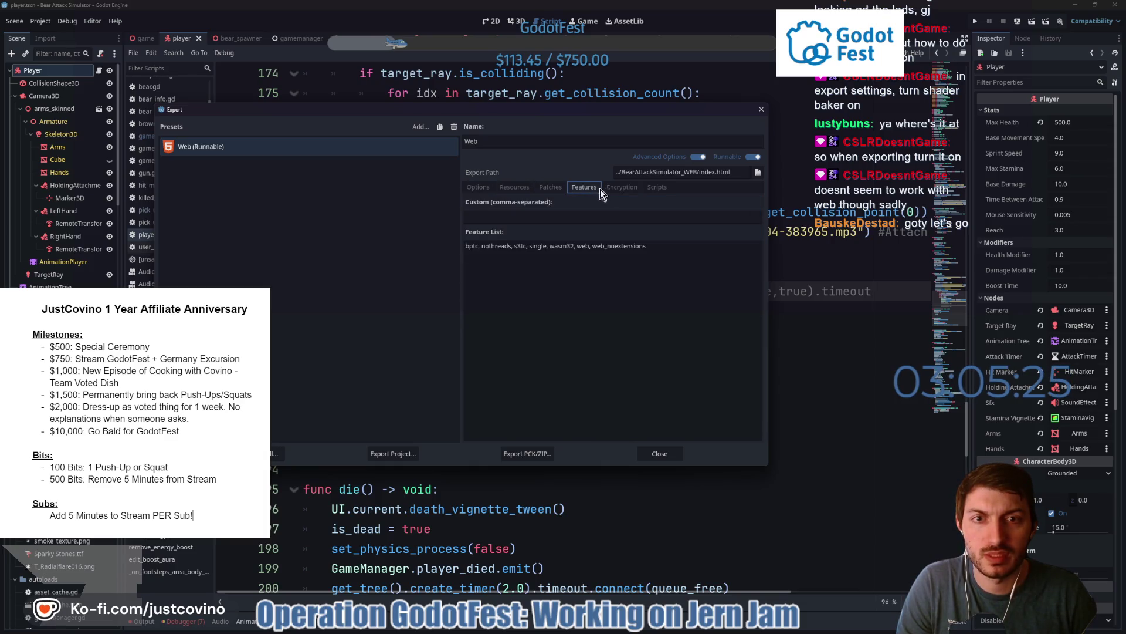
pyautogui.click(622, 187)
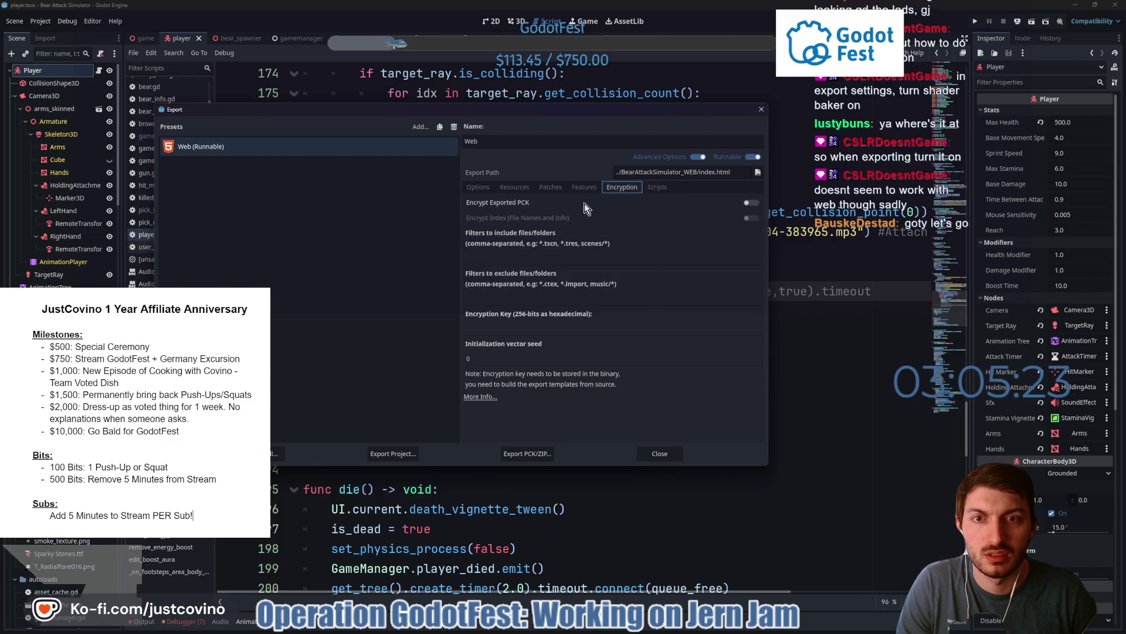
pyautogui.click(478, 187)
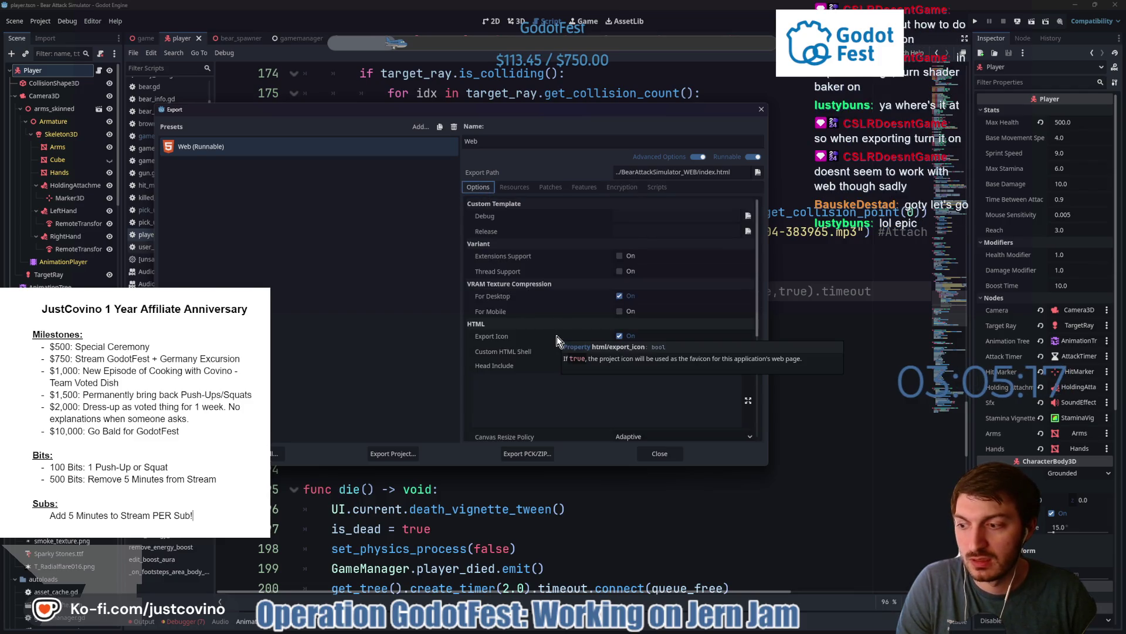
pyautogui.scroll(-3, 558, 336)
pyautogui.scroll(-1, 557, 336)
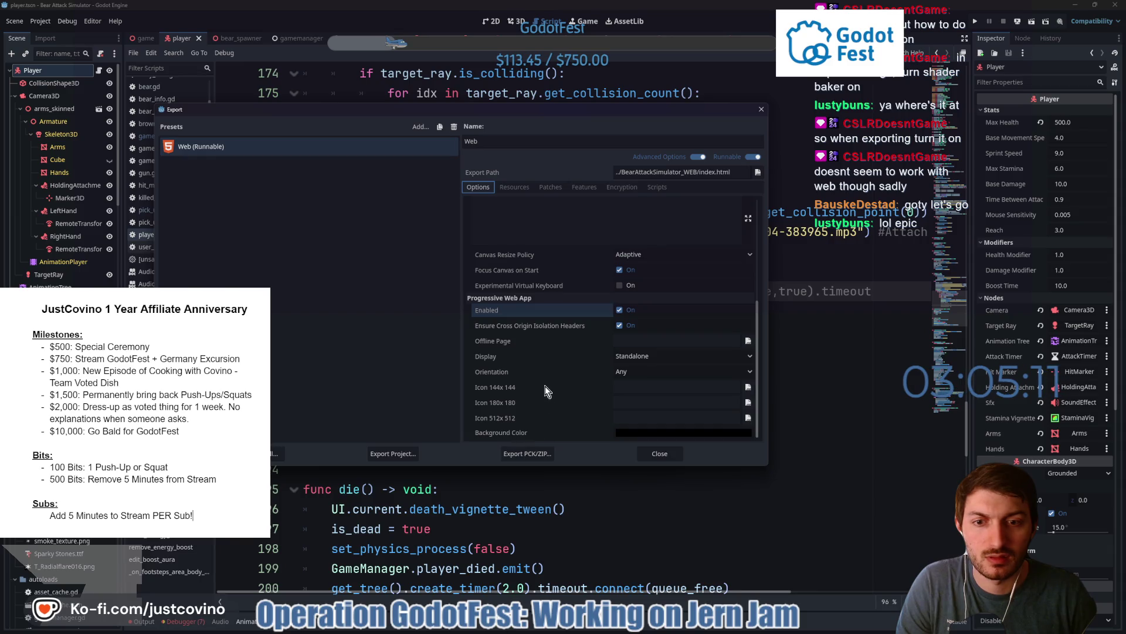
pyautogui.scroll(5, 545, 386)
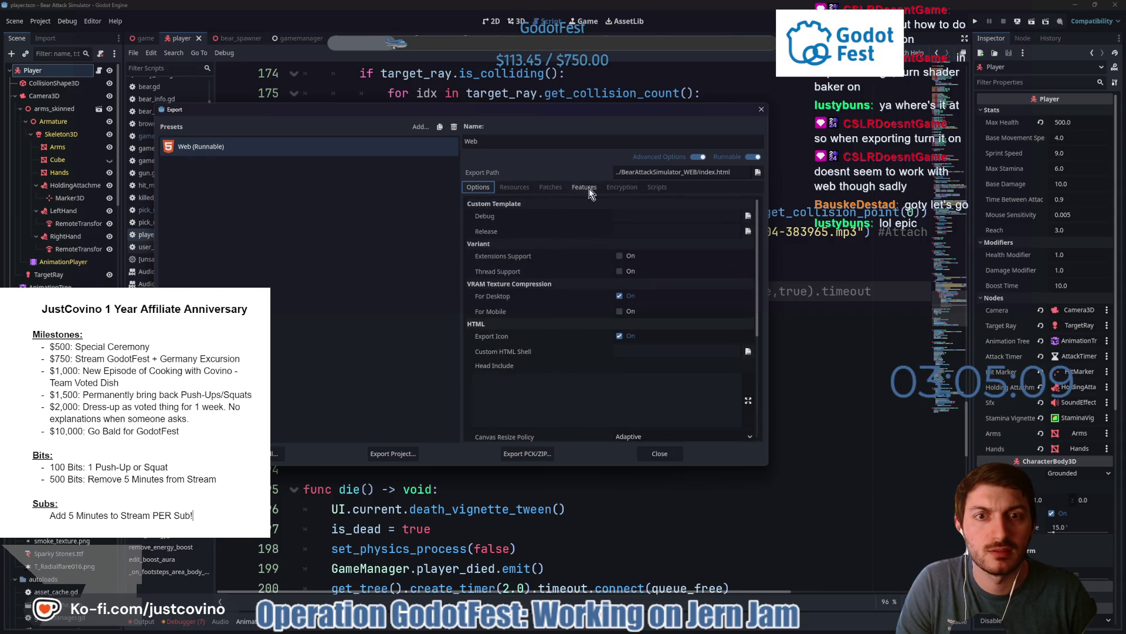
# - Export the Web build to index.html in the BearAttackSimulator_WEB folder
pyautogui.click(623, 187)
pyautogui.click(475, 188)
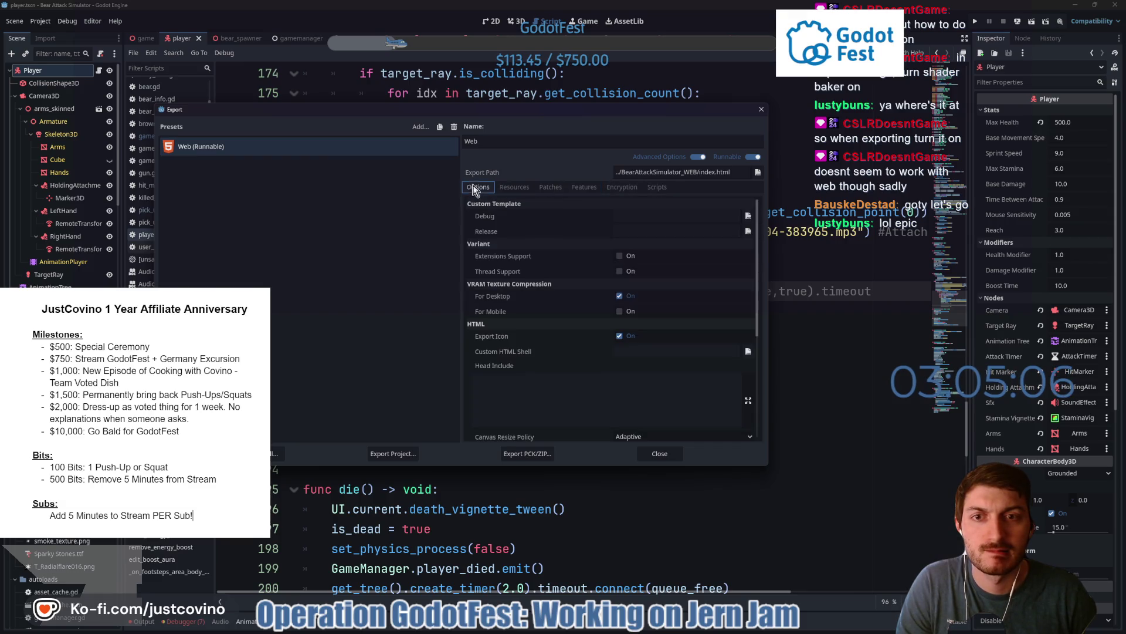
pyautogui.click(397, 456)
pyautogui.click(478, 457)
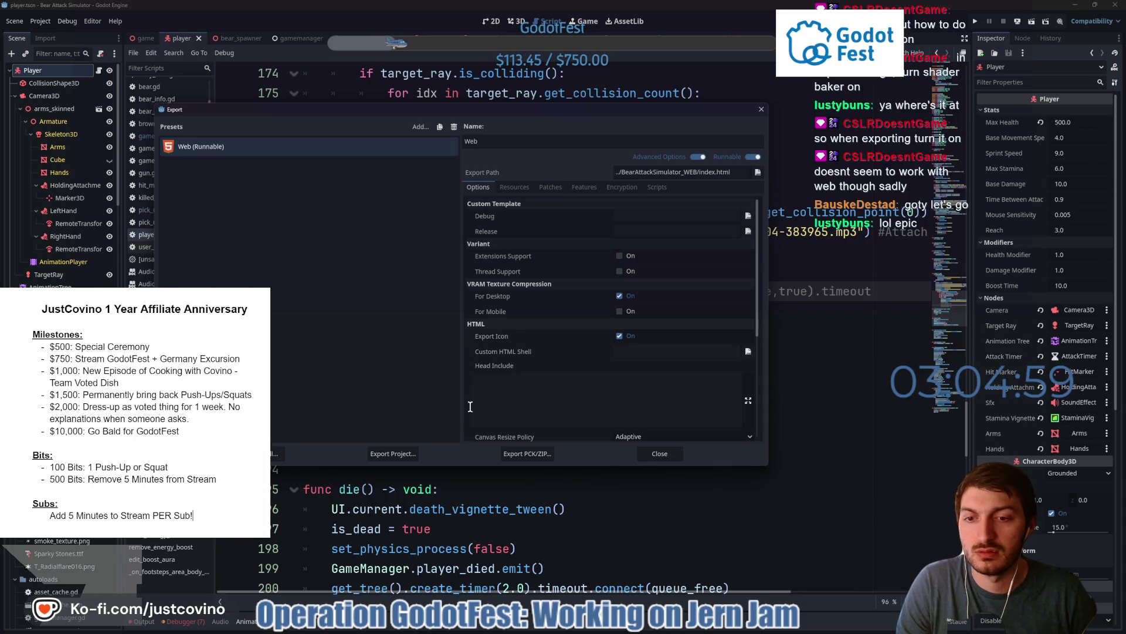
# - Close the Export dialog and change the Player's Max Health in the Inspector to 300
pyautogui.click(660, 454)
pyautogui.click(633, 310)
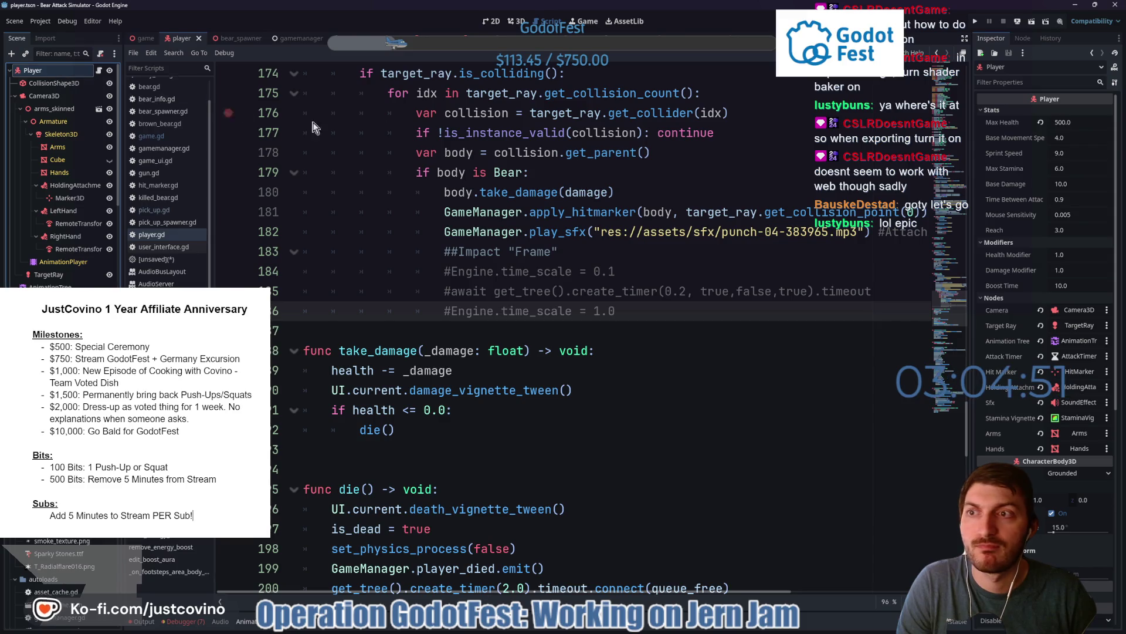
pyautogui.click(1082, 122)
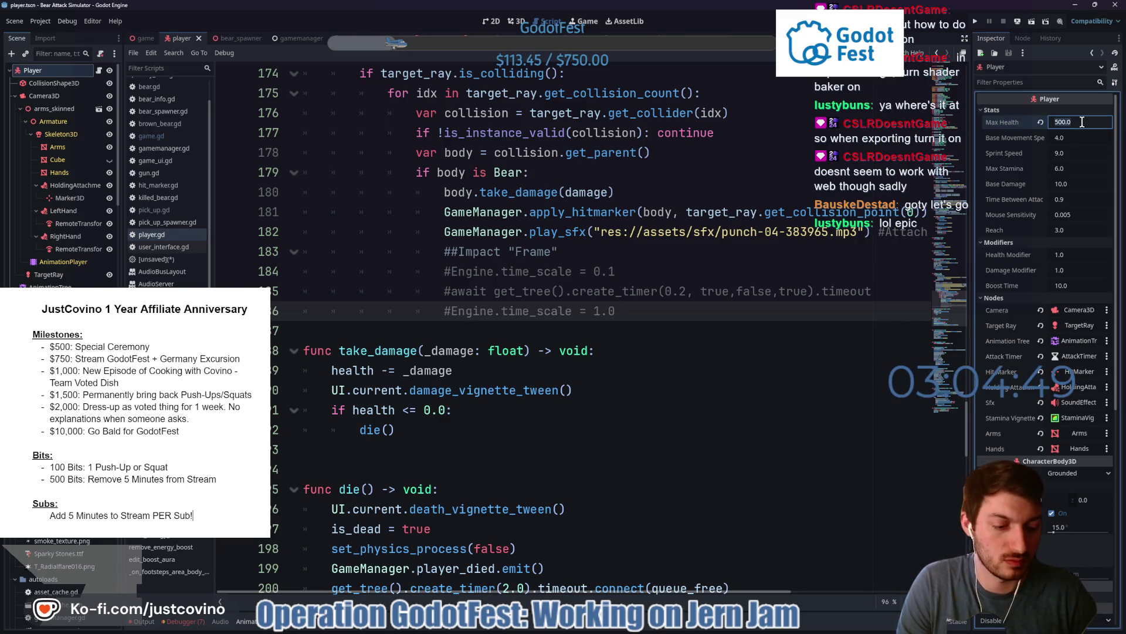
pyautogui.write('250')
pyautogui.press('BackSpace')
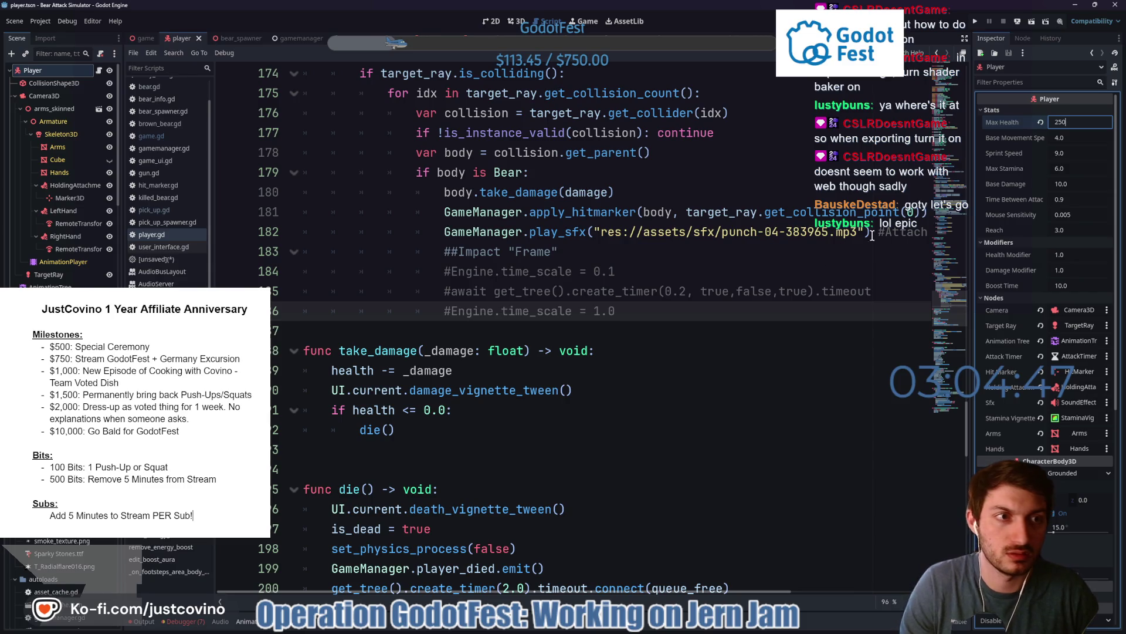
pyautogui.press('BackSpace')
pyautogui.press('BackSpace')
pyautogui.write('300')
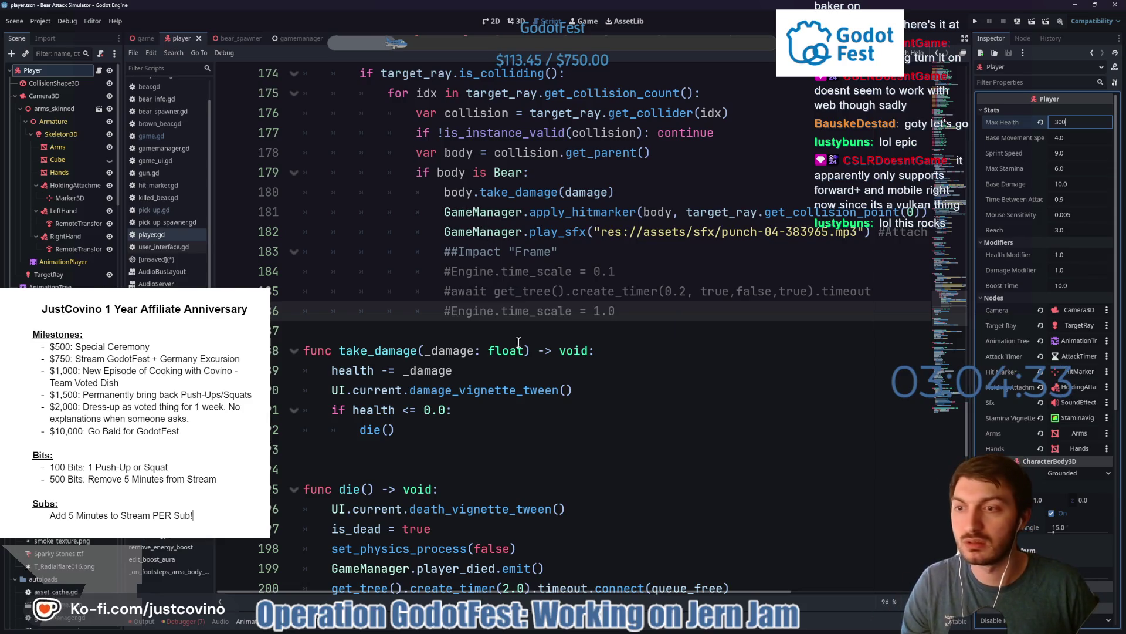
pyautogui.click(484, 623)
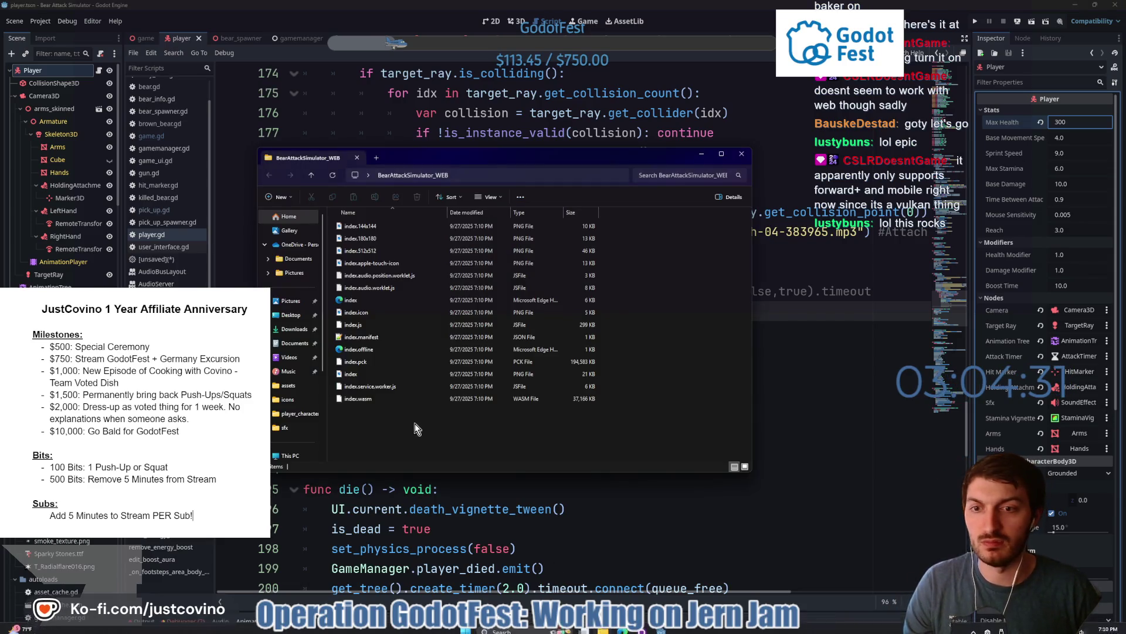
# - Check the 15 exported web files, then save the player scene with Max Health 300
pyautogui.moveTo(379, 423); pyautogui.dragTo(382, 220)
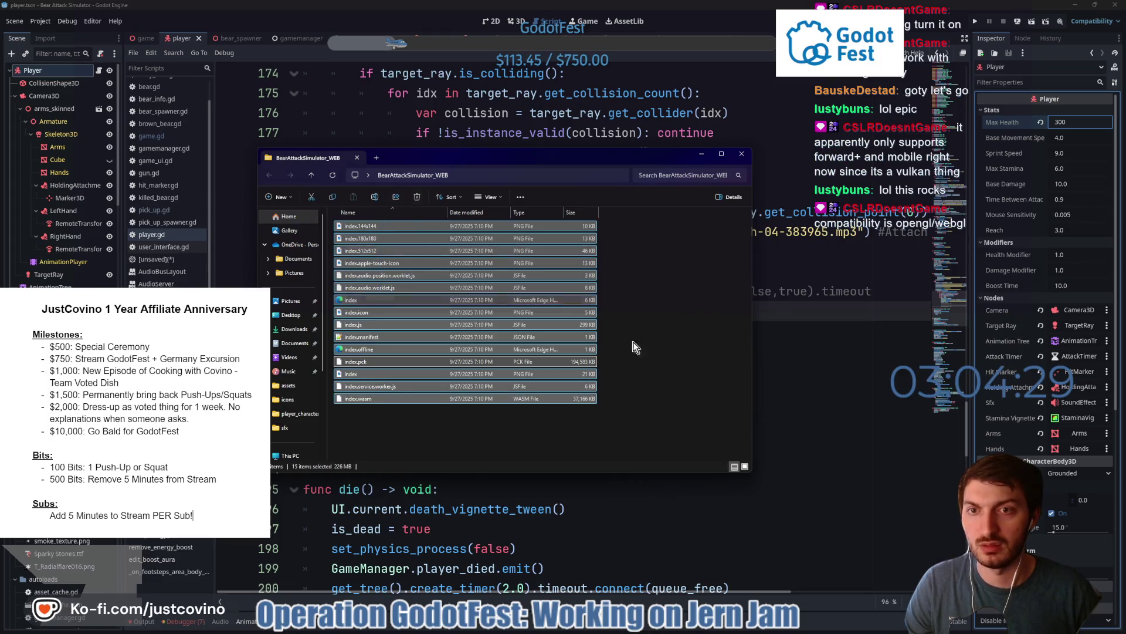
pyautogui.click(245, 276)
pyautogui.hotkey('ctrl', 's')
pyautogui.moveTo(399, 52); pyautogui.dragTo(542, 52)
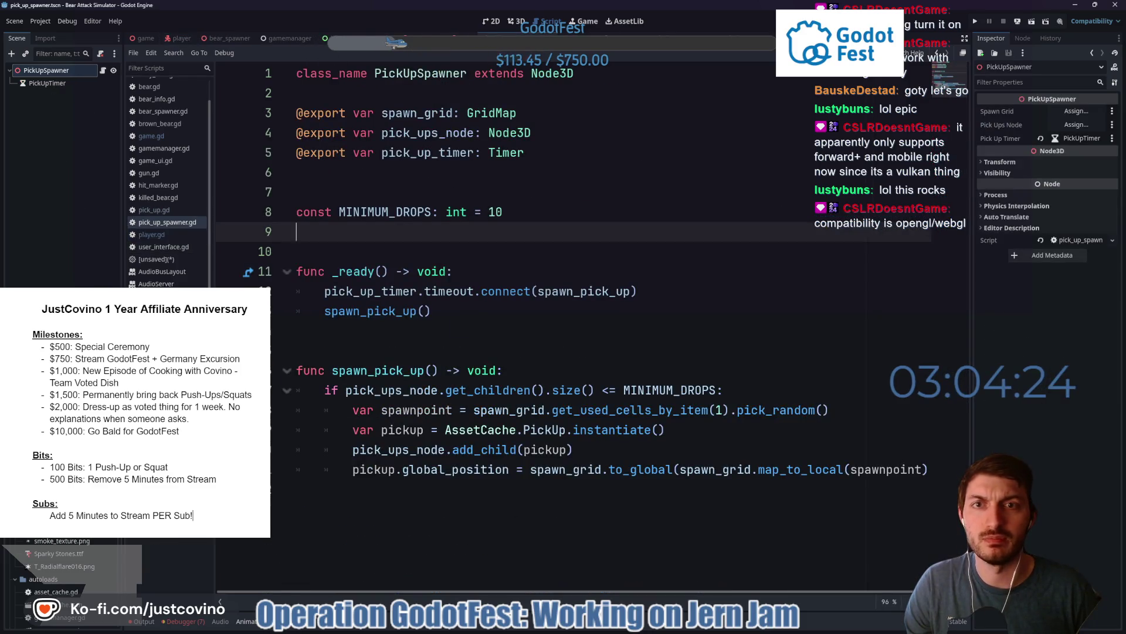
# - Try MINIMUM_DROPS at 15, then restore it to 10 and save
pyautogui.click(493, 210)
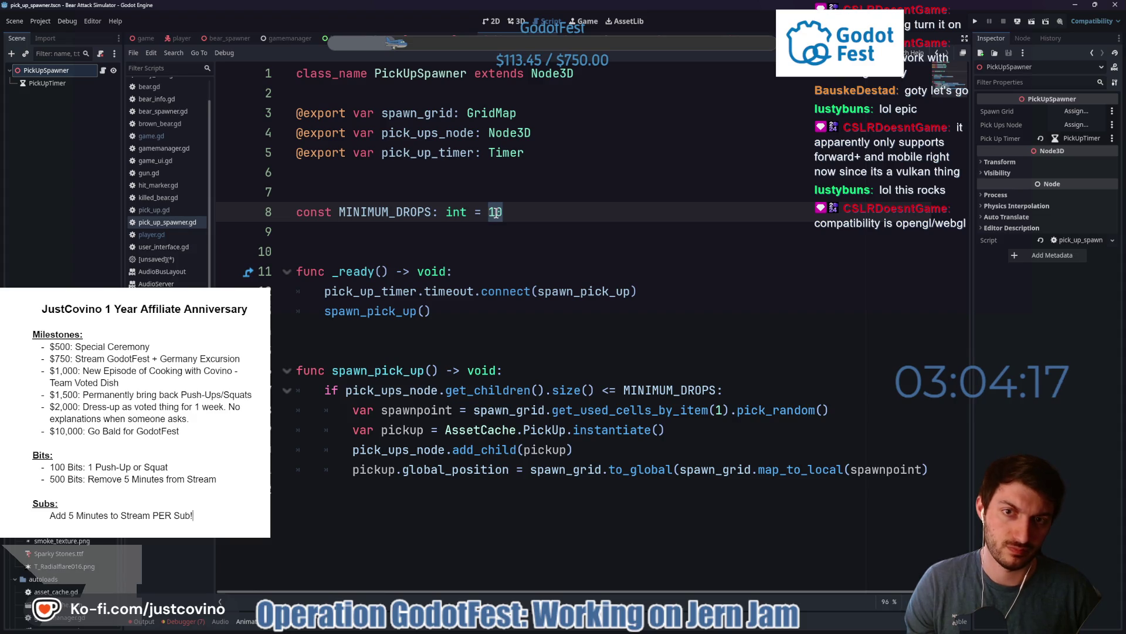
pyautogui.write('15')
pyautogui.hotkey('ctrl', 's')
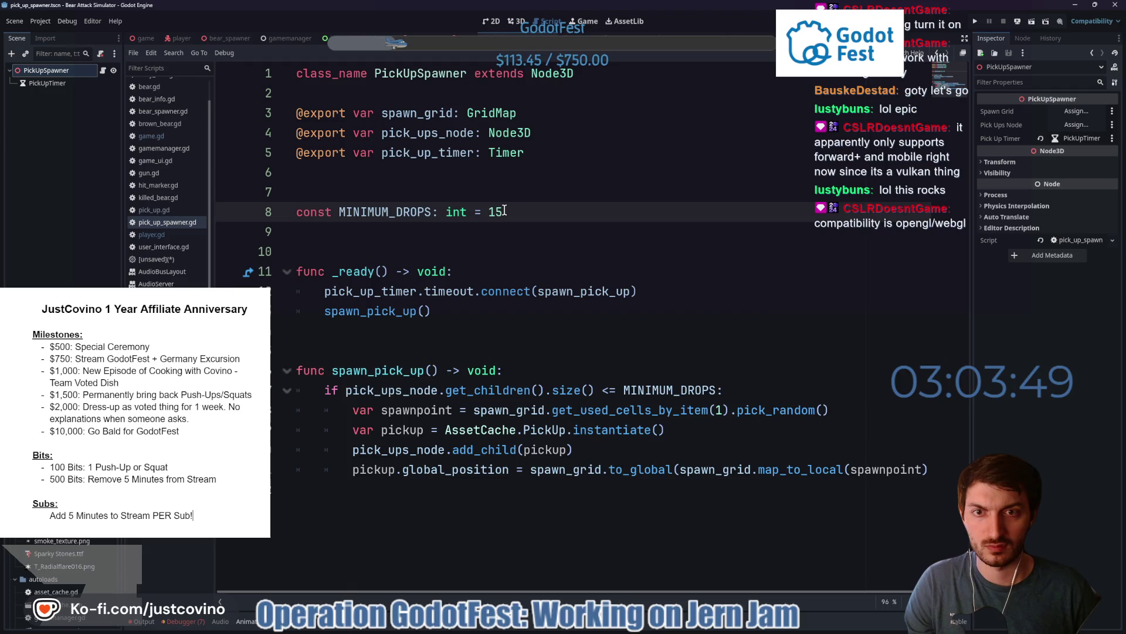
pyautogui.press('BackSpace')
pyautogui.write('0')
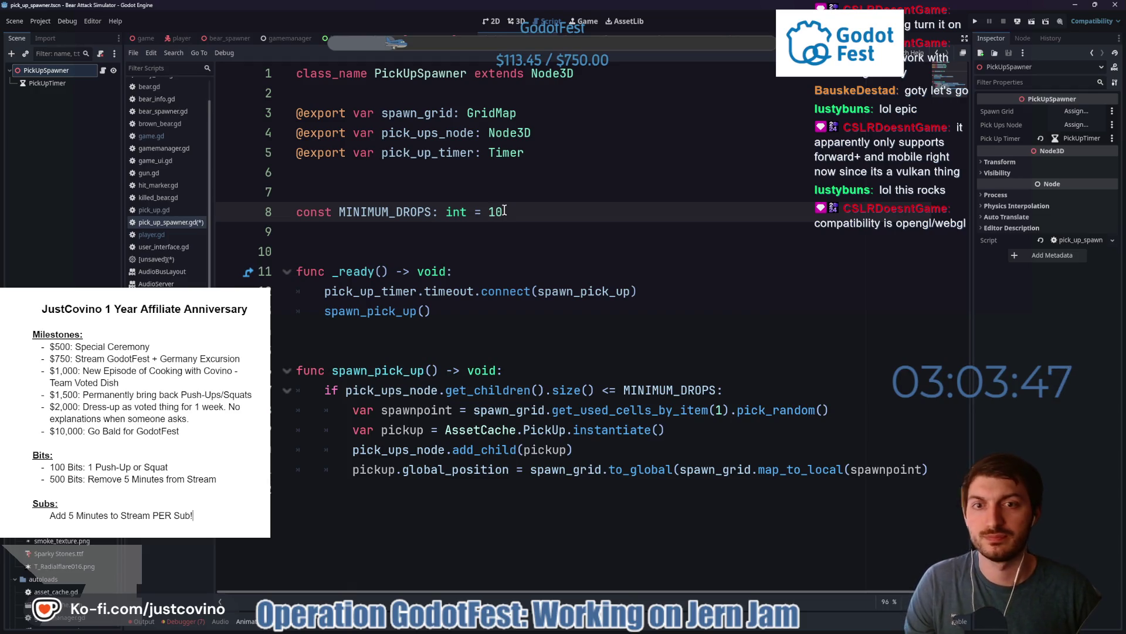
pyautogui.hotkey('ctrl', 's')
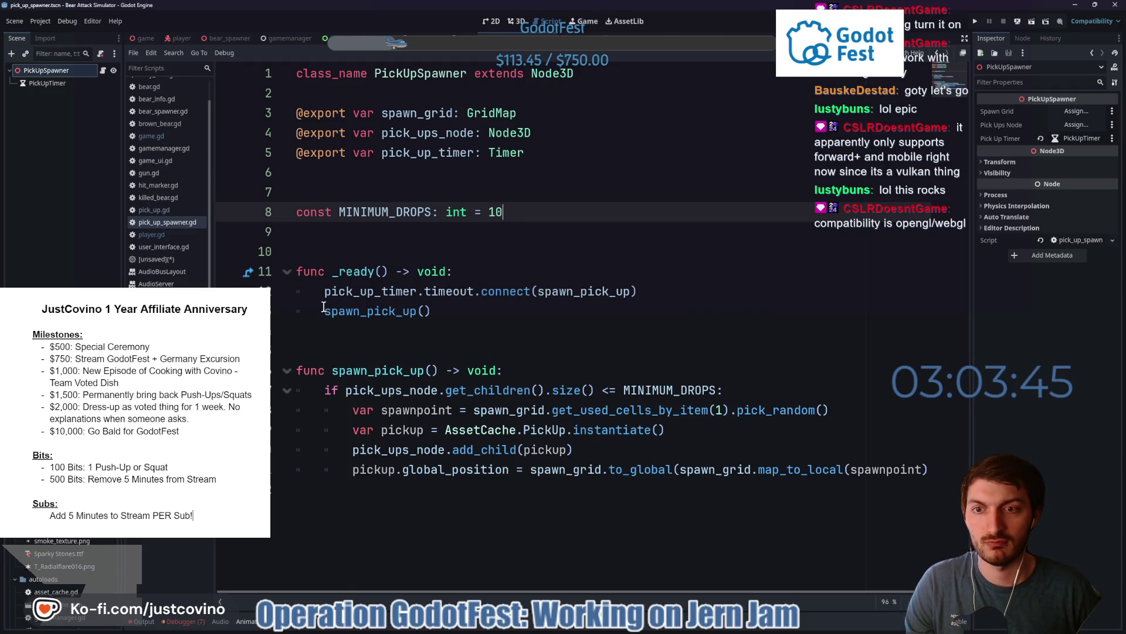
# - Wrap spawn_pick_up() in _ready inside a 'for drop_idx in MINIMUM_DROPS:' loop
pyautogui.click(324, 311)
pyautogui.press('Return')
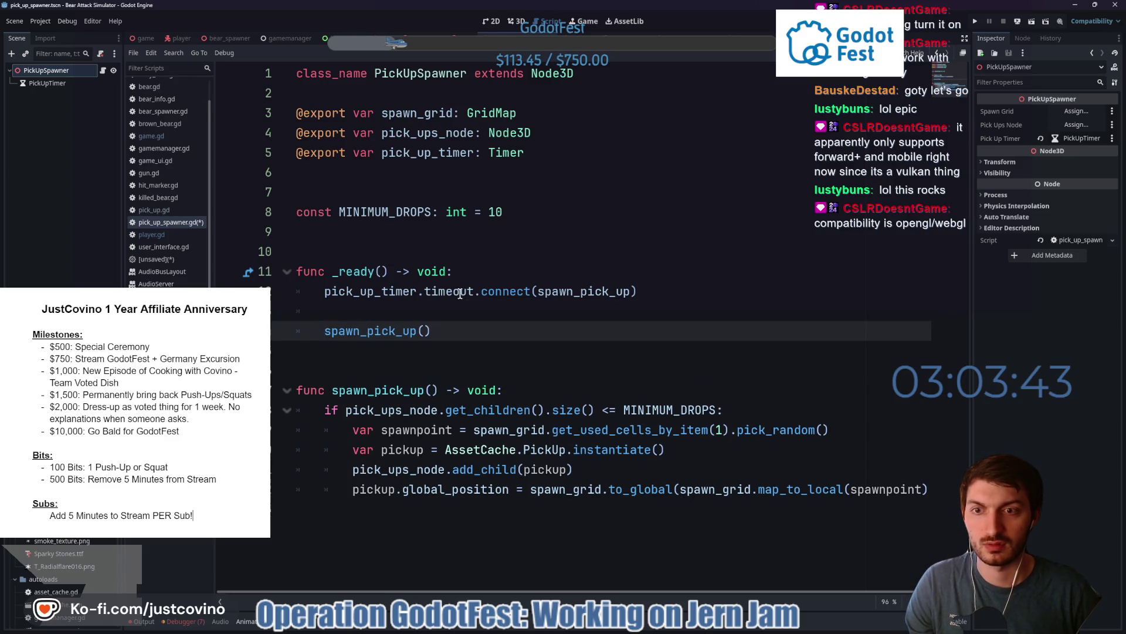
pyautogui.press('Up')
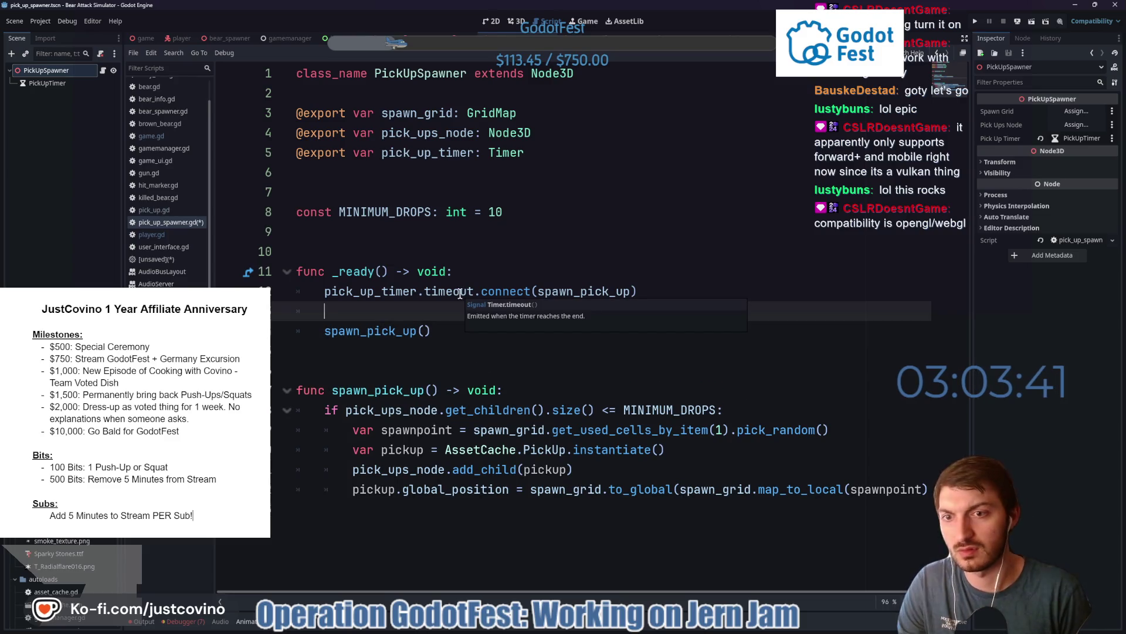
pyautogui.write('for drop in min')
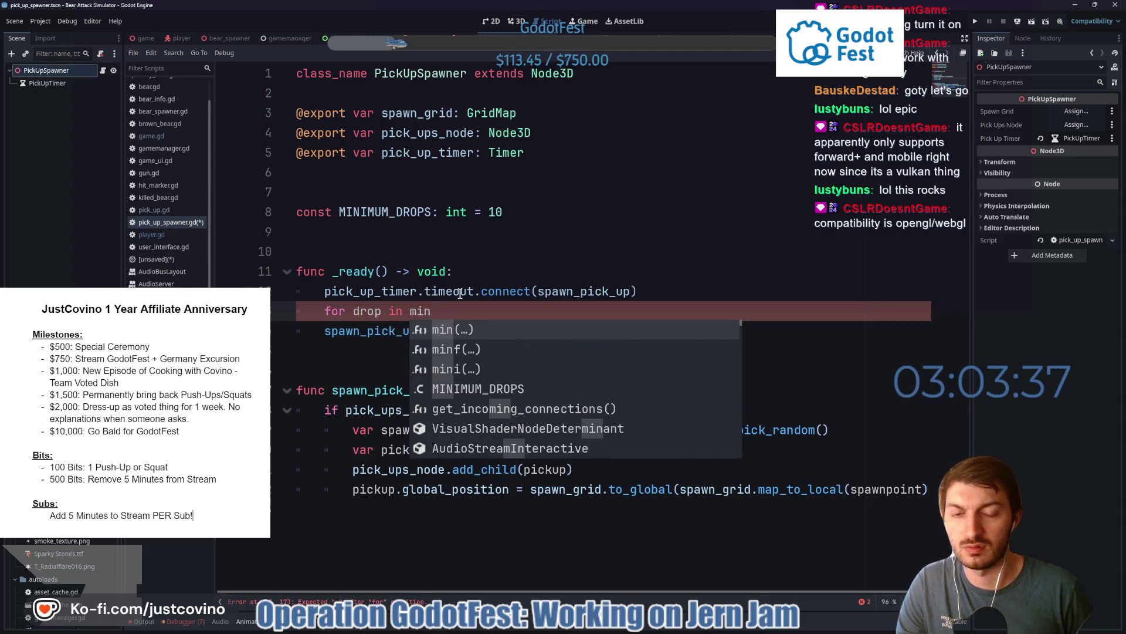
pyautogui.press('Down')
pyautogui.press('Down')
pyautogui.press('Down')
pyautogui.press('Return')
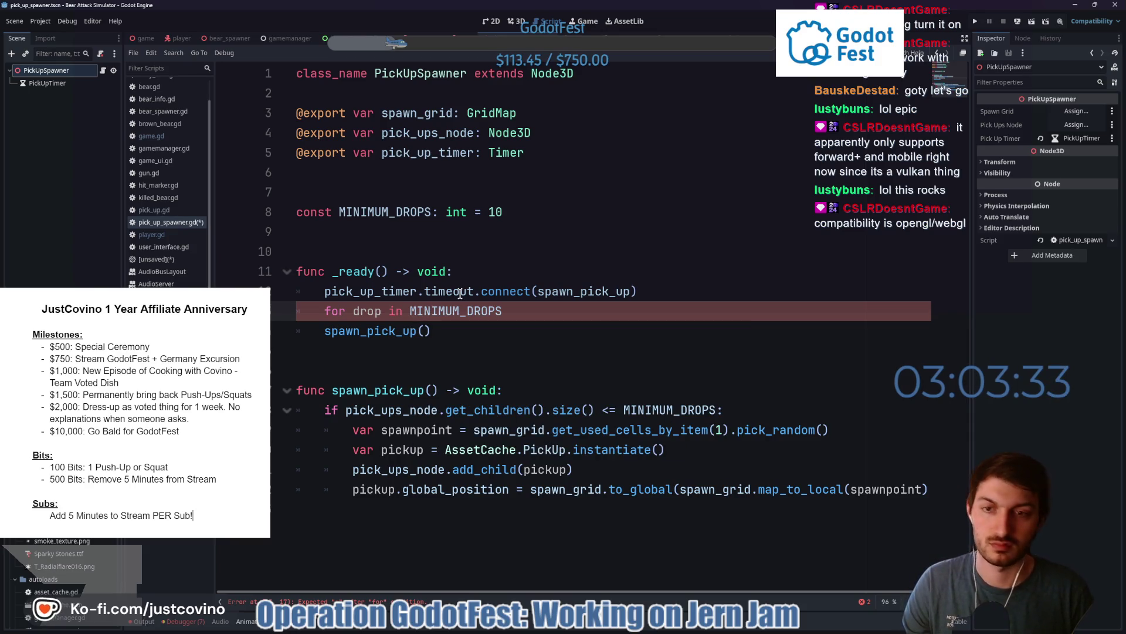
pyautogui.write('_idx')
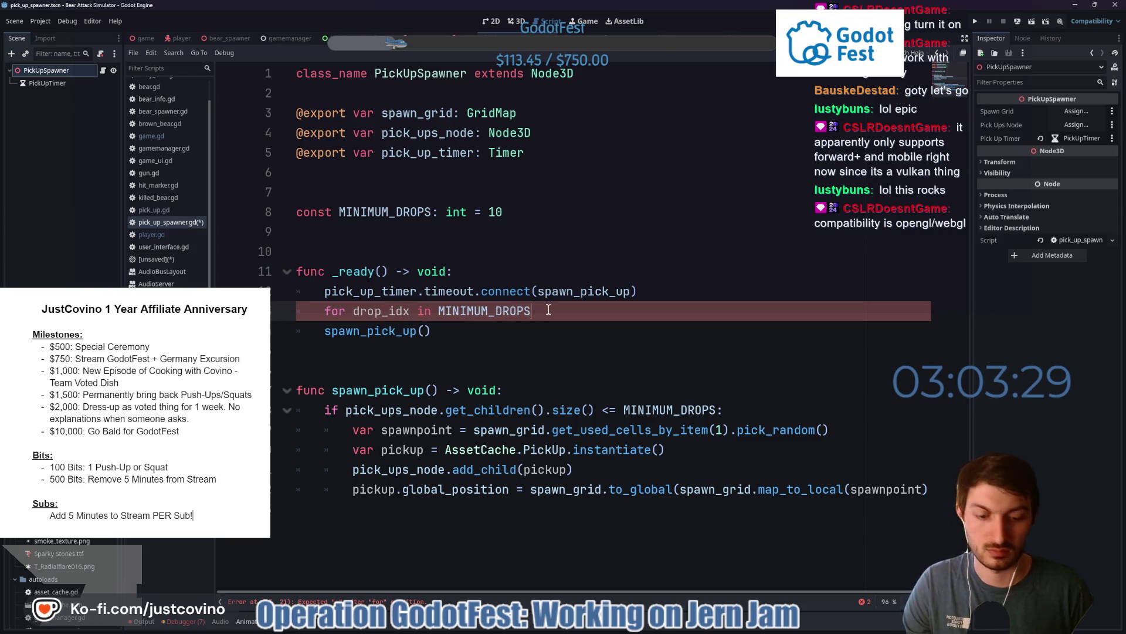
pyautogui.write(':')
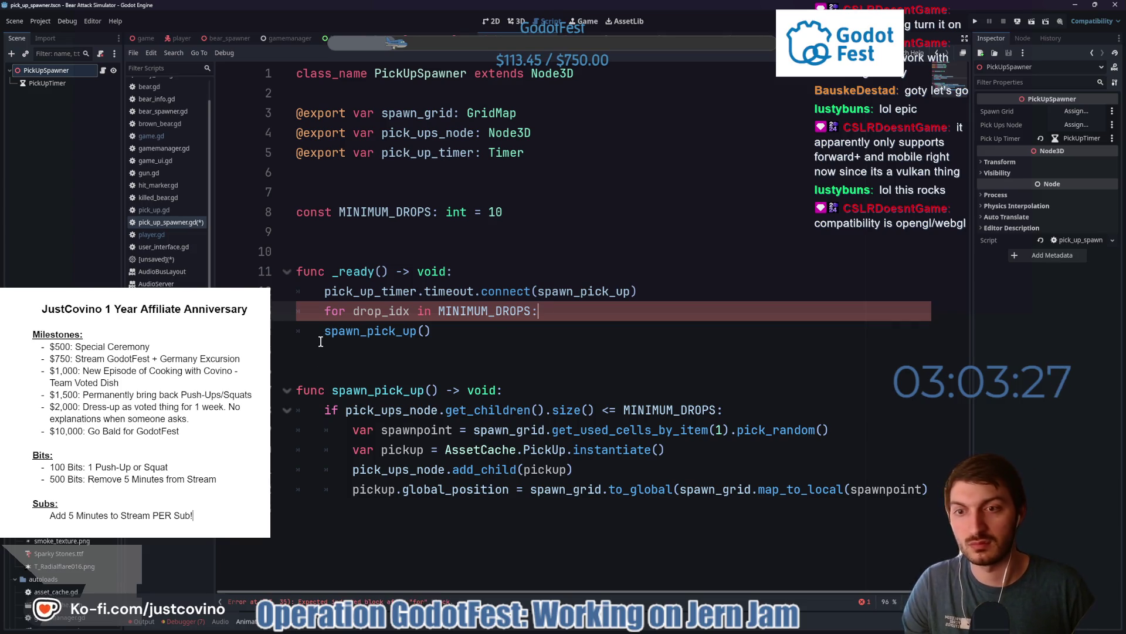
pyautogui.click(322, 336)
pyautogui.press('Tab')
pyautogui.click(495, 343)
pyautogui.hotkey('ctrl', 's')
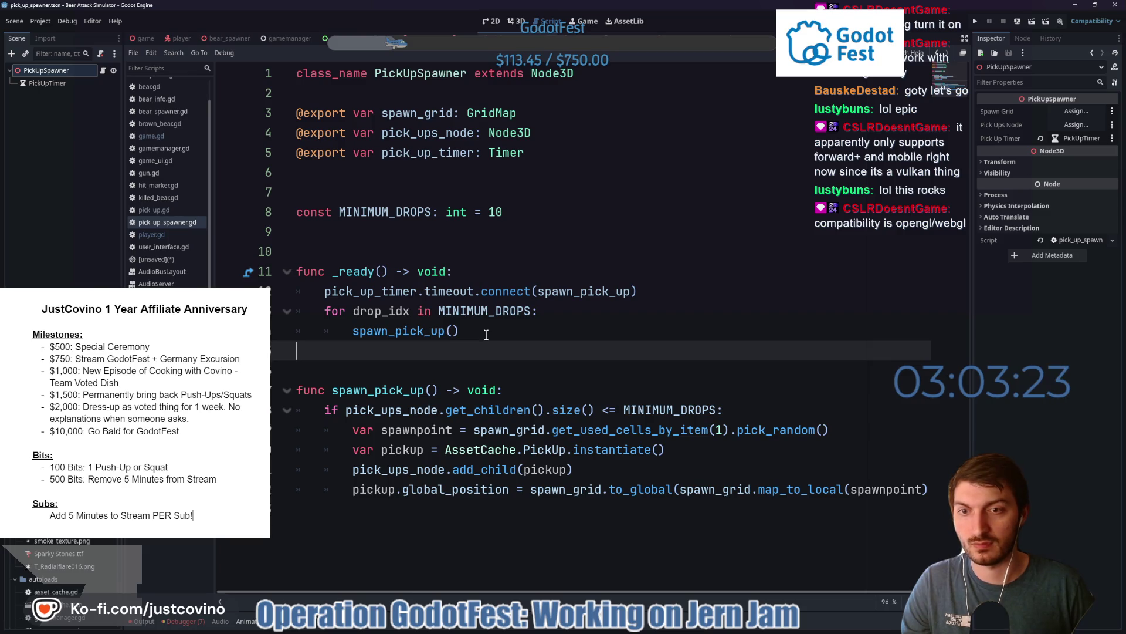
# - Add 'await get_tree().process_frame' after spawn_pick_up() in the loop and save
pyautogui.write('awa')
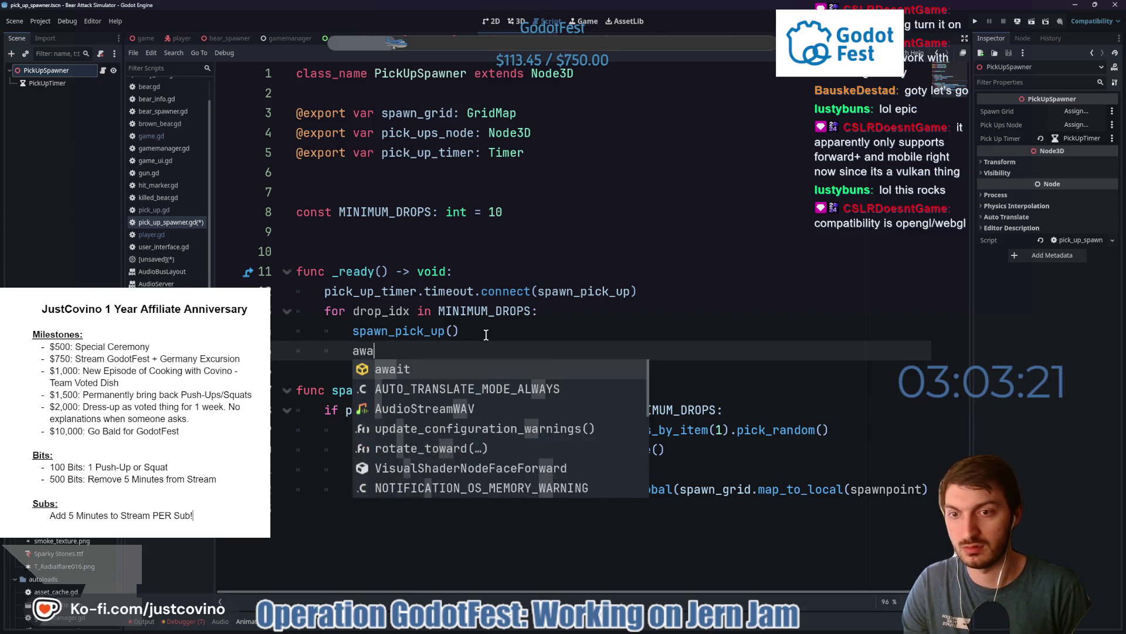
pyautogui.write('it get_tr')
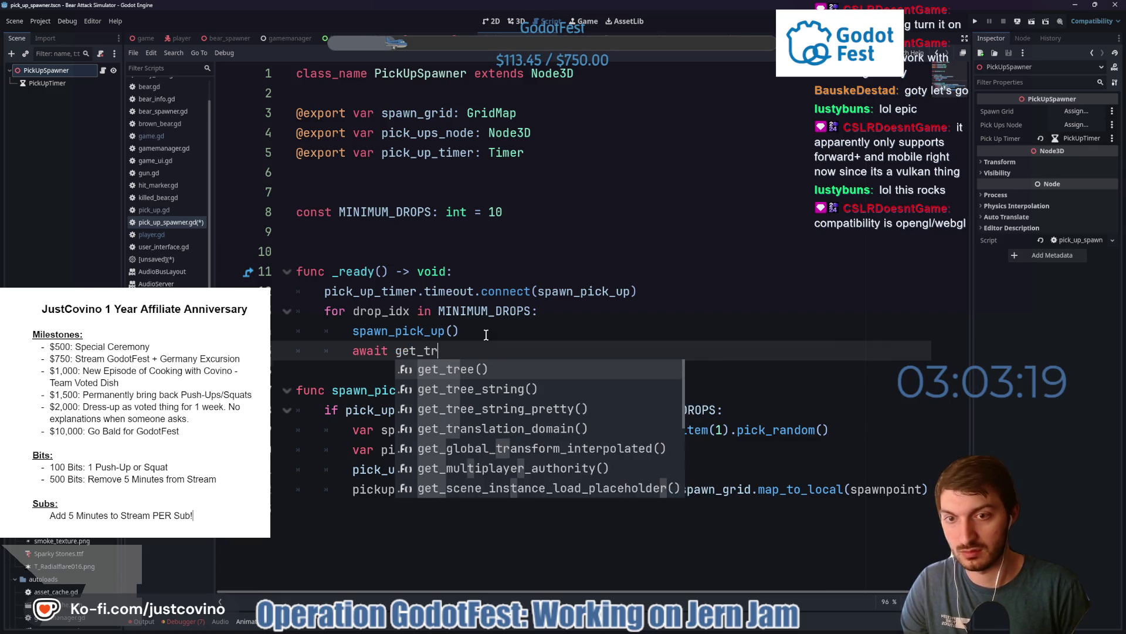
pyautogui.press('Return')
pyautogui.write('.proce')
pyautogui.press('Return')
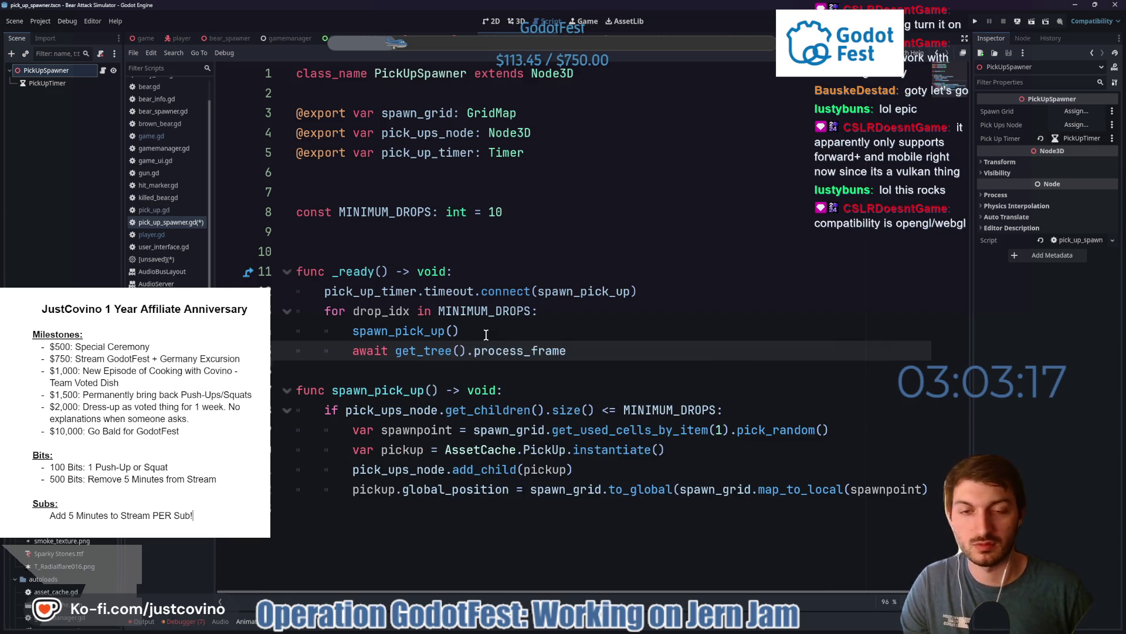
pyautogui.hotkey('ctrl', 's')
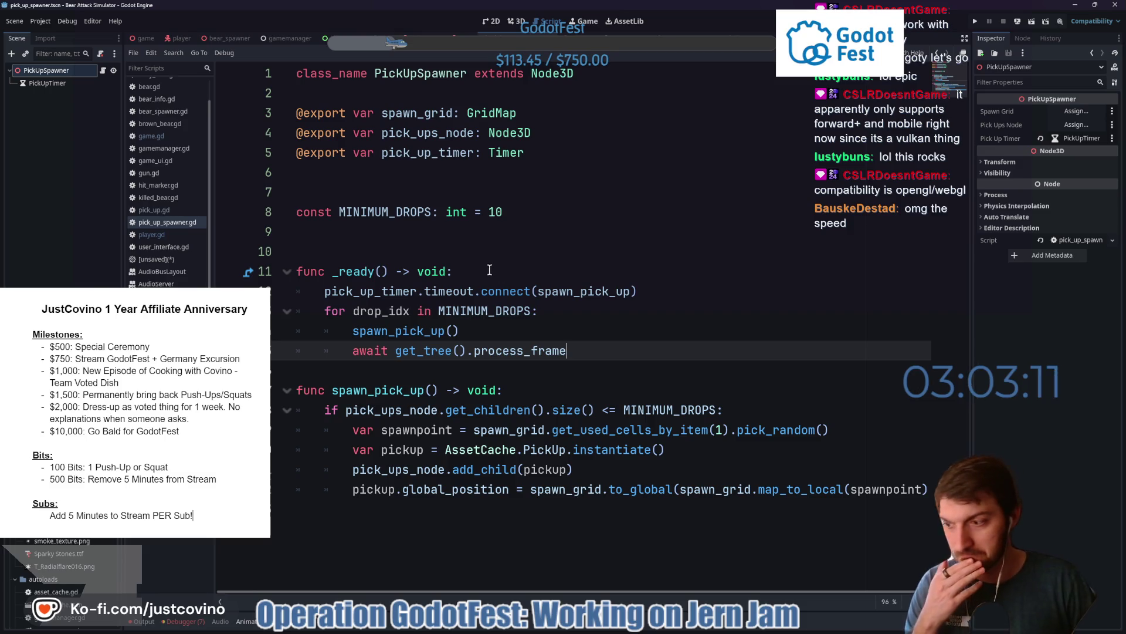
# - Commit the 4 changed files to main as 'drops and export settings' and push to origin
pyautogui.click(643, 628)
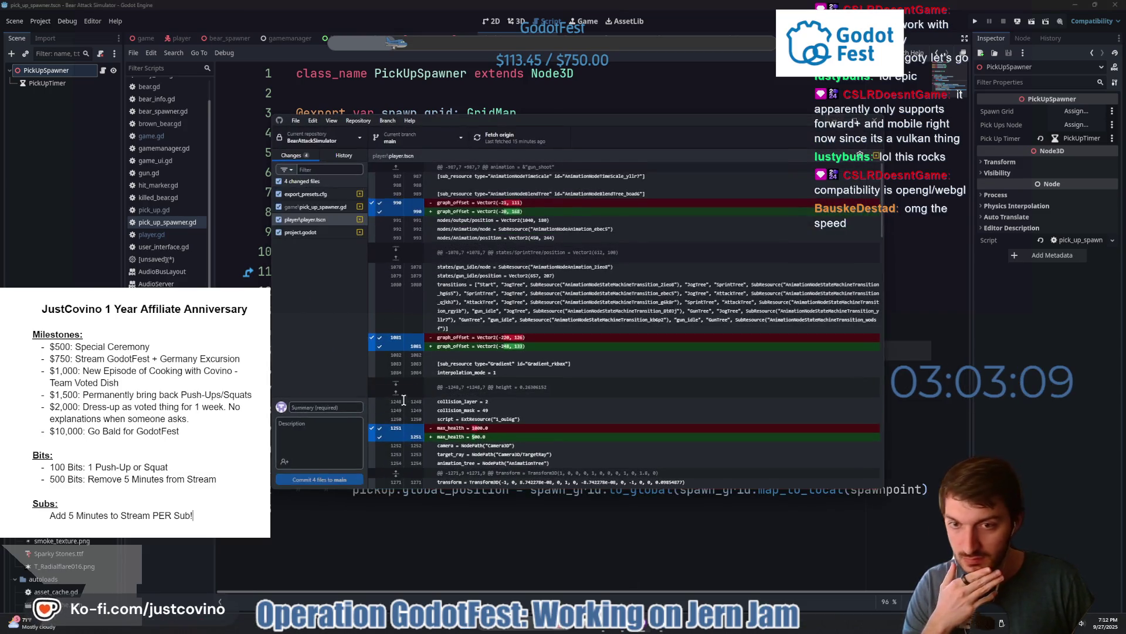
pyautogui.write('d')
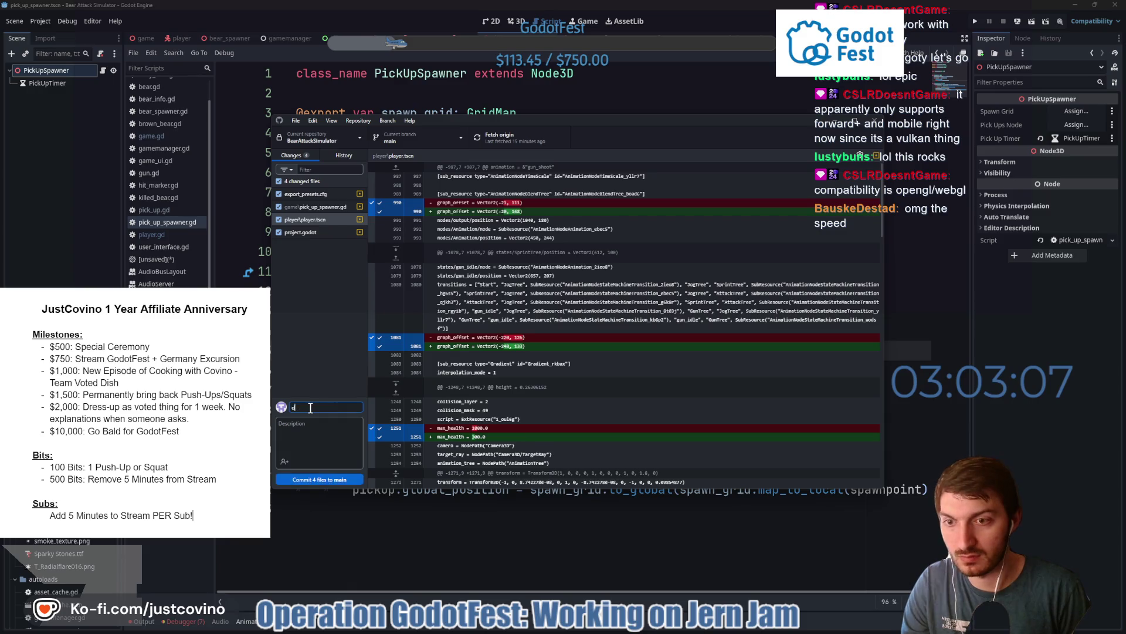
pyautogui.write('rt')
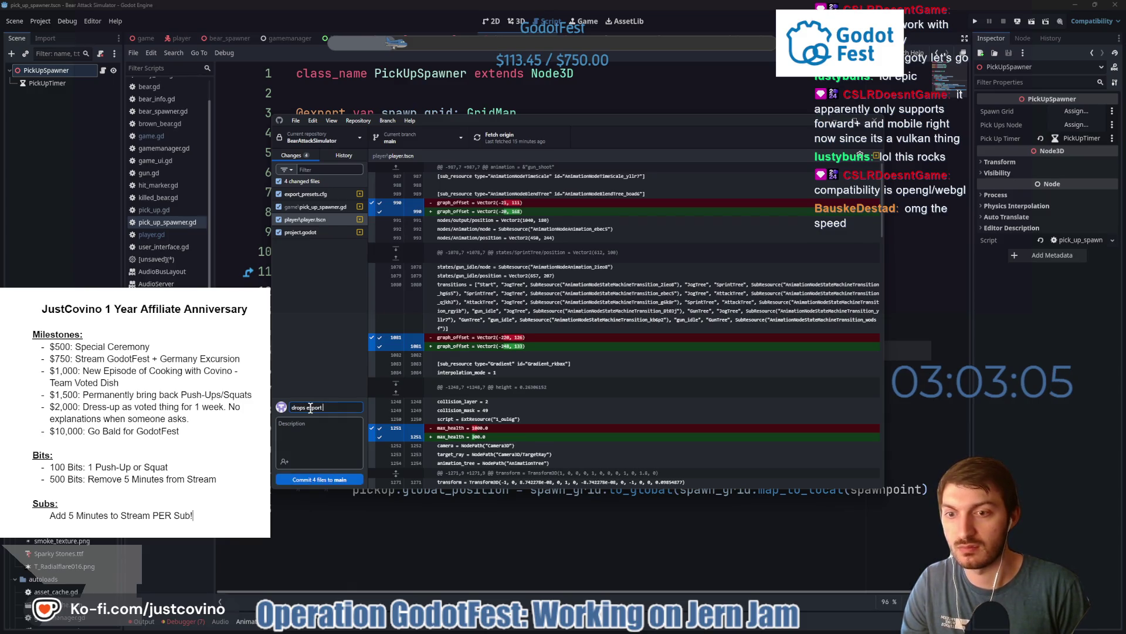
pyautogui.write(' settings')
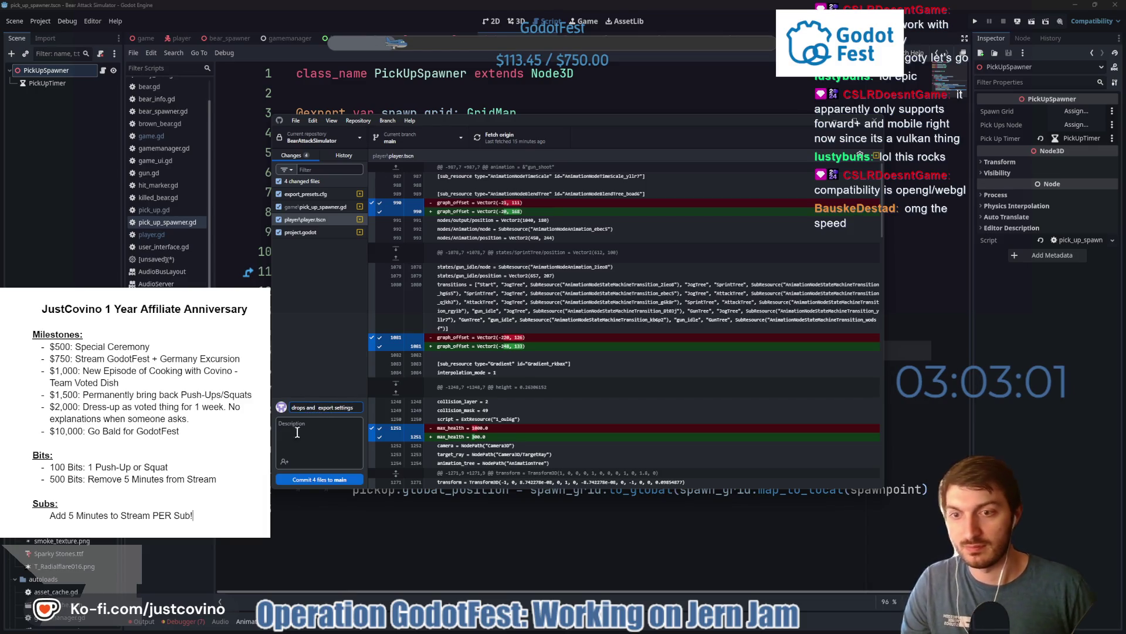
pyautogui.click(314, 479)
pyautogui.click(729, 238)
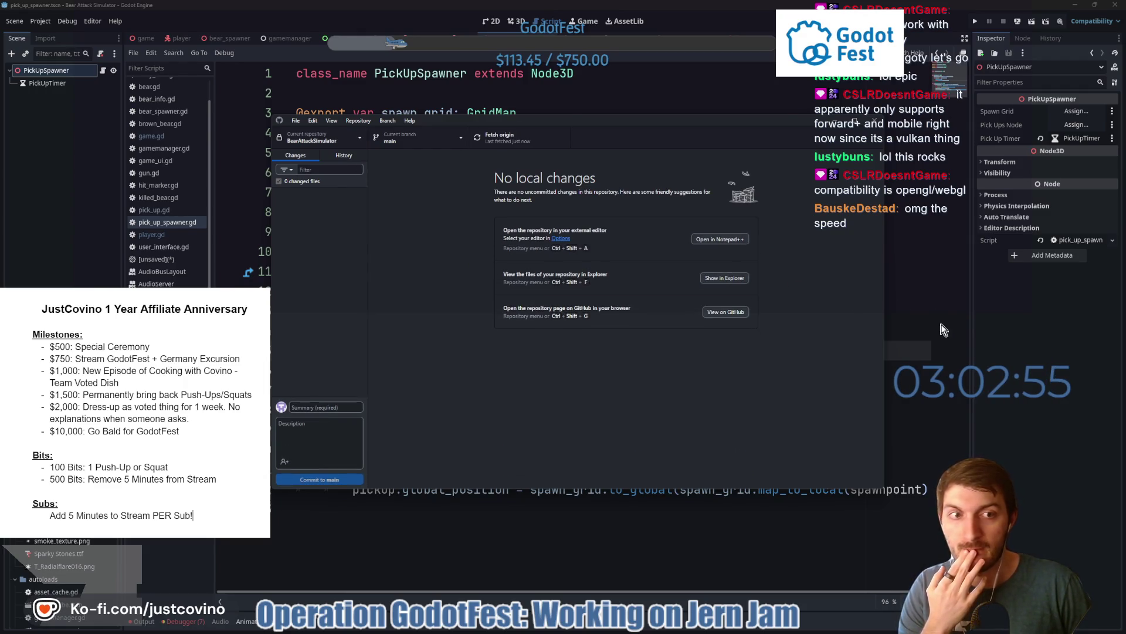
pyautogui.click(910, 320)
pyautogui.click(398, 370)
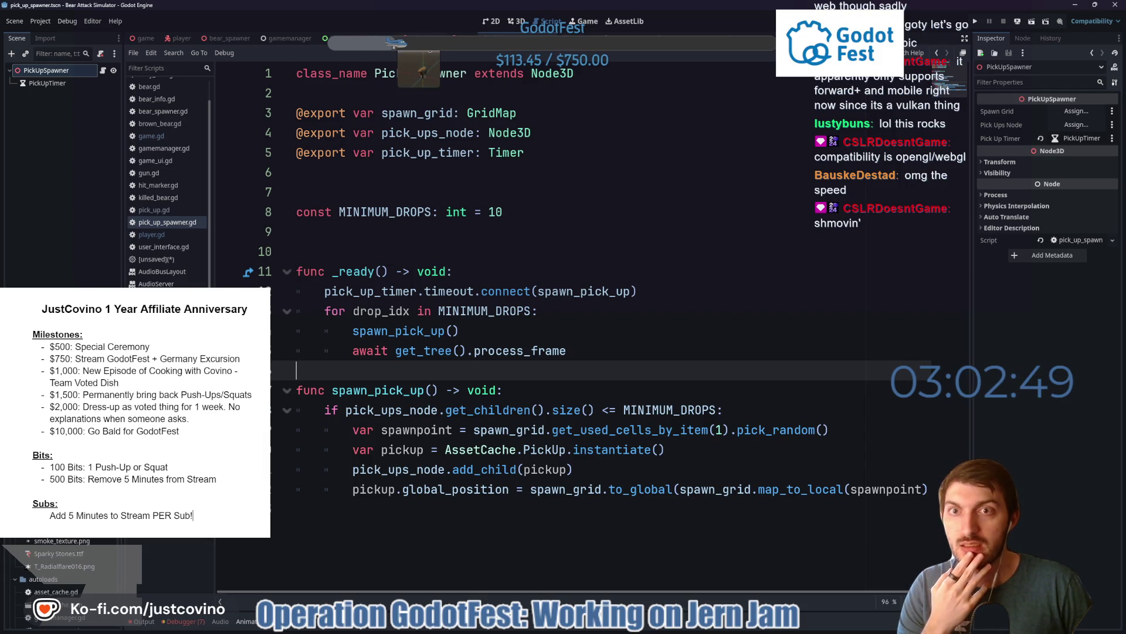
# - Jump from baby_bear's 'extends Bear' to bear.gd and scroll up to take_damage
pyautogui.click(430, 50)
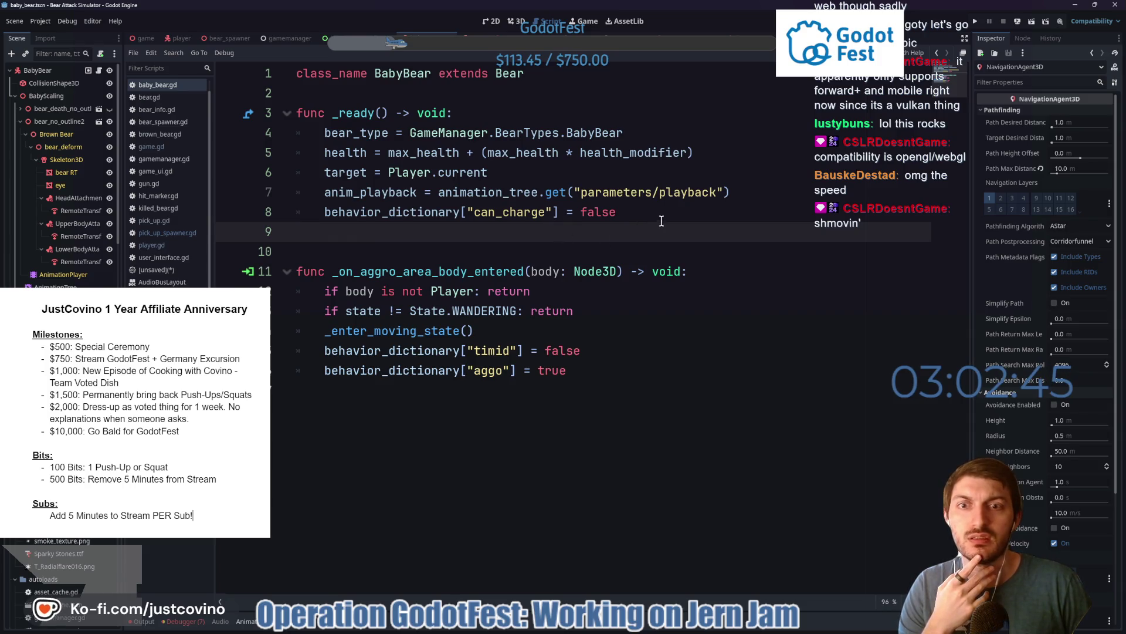
pyautogui.keyDown('ctrl'); pyautogui.click(512, 75); pyautogui.keyUp('ctrl')
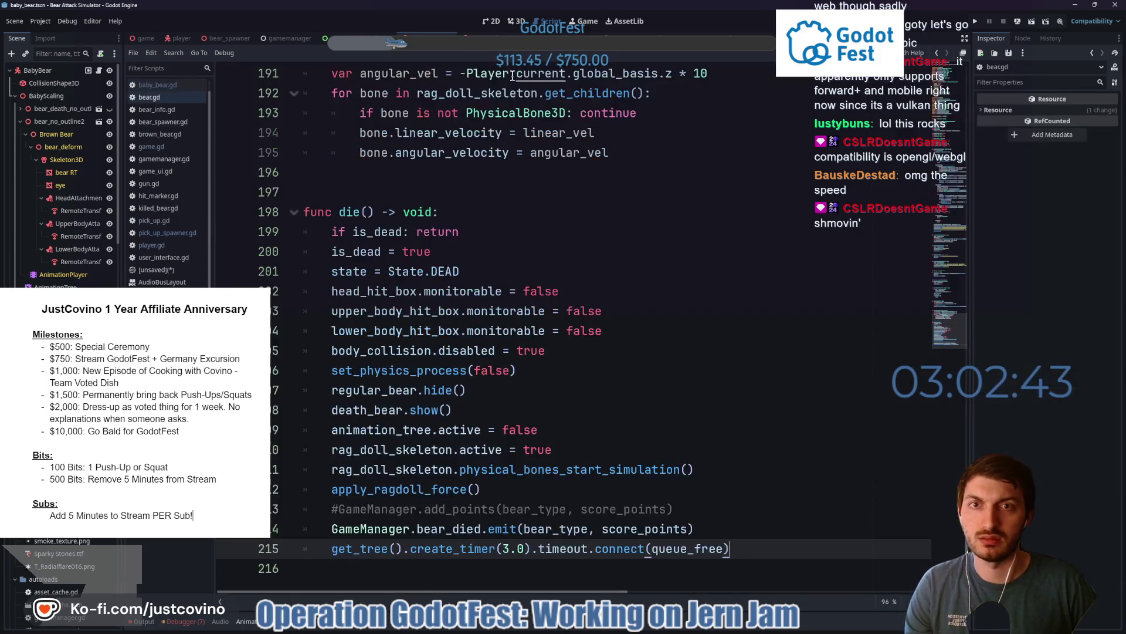
pyautogui.scroll(9, 464, 243)
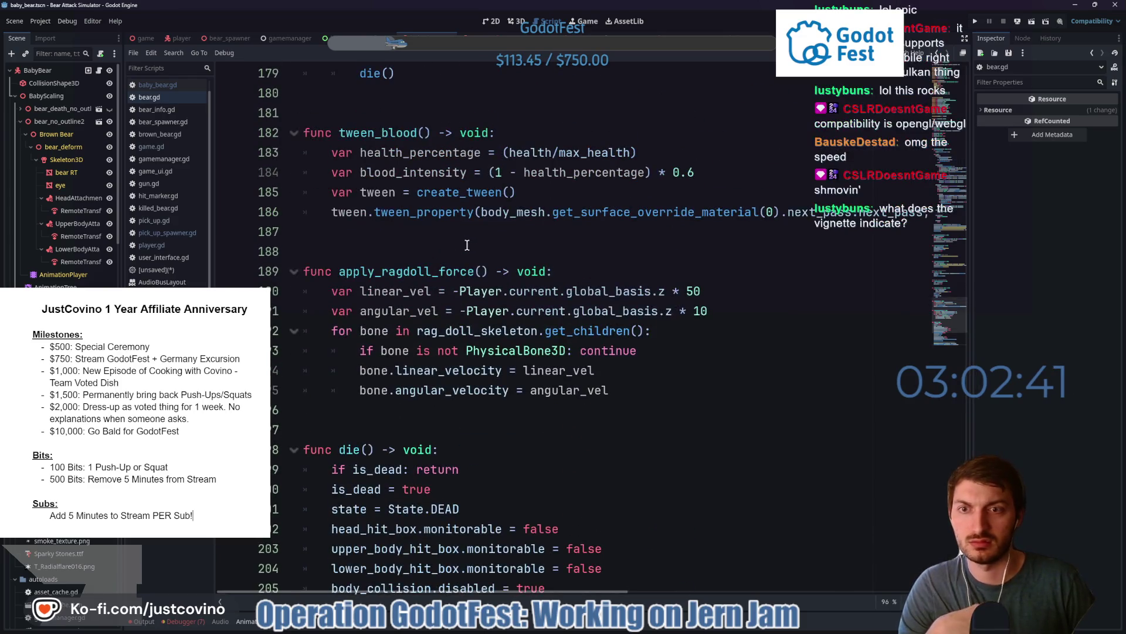
pyautogui.scroll(2, 467, 245)
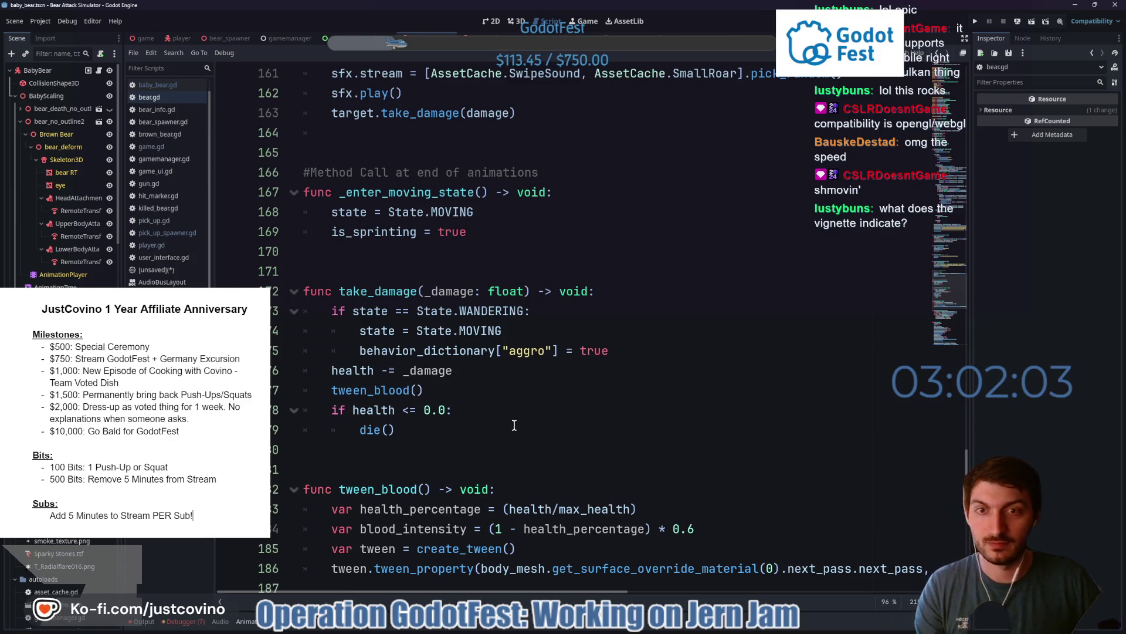
# - Save the bear scene after the tween_blood() edit and switch to the game scene's game.gd
pyautogui.click(508, 394)
pyautogui.hotkey('ctrl', 's')
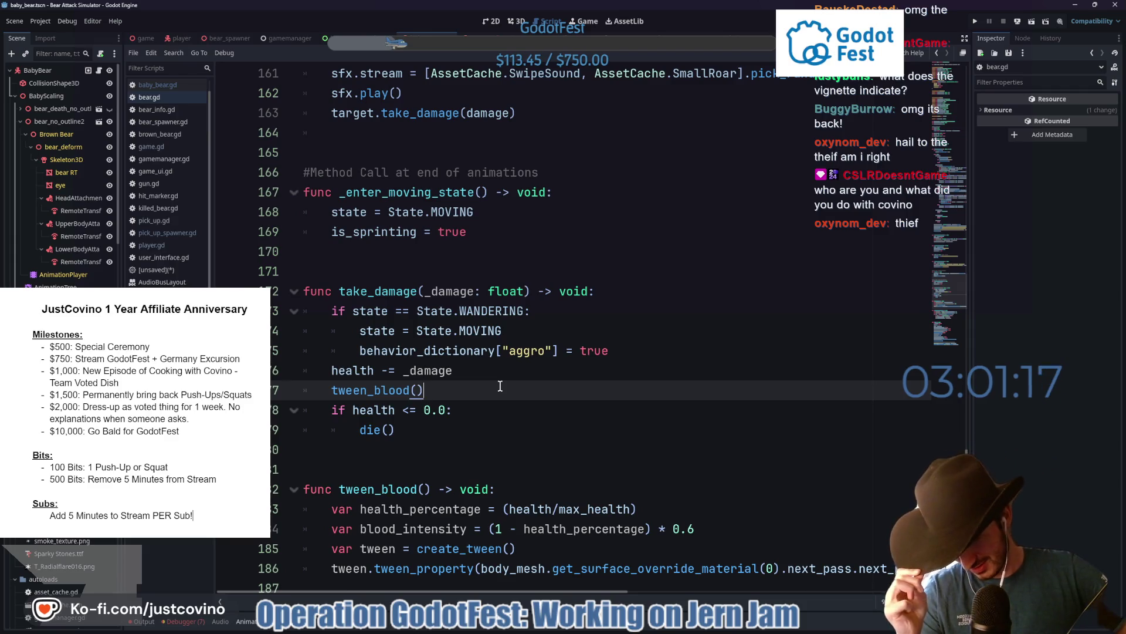
pyautogui.hotkey('ctrl', 's')
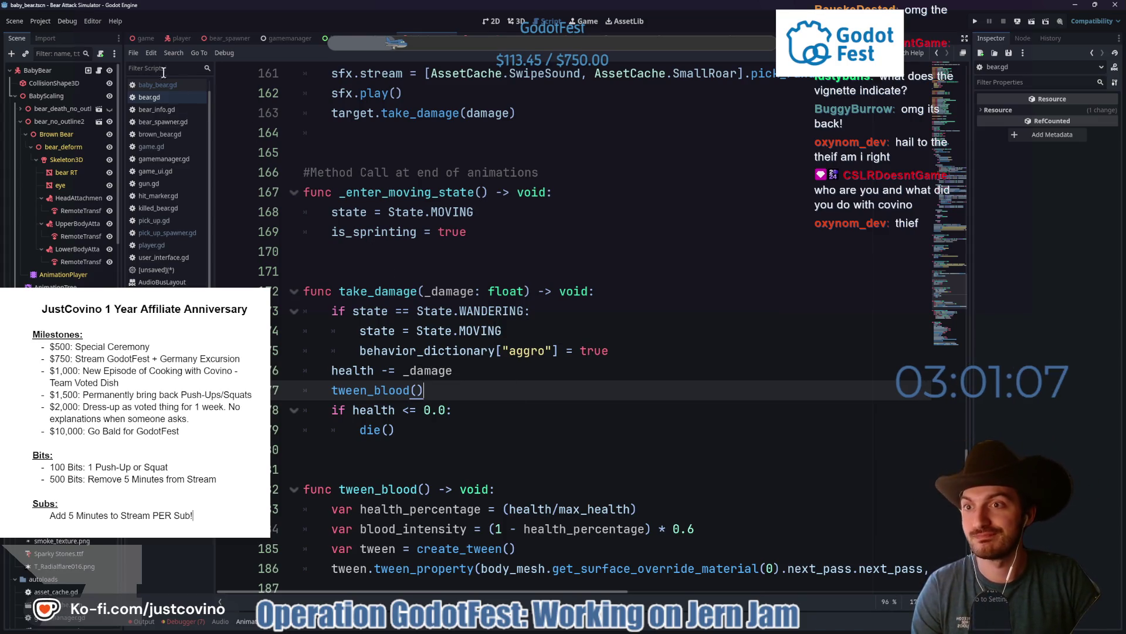
pyautogui.click(143, 37)
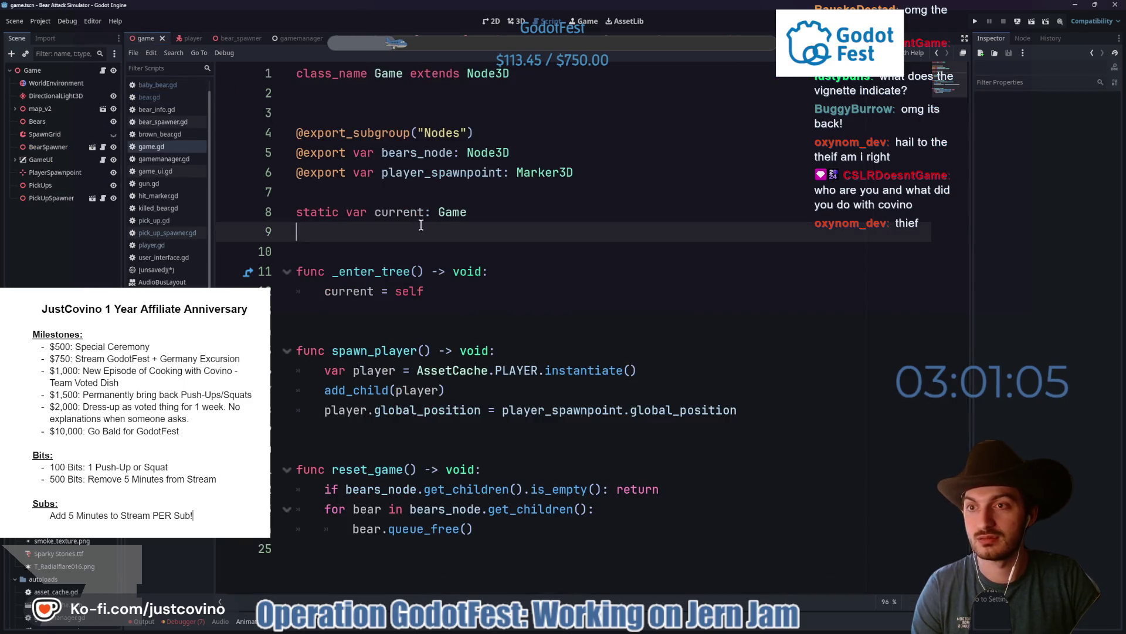
# - Check the BearAttackSimulator_WEB build folder in Explorer, then return to the Godot editor
pyautogui.click(410, 243)
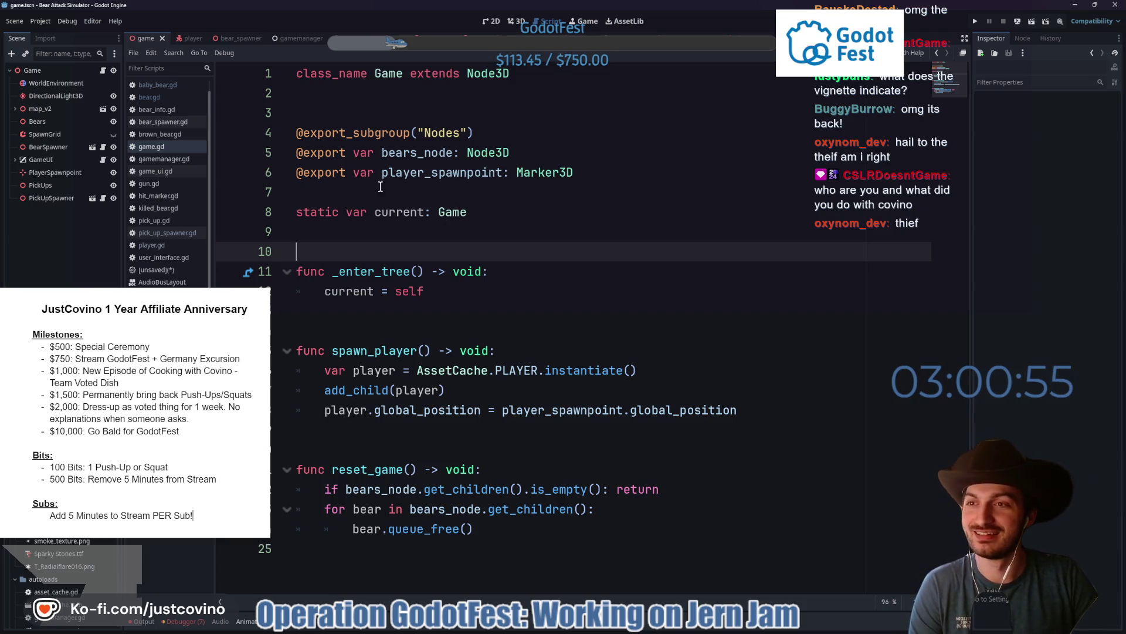
pyautogui.click(602, 629)
pyautogui.click(247, 191)
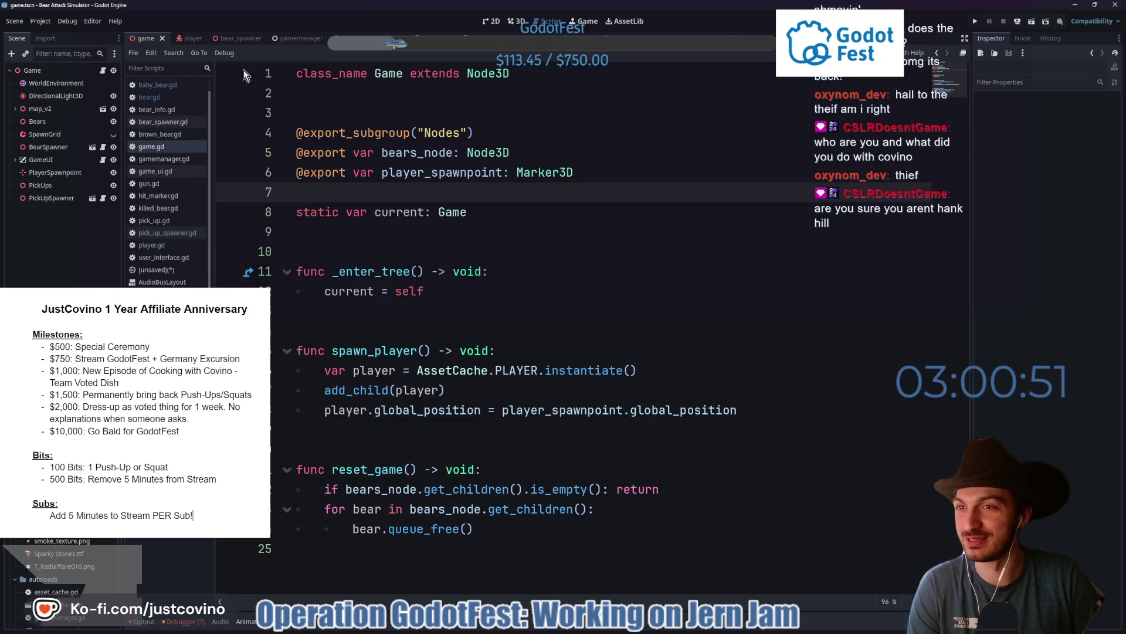
# - Bring up Project > Export with the Web preset, then switch to the browser's Twitch stream
pyautogui.click(47, 19)
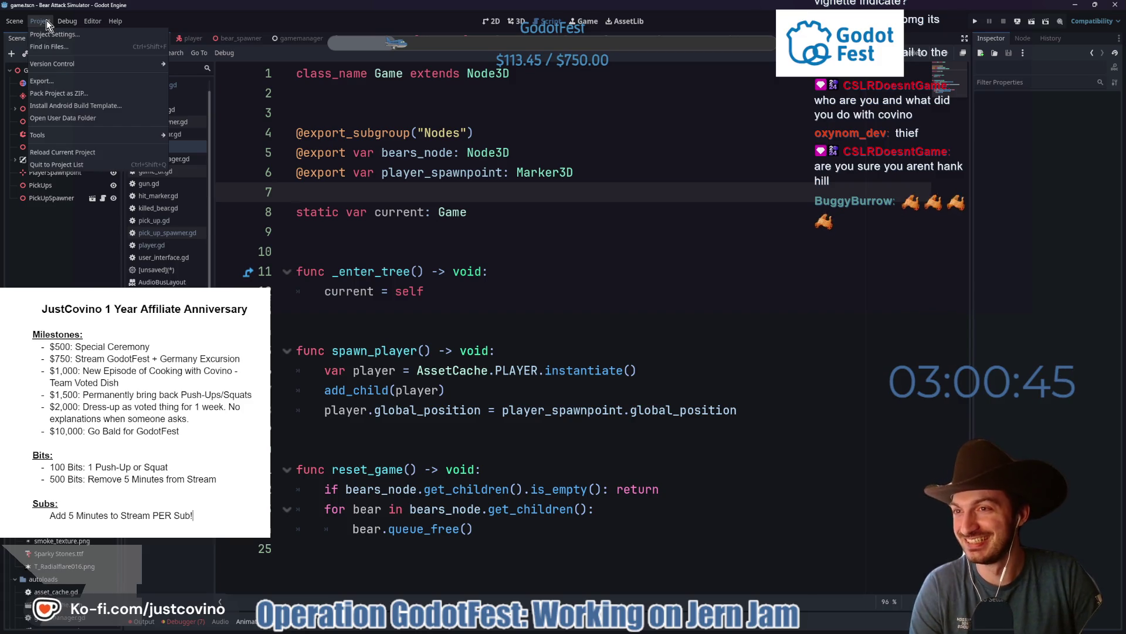
pyautogui.click(41, 81)
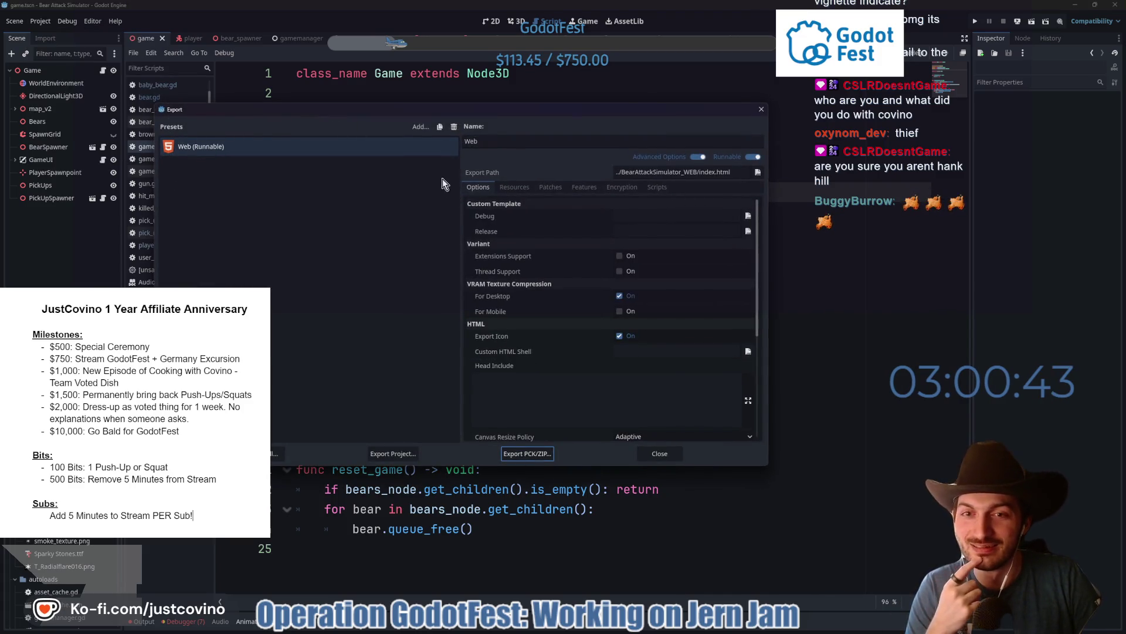
pyautogui.click(625, 630)
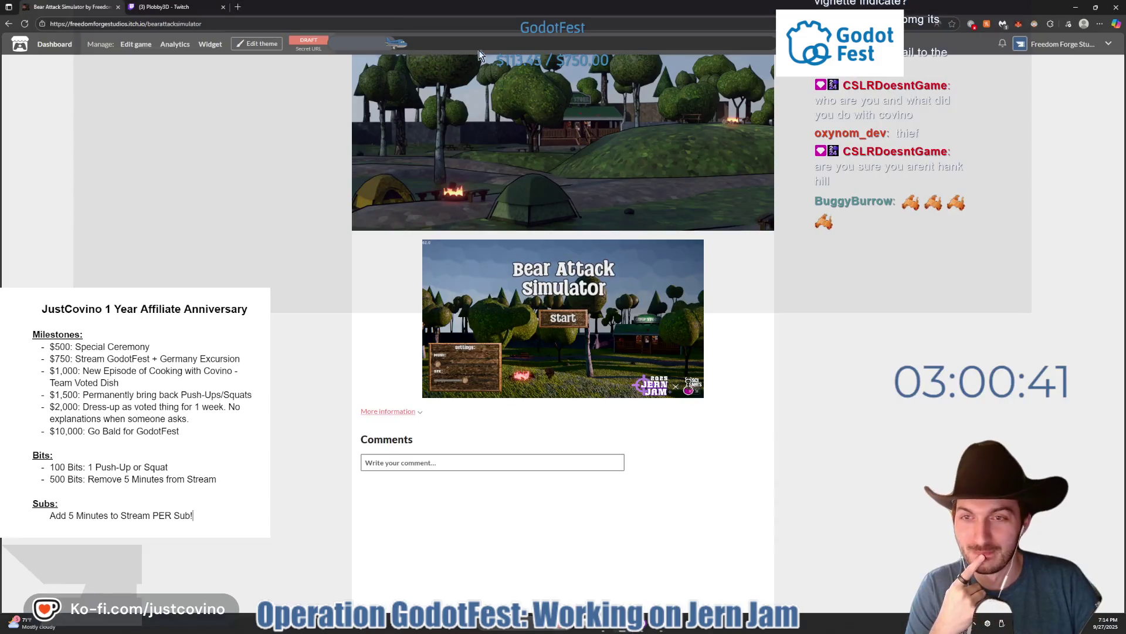
pyautogui.hotkey('alt', 'Tab')
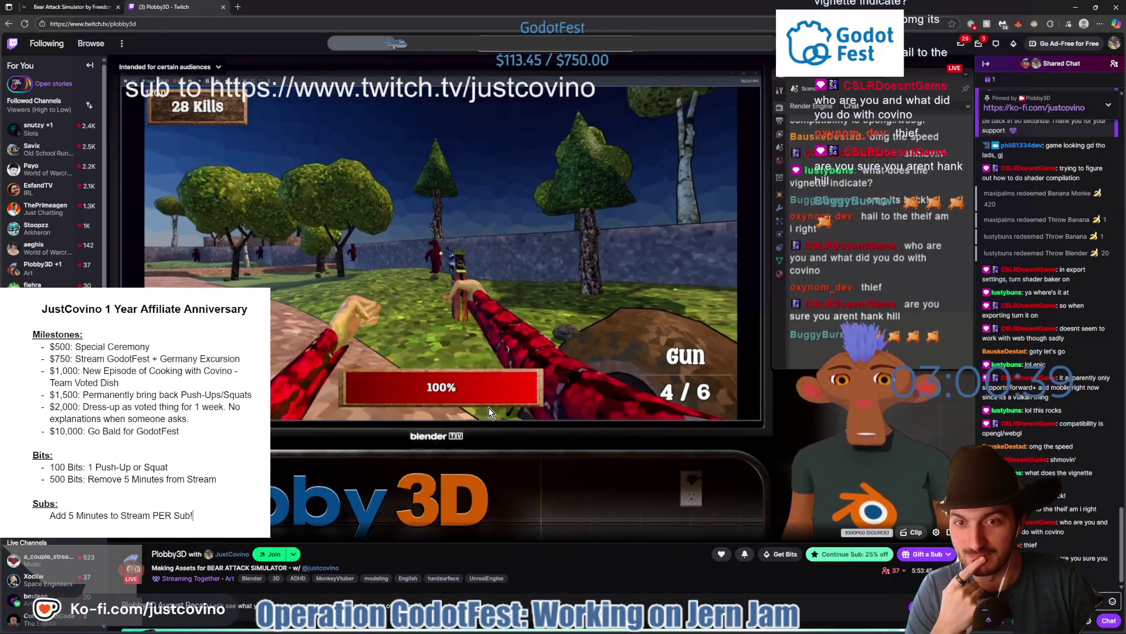
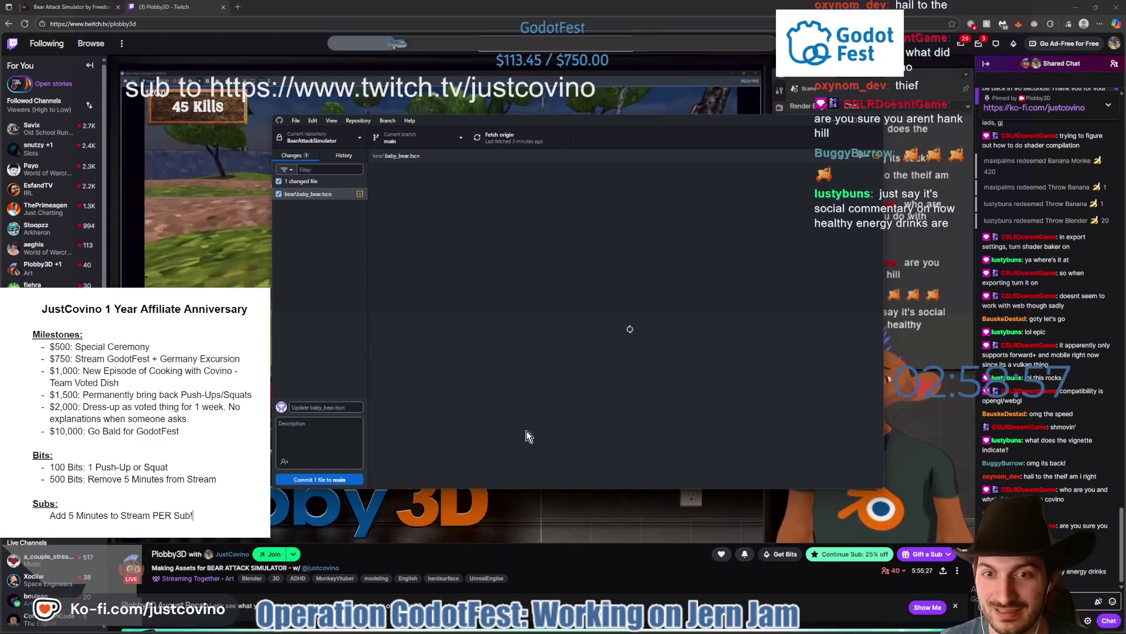
# - Leave Twitch for Godot's Export dialog and search Start for 'goo'
pyautogui.moveTo(622, 630)
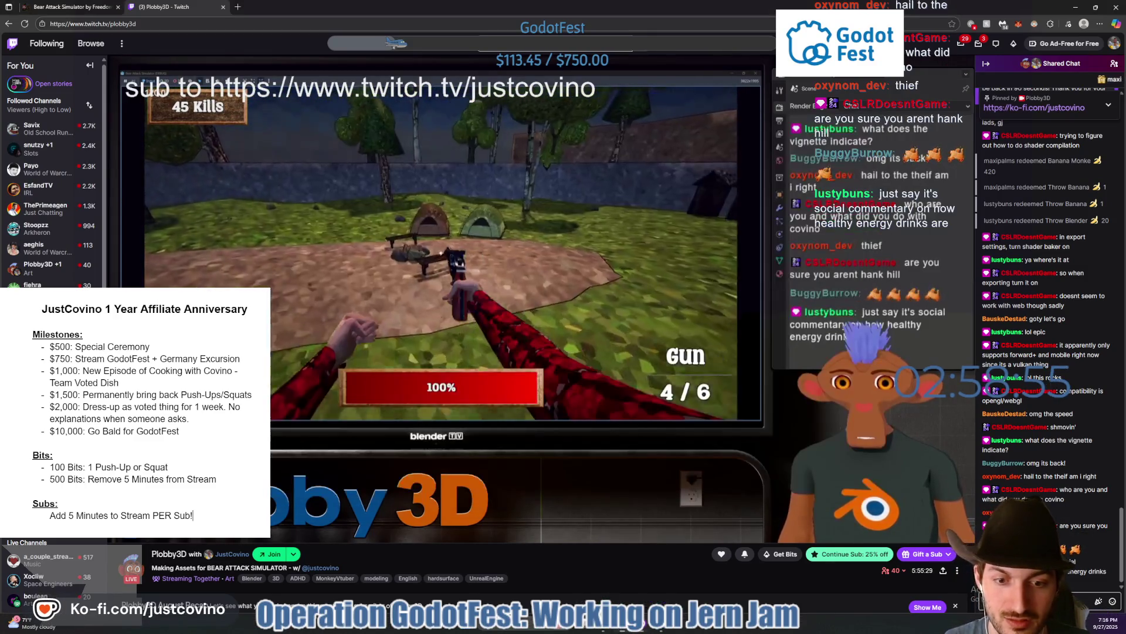
pyautogui.hotkey('alt', 'Tab')
pyautogui.press('super')
pyautogui.write('goo')
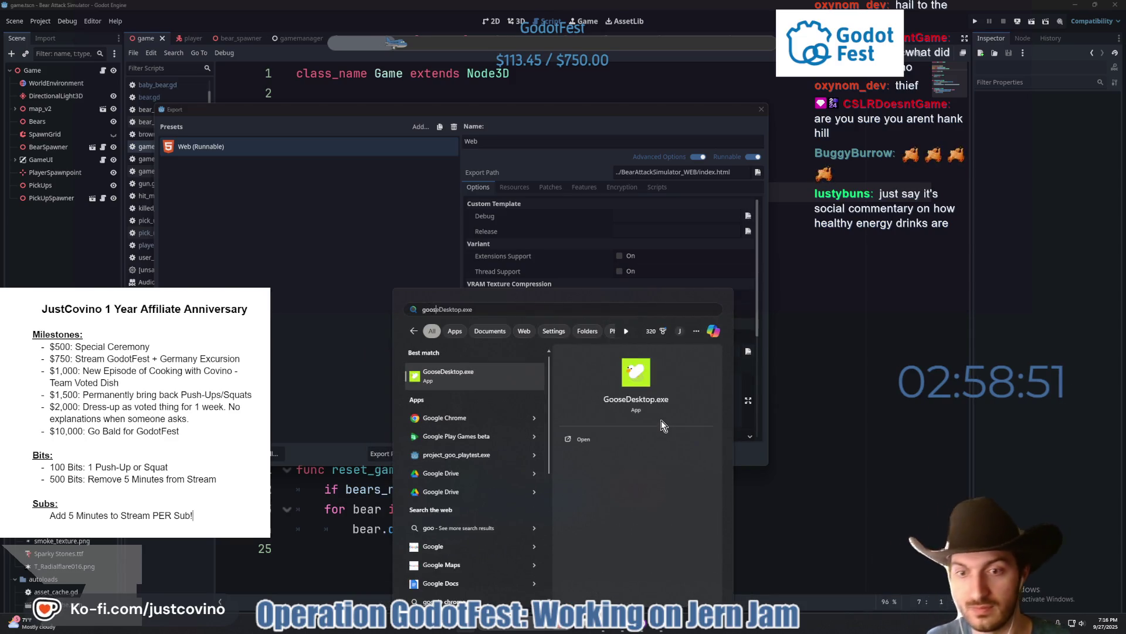
# - Launch GooseDesktop, enable For Desktop VRAM texture compression in the Web preset, then return to Twitch
pyautogui.press('Escape')
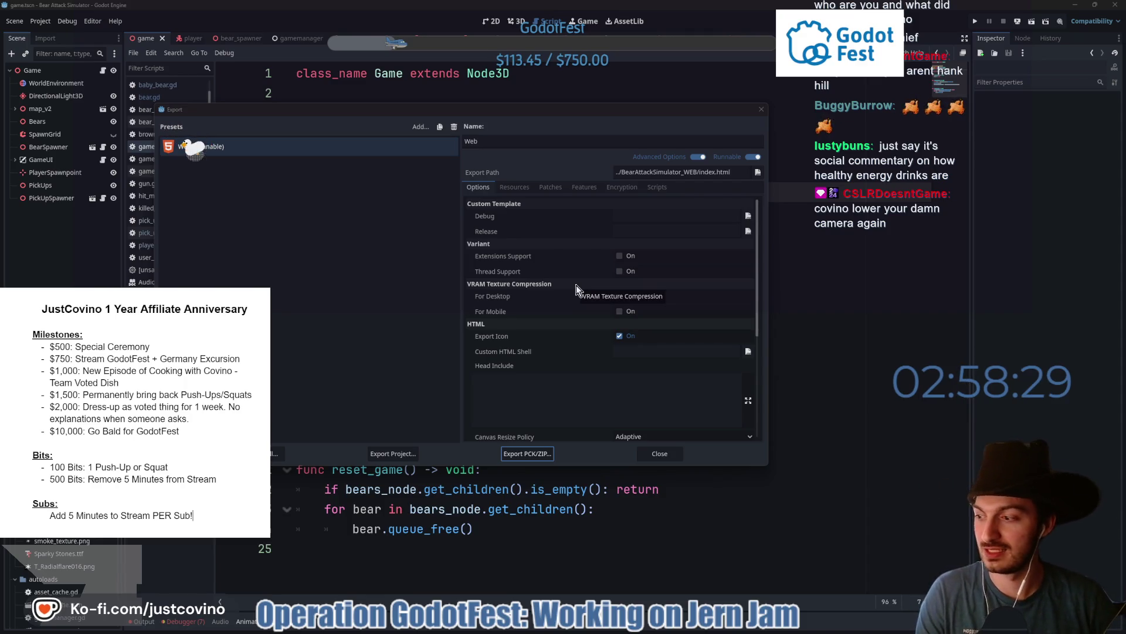
pyautogui.click(620, 296)
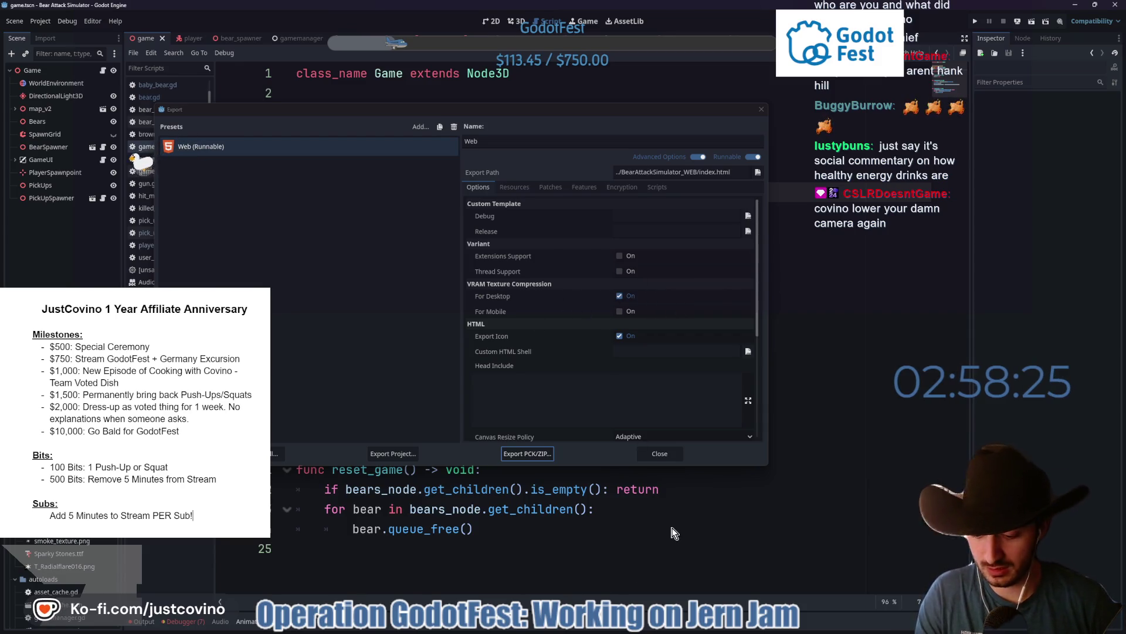
pyautogui.press('super')
pyautogui.hotkey('alt', 'Tab')
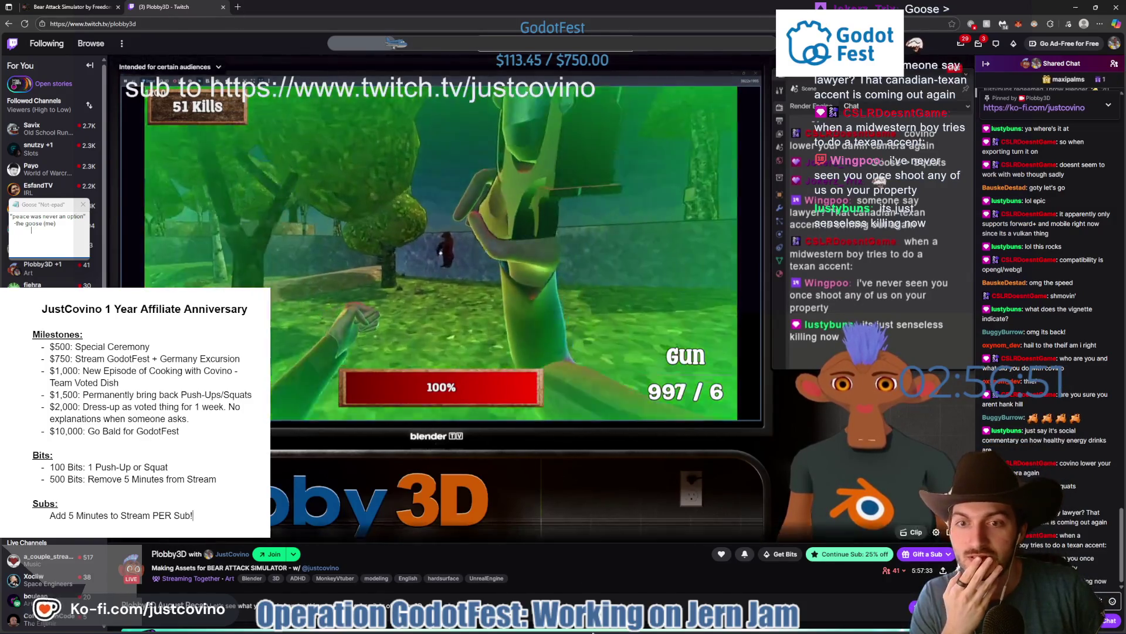
# - Bring Godot's Web (Runnable) export dialog back from the taskbar
pyautogui.press('super')
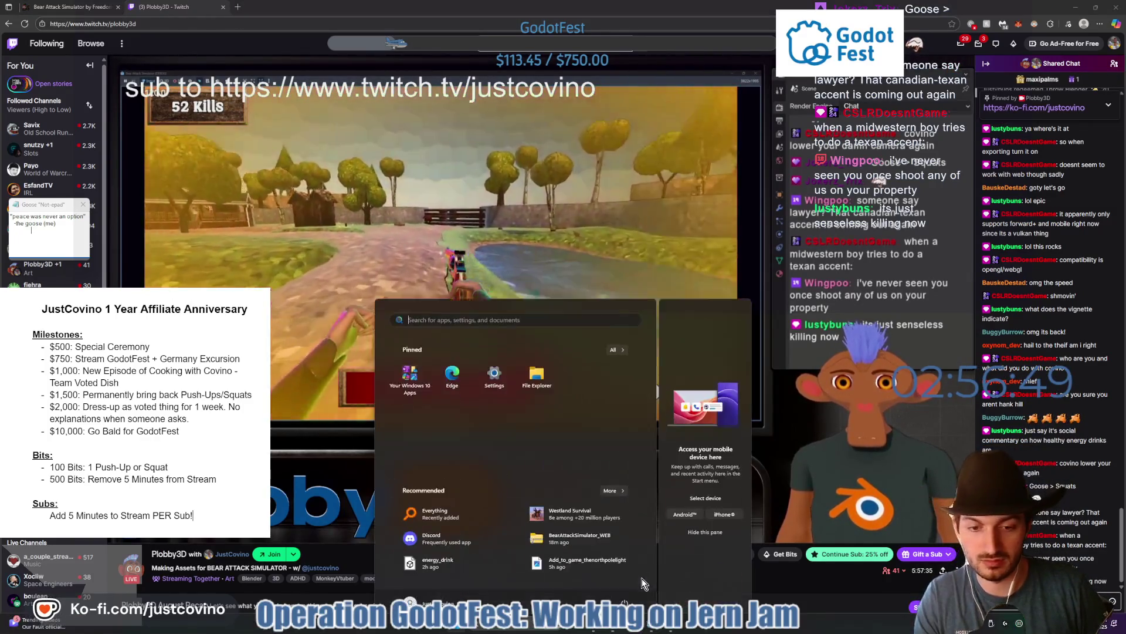
pyautogui.click(648, 628)
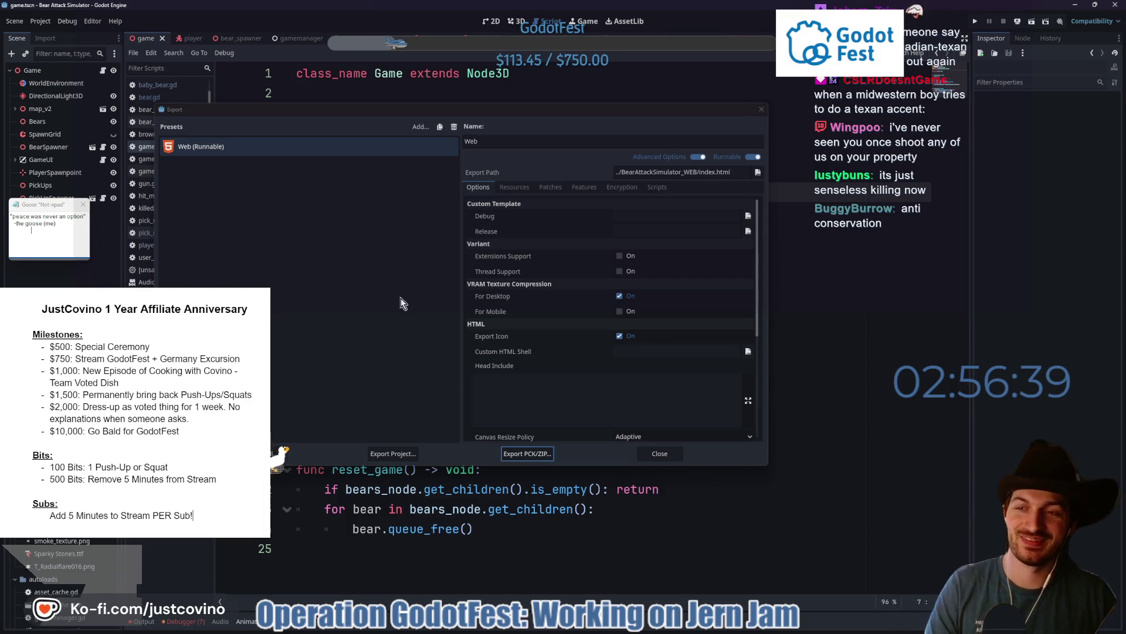
# - Close the Export dialog and switch scene tabs until baby_bear.gd shows in the script editor
pyautogui.click(664, 454)
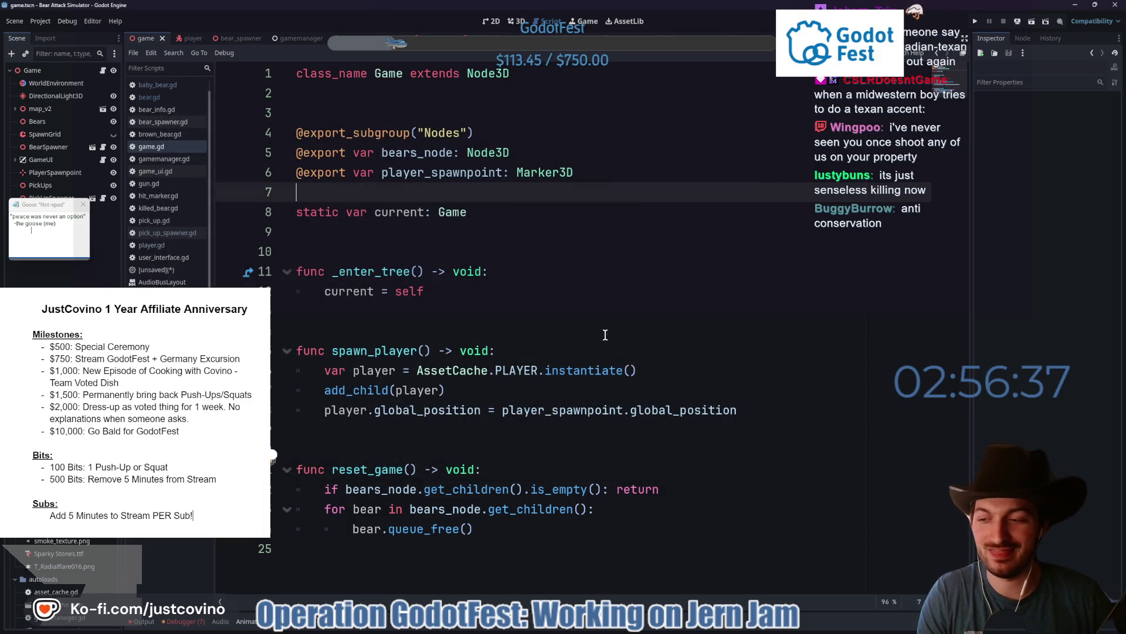
pyautogui.click(566, 313)
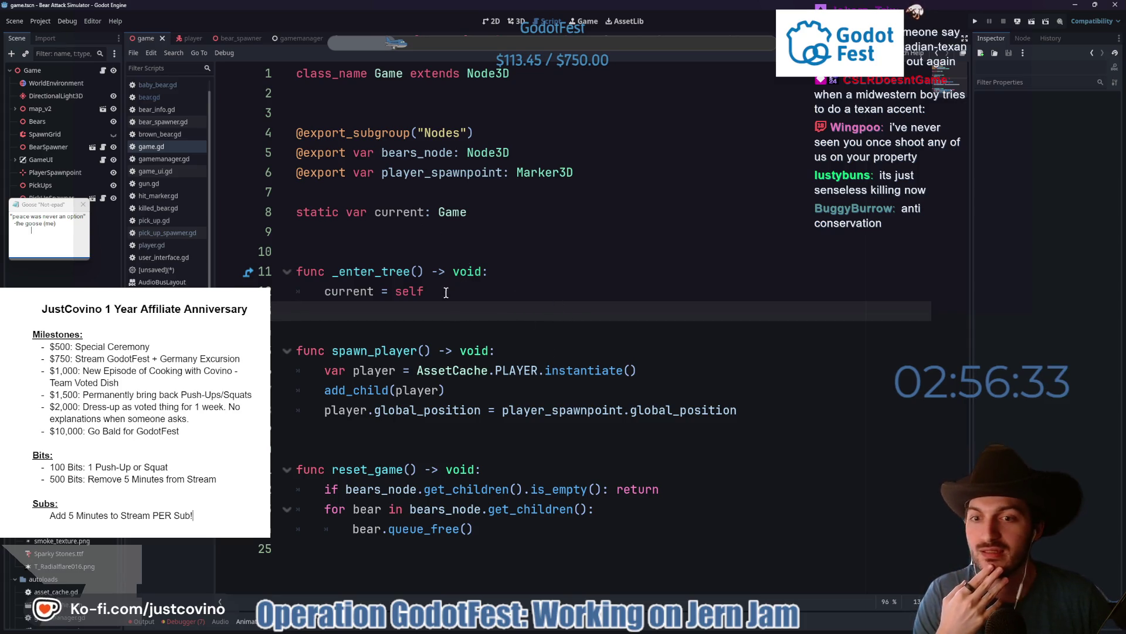
pyautogui.click(402, 246)
pyautogui.click(406, 192)
pyautogui.click(348, 226)
pyautogui.click(346, 198)
pyautogui.click(337, 252)
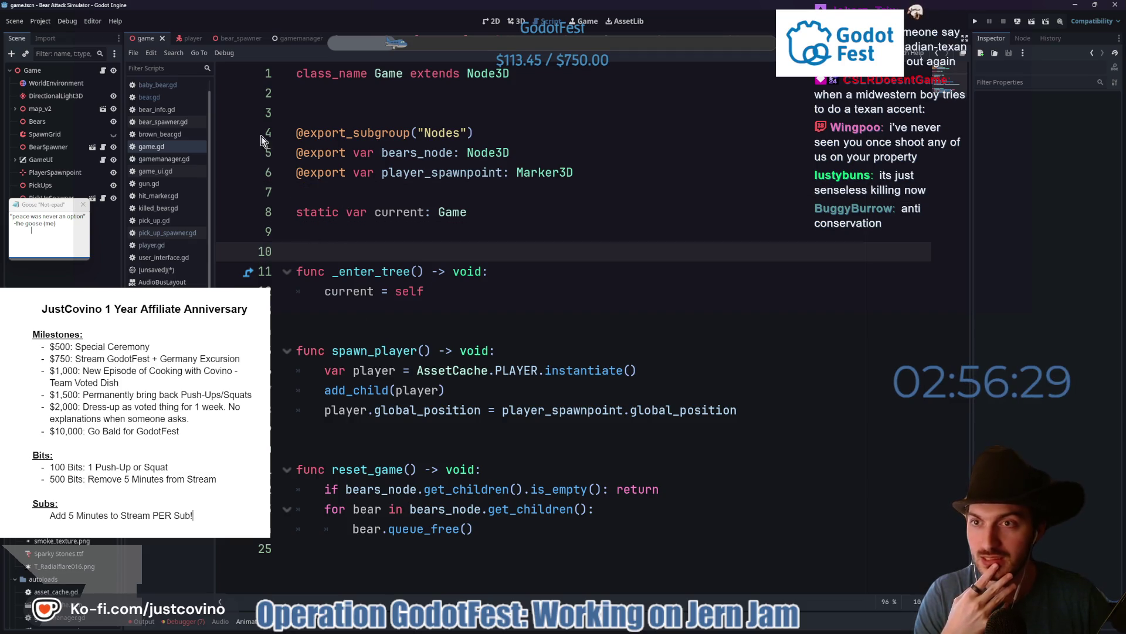
pyautogui.click(237, 40)
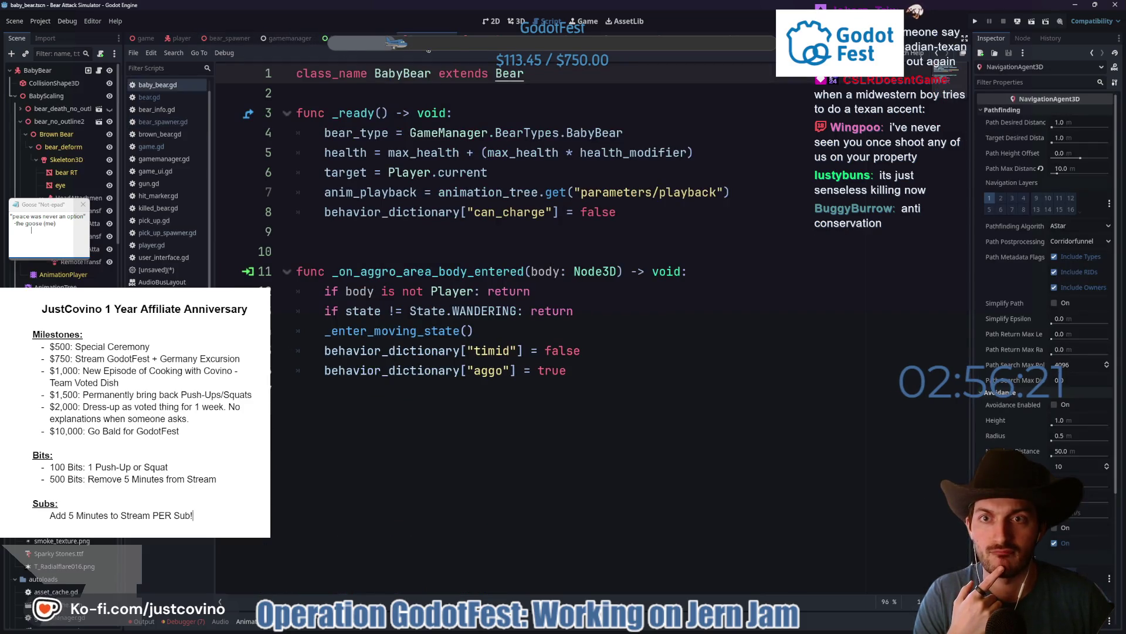
# - Switch to the brown bear scene and review the base bear.gd script from the top
pyautogui.click(437, 40)
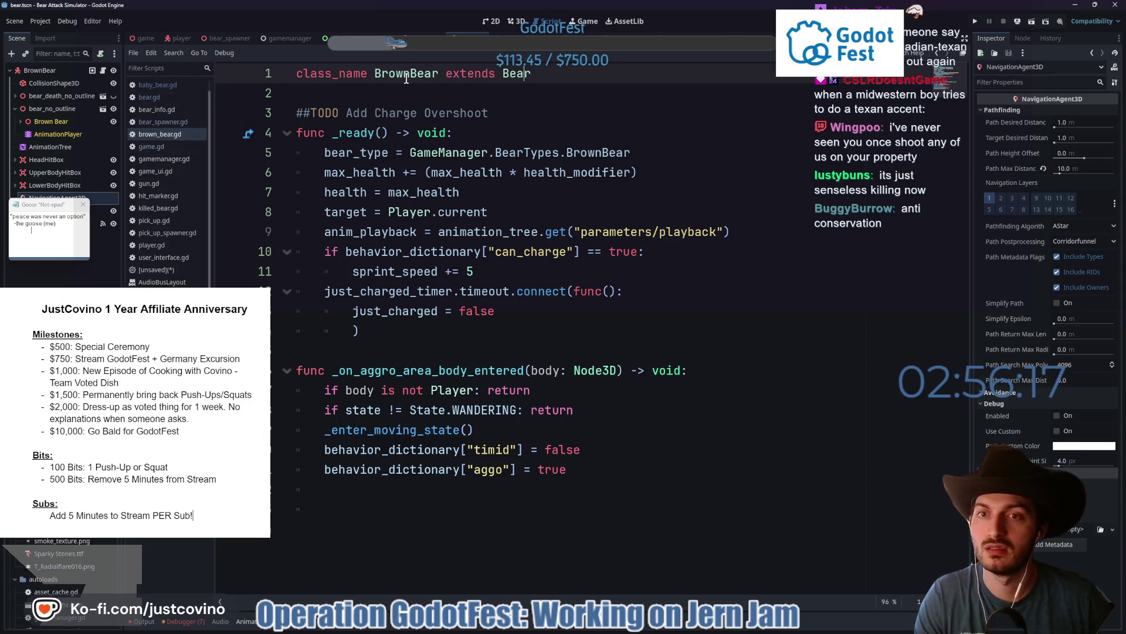
pyautogui.keyDown('ctrl'); pyautogui.click(517, 74); pyautogui.keyUp('ctrl')
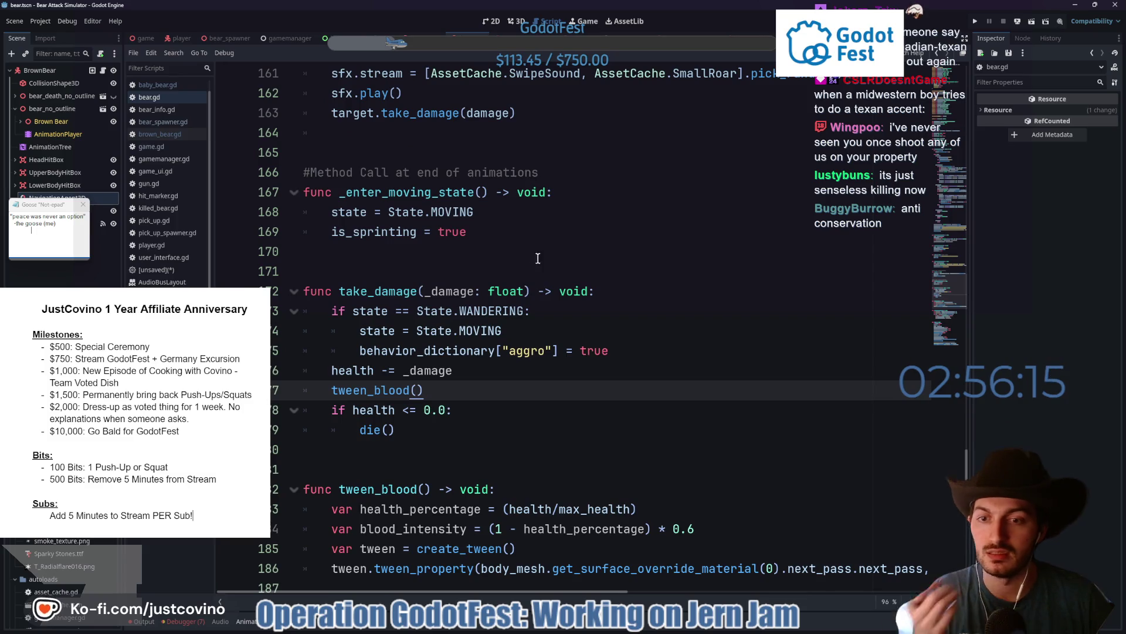
pyautogui.scroll(-10, 561, 264)
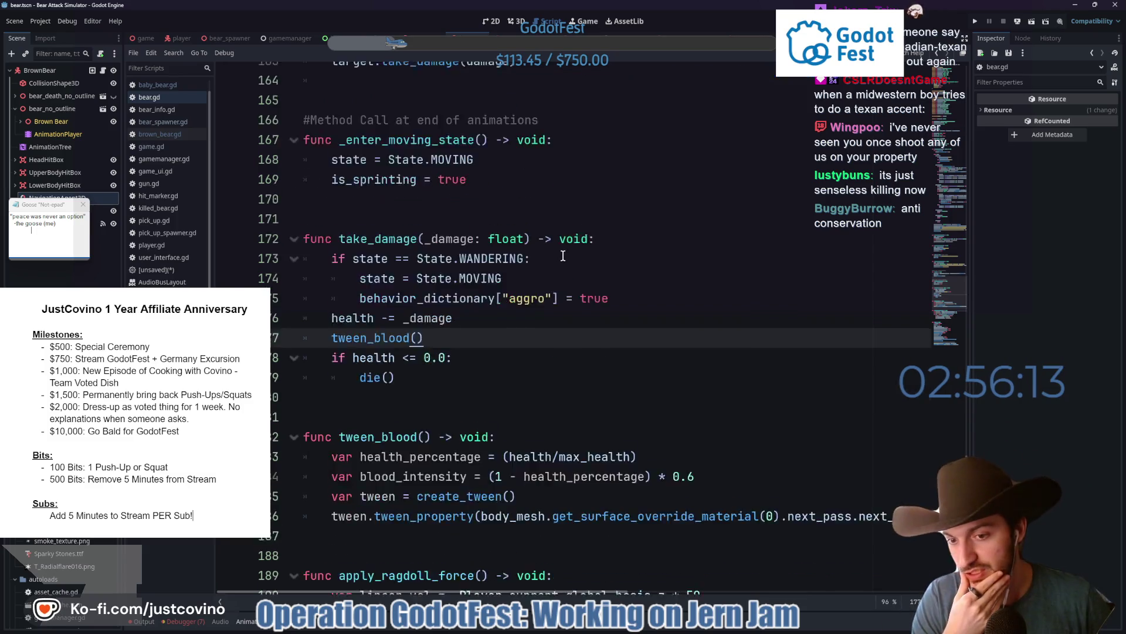
pyautogui.scroll(14, 552, 284)
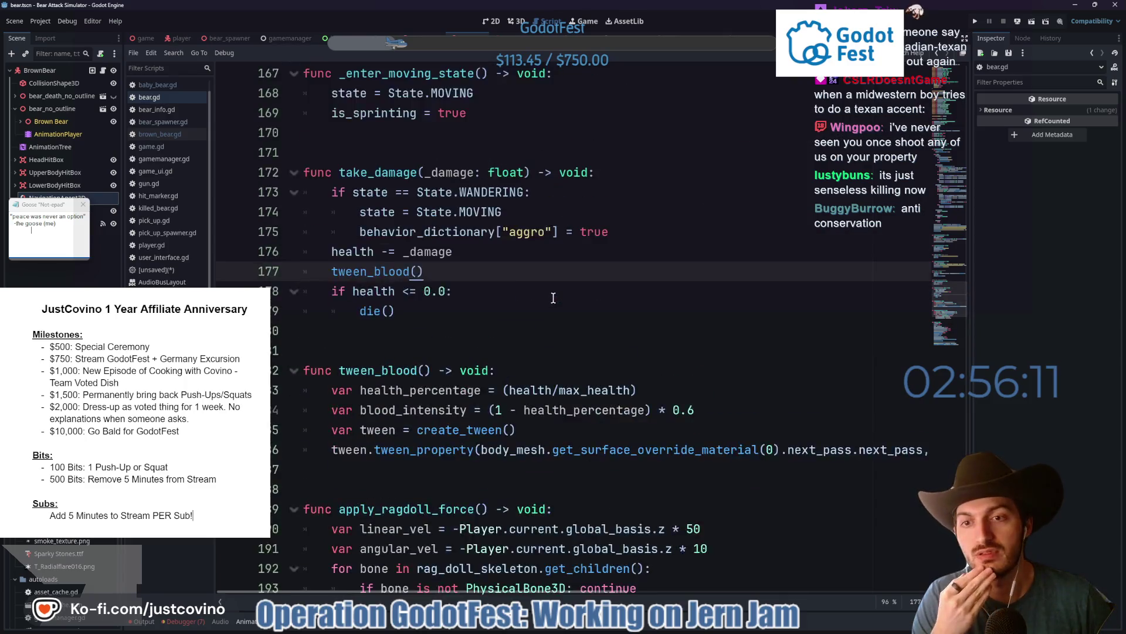
pyautogui.scroll(2, 505, 340)
pyautogui.scroll(8, 504, 341)
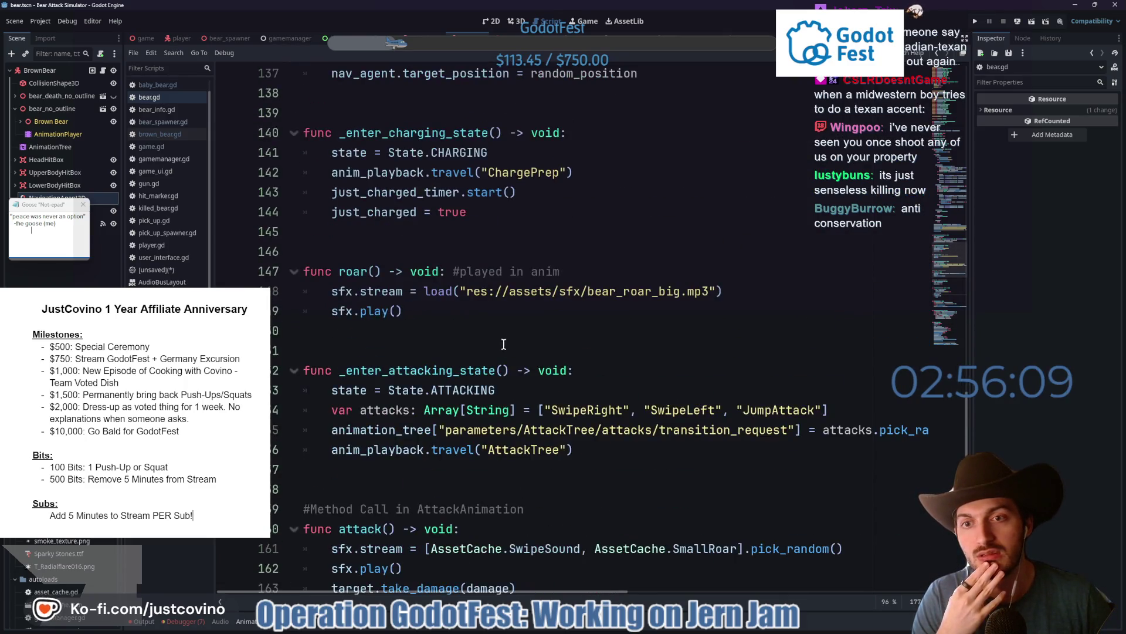
pyautogui.scroll(5, 493, 361)
pyautogui.scroll(12, 493, 361)
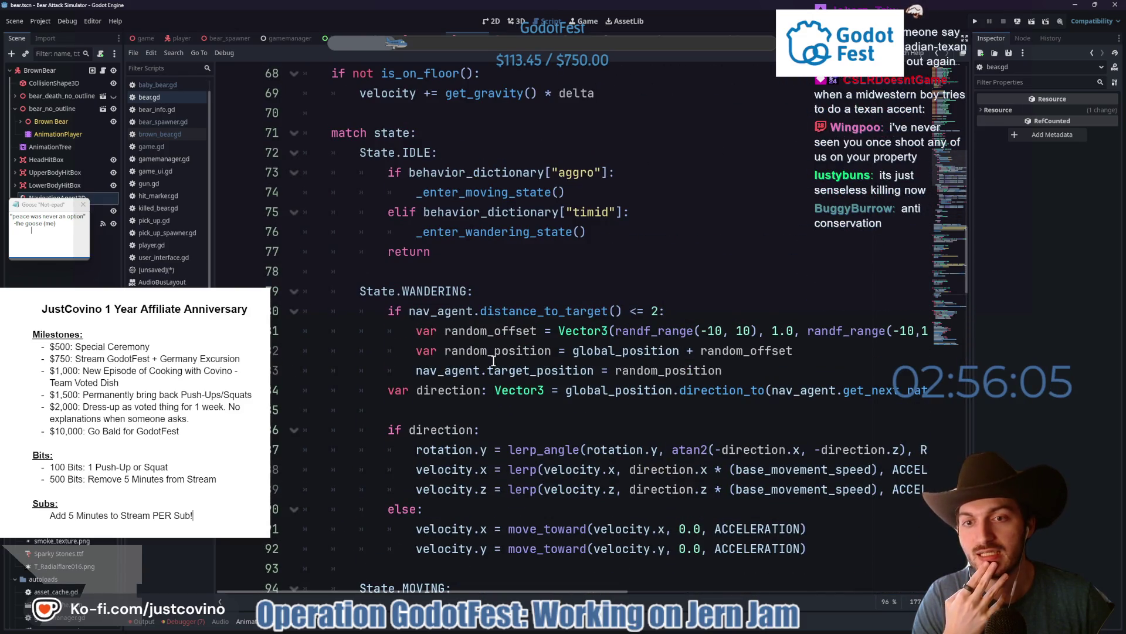
pyautogui.scroll(-13, 493, 360)
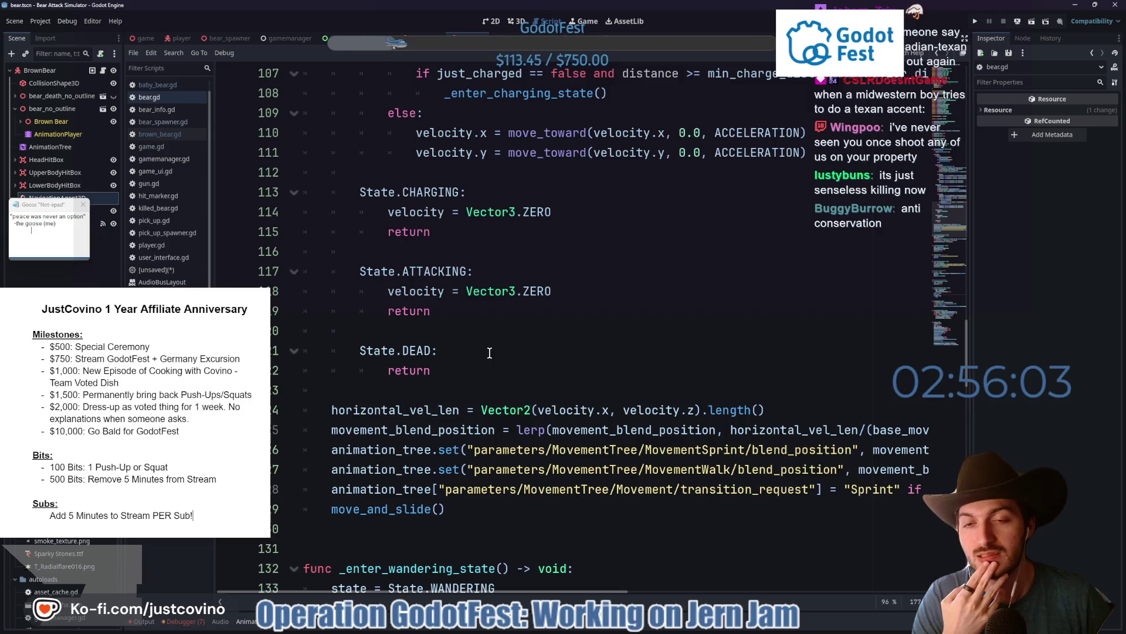
pyautogui.scroll(-4, 483, 346)
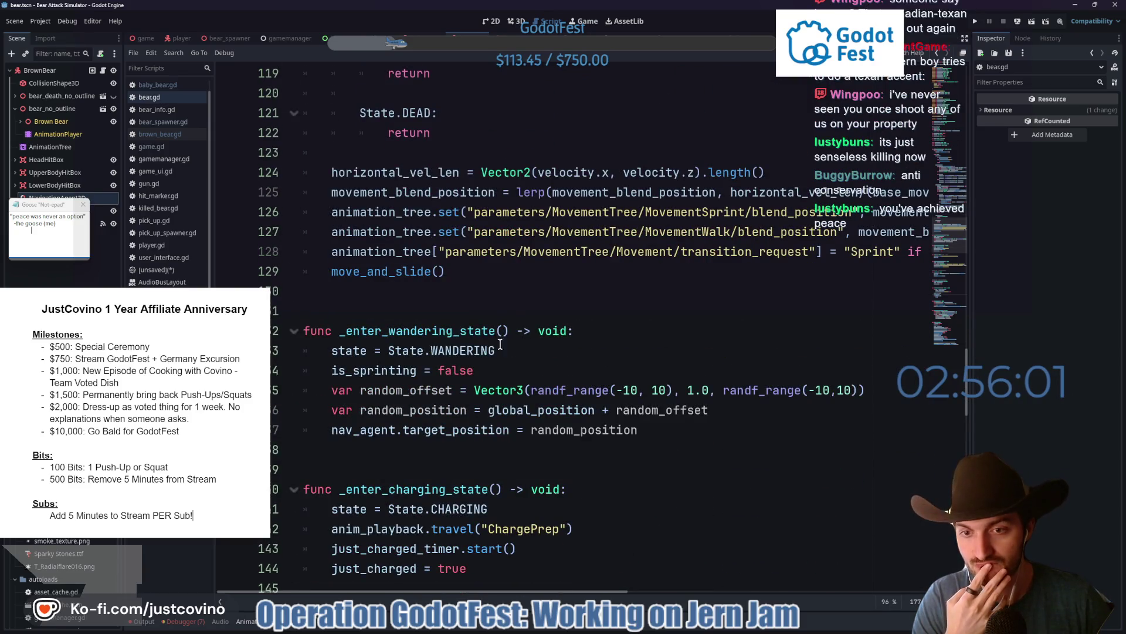
pyautogui.scroll(7, 546, 334)
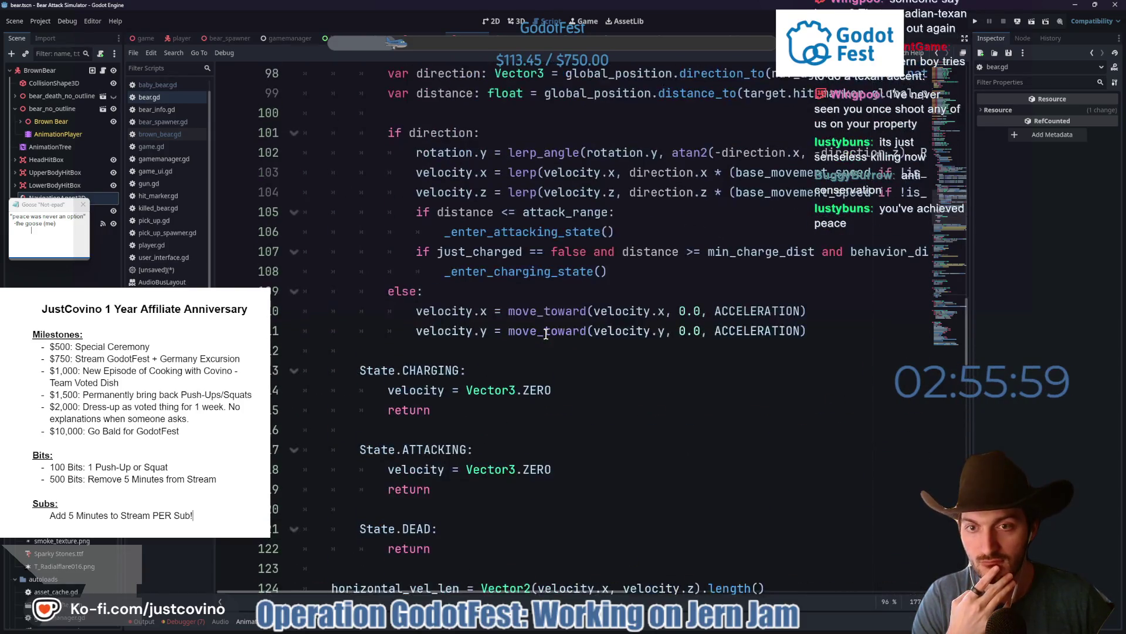
pyautogui.scroll(-11, 546, 335)
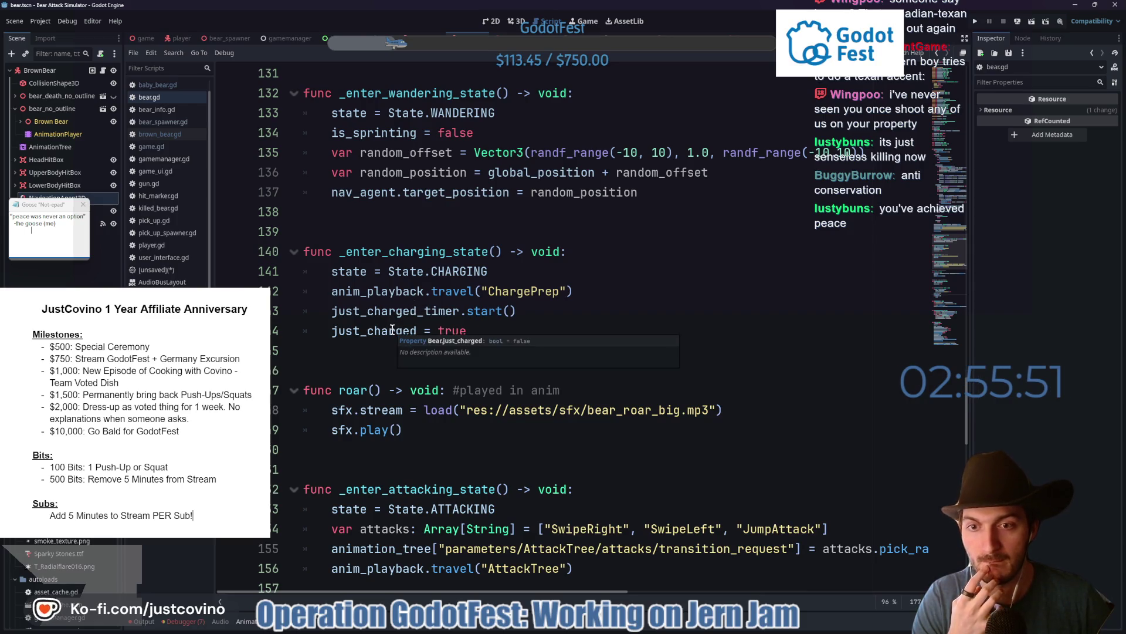
# - Find every just_charged_timer use in bear.gd, then go back to brown_bear.gd
pyautogui.doubleClick(397, 311)
pyautogui.scroll(15, 536, 348)
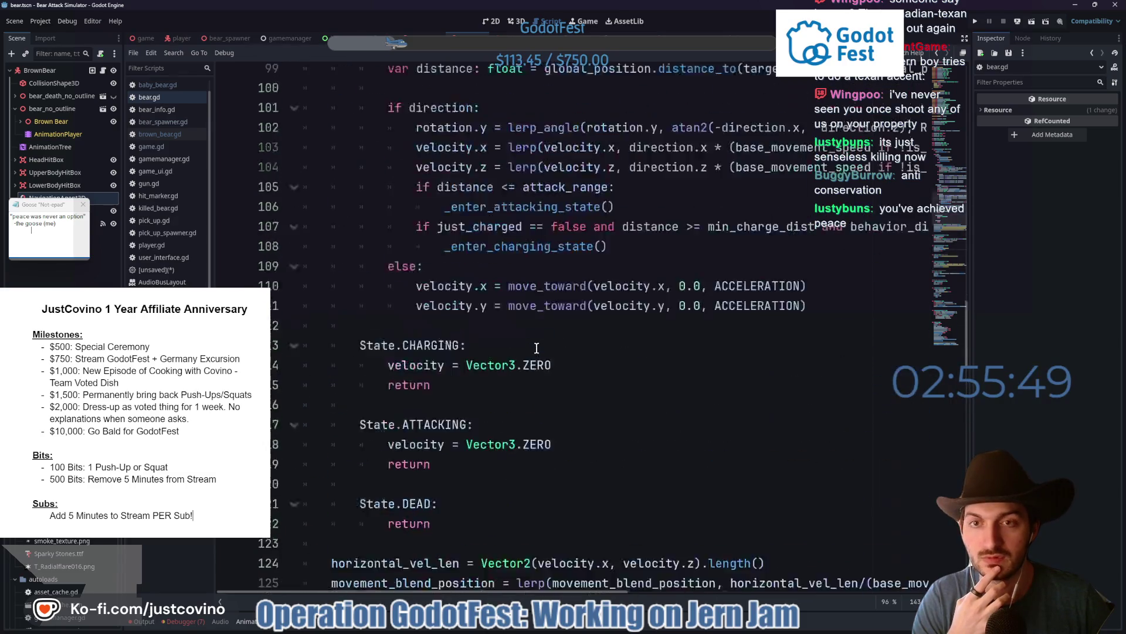
pyautogui.scroll(10, 537, 348)
pyautogui.scroll(-7, 537, 348)
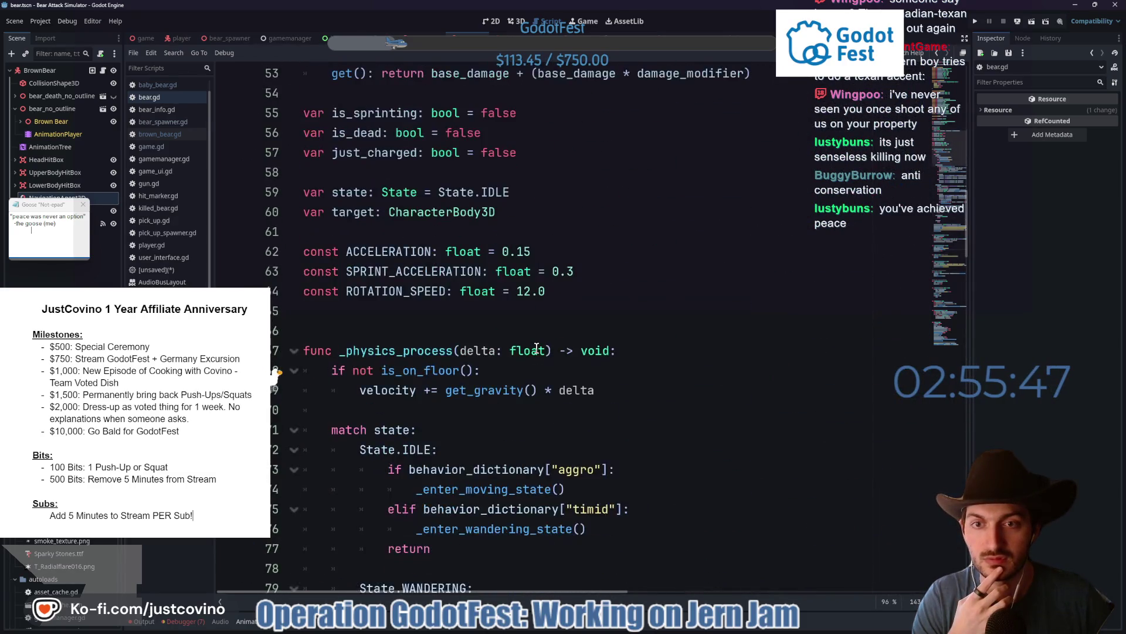
pyautogui.scroll(-5, 537, 349)
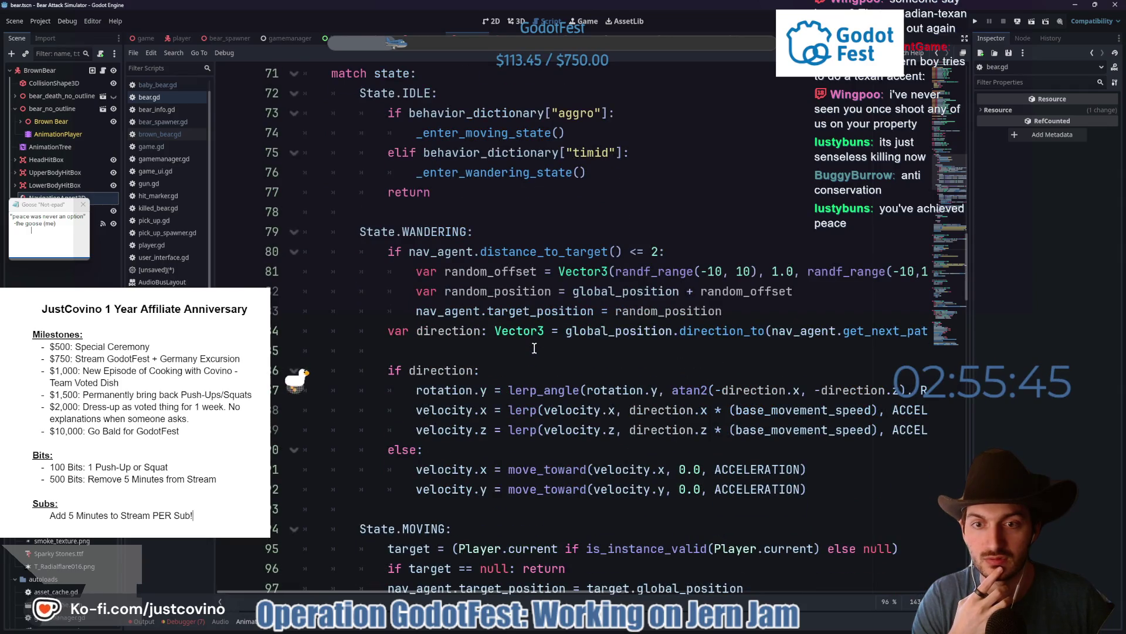
pyautogui.scroll(-20, 535, 349)
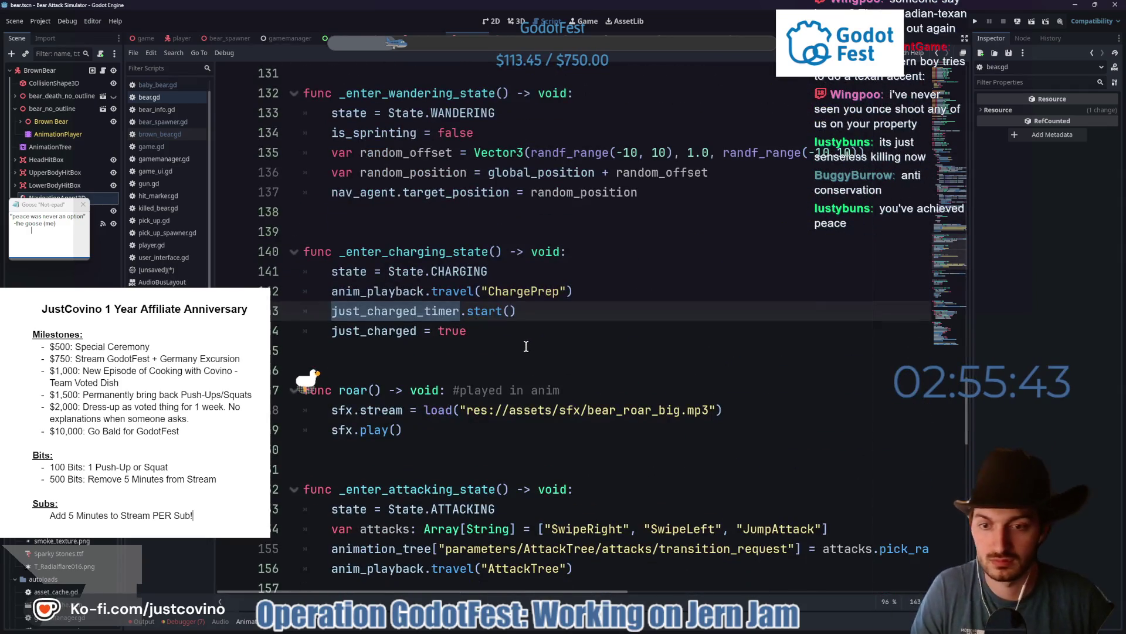
pyautogui.hotkey('ctrl', 'f')
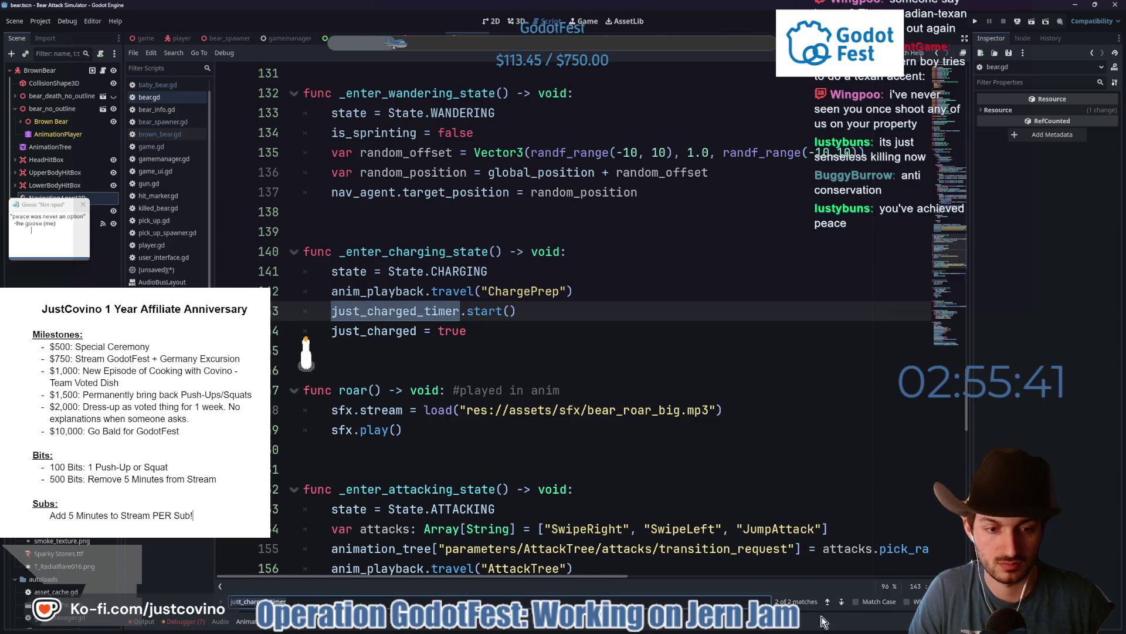
pyautogui.click(828, 602)
pyautogui.click(840, 603)
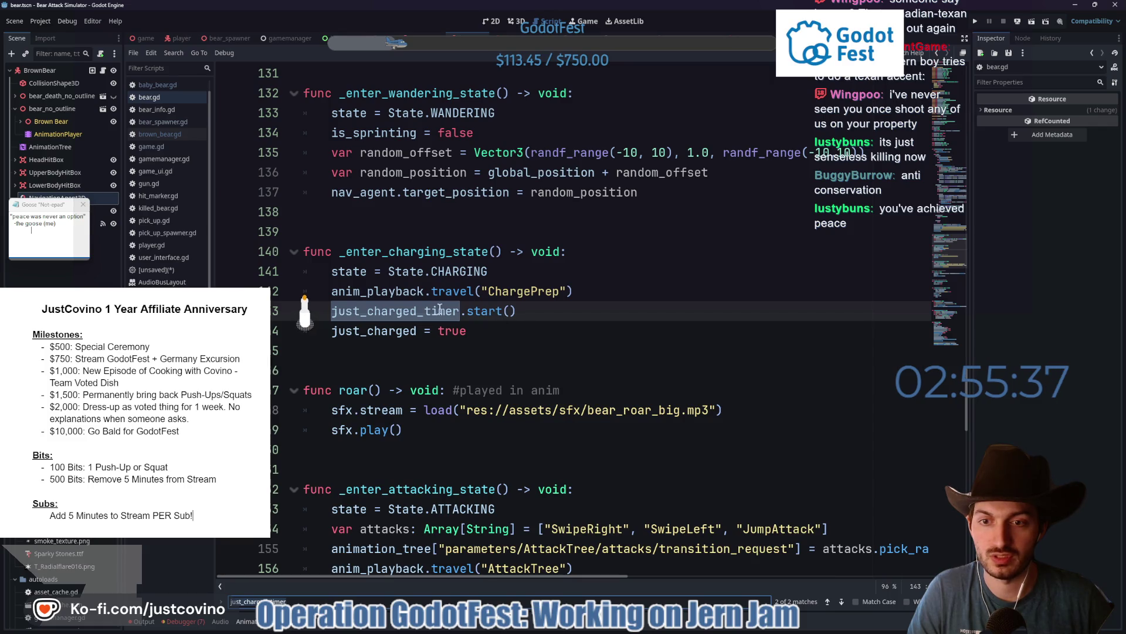
pyautogui.scroll(-3, 440, 314)
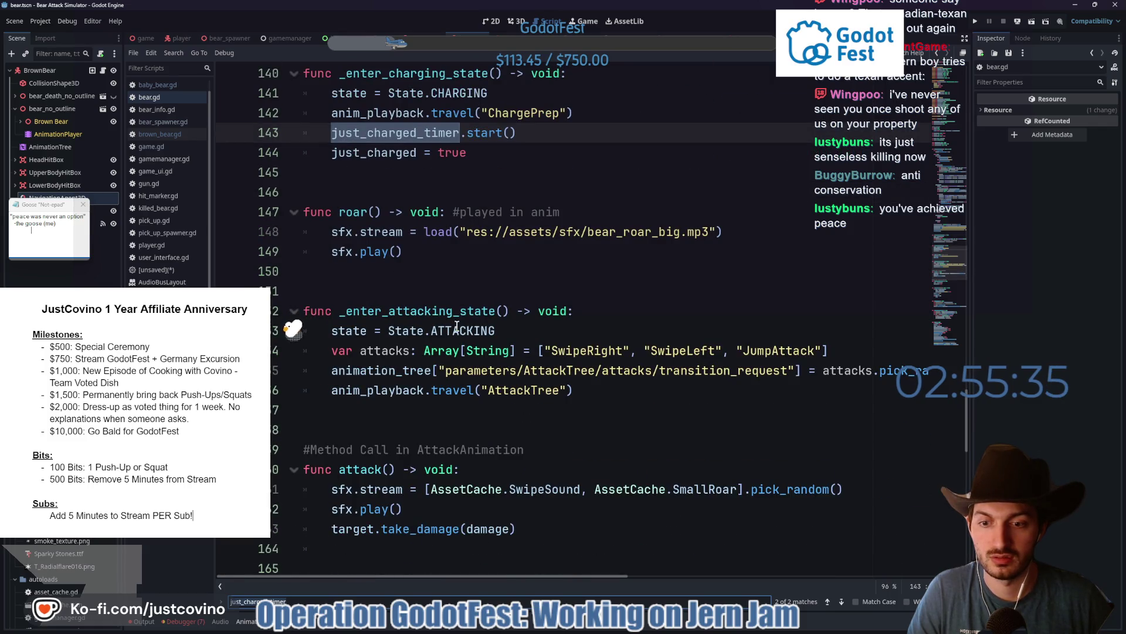
pyautogui.scroll(4, 457, 327)
pyautogui.scroll(10, 457, 326)
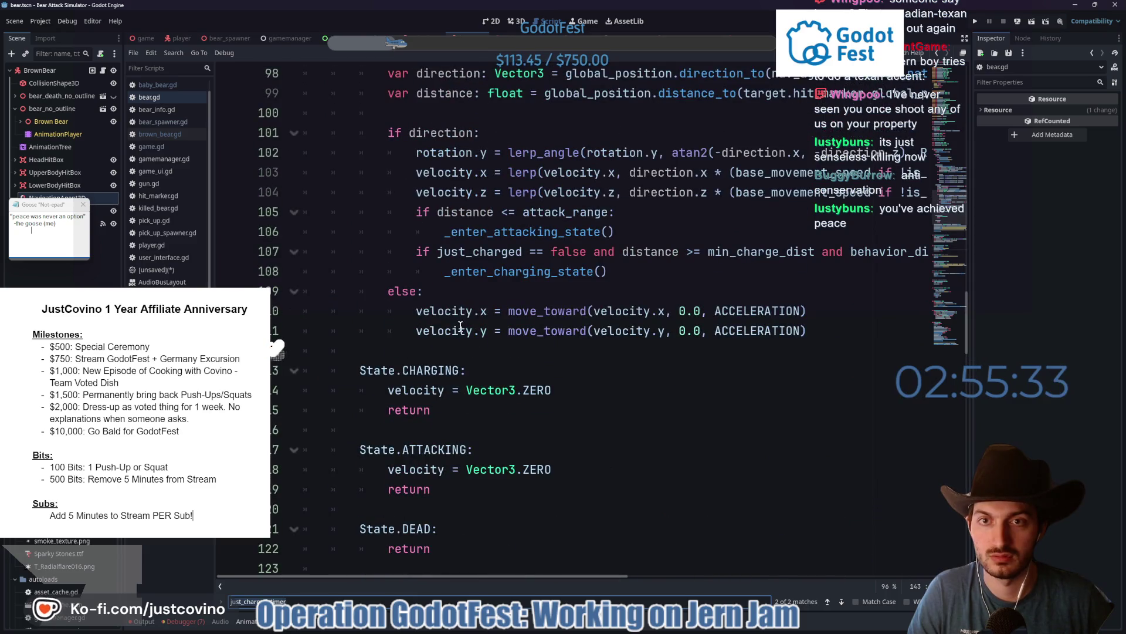
pyautogui.scroll(20, 525, 341)
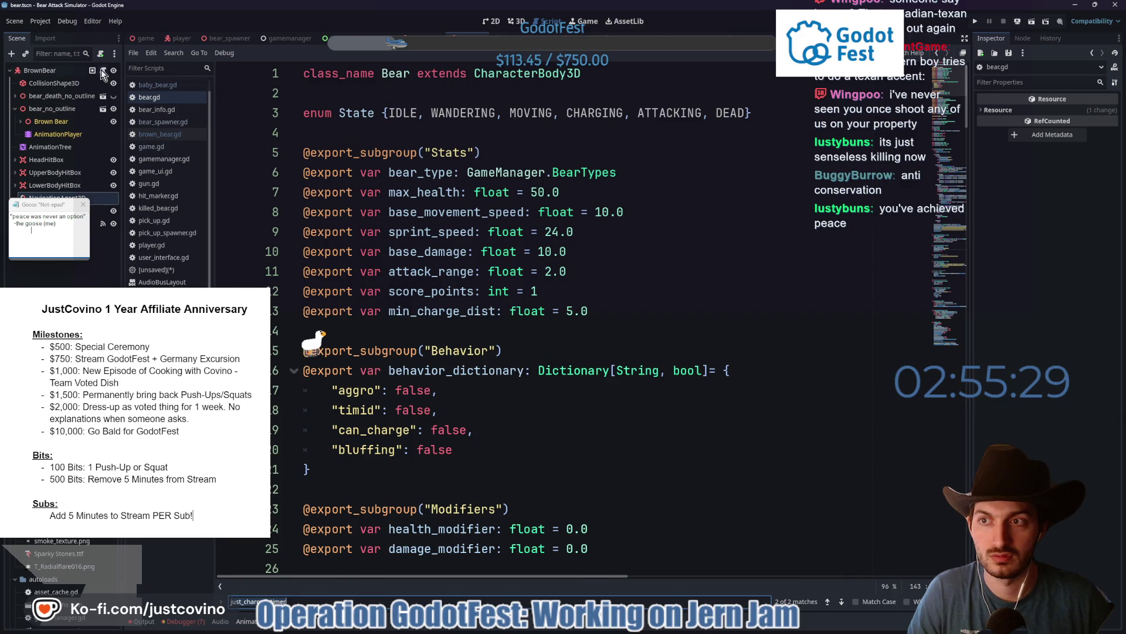
pyautogui.hotkey('alt', 'Left')
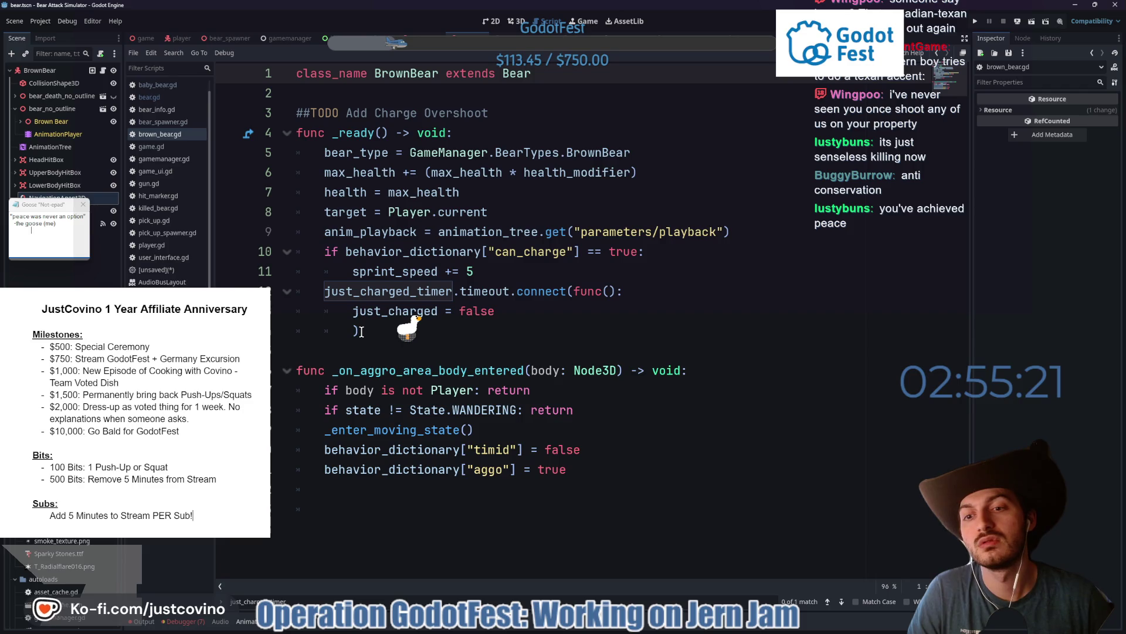
# - Move the just_charged_timer timeout connection from brown_bear.gd under just_charged = true in bear.gd
pyautogui.moveTo(358, 331); pyautogui.dragTo(297, 291)
pyautogui.hotkey('ctrl', 'c')
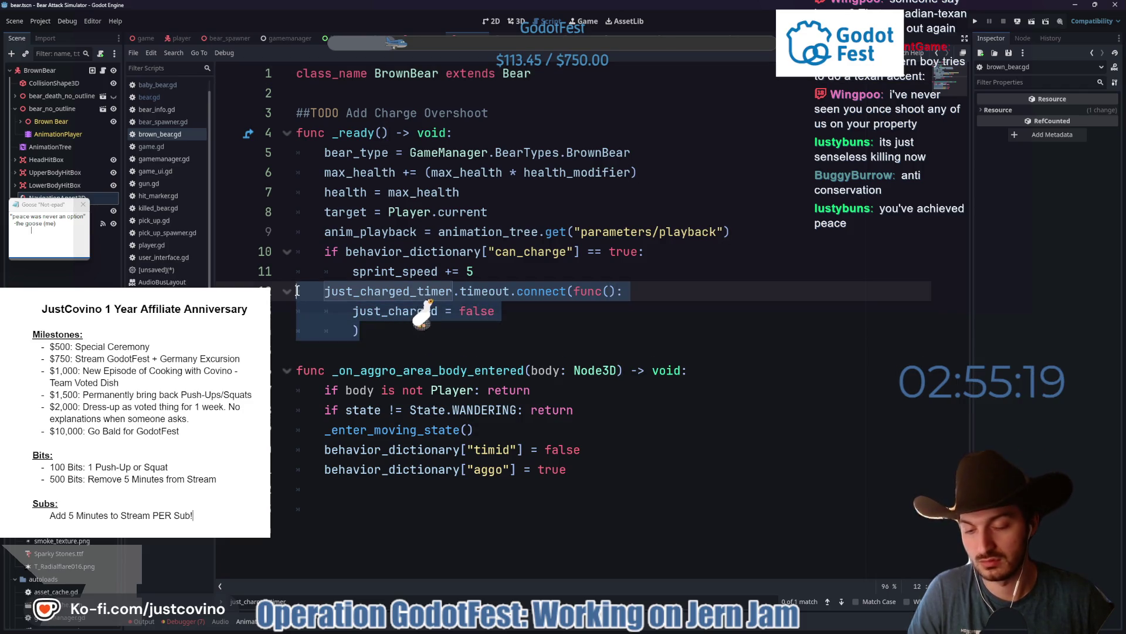
pyautogui.press('BackSpace')
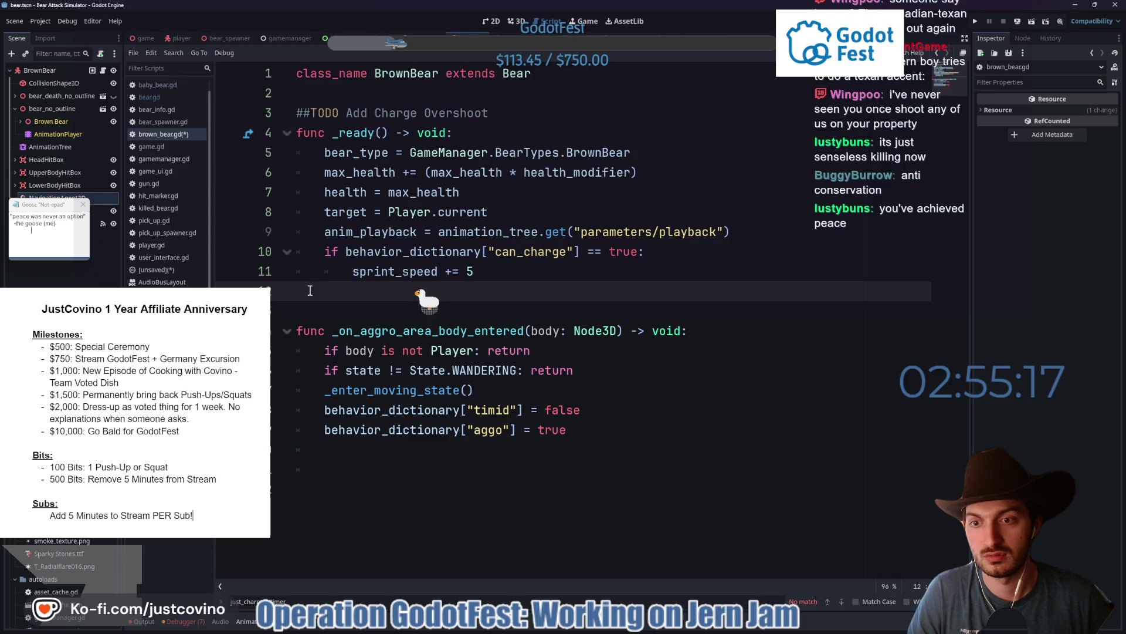
pyautogui.keyDown('ctrl'); pyautogui.click(516, 74); pyautogui.keyUp('ctrl')
pyautogui.scroll(-15, 525, 307)
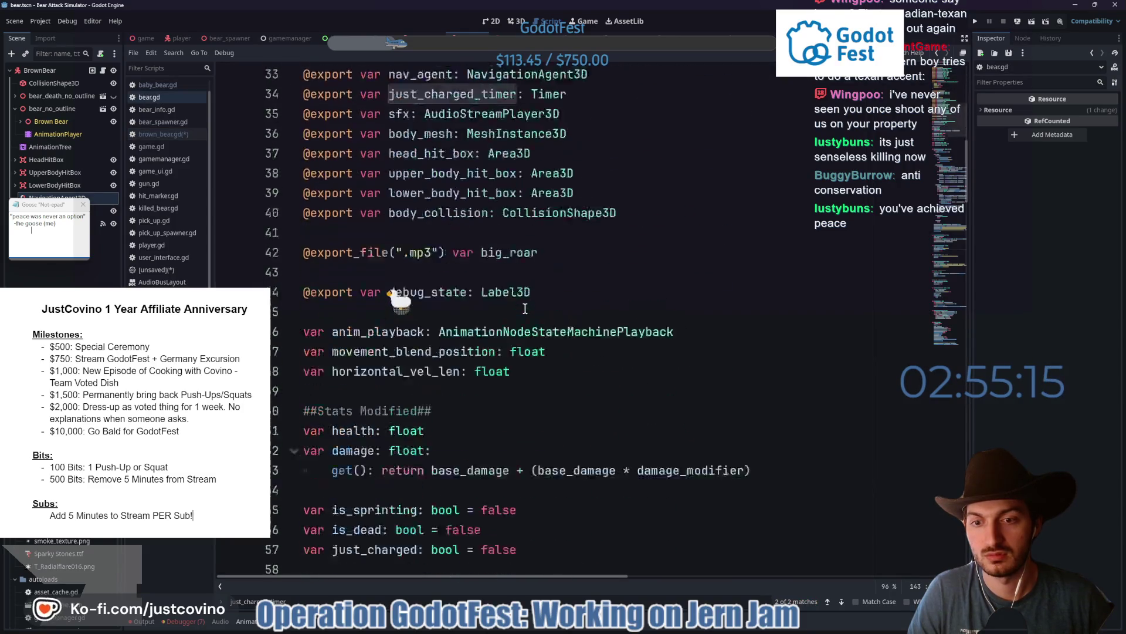
pyautogui.scroll(-10, 525, 307)
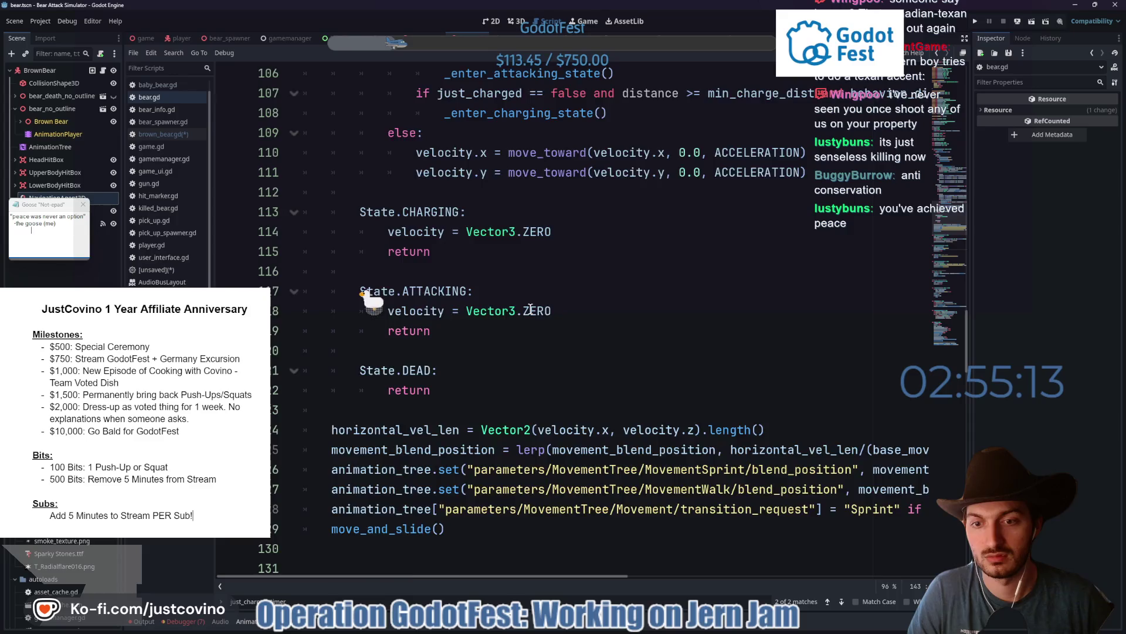
pyautogui.scroll(-2, 531, 310)
pyautogui.scroll(-5, 531, 310)
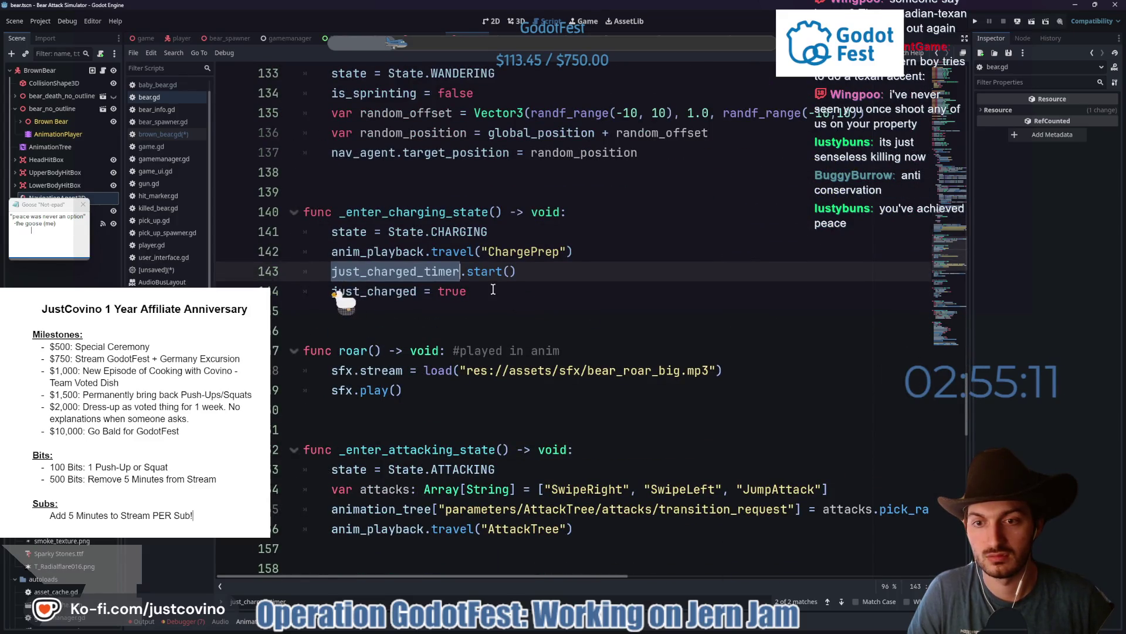
pyautogui.click(497, 291)
pyautogui.press('Return')
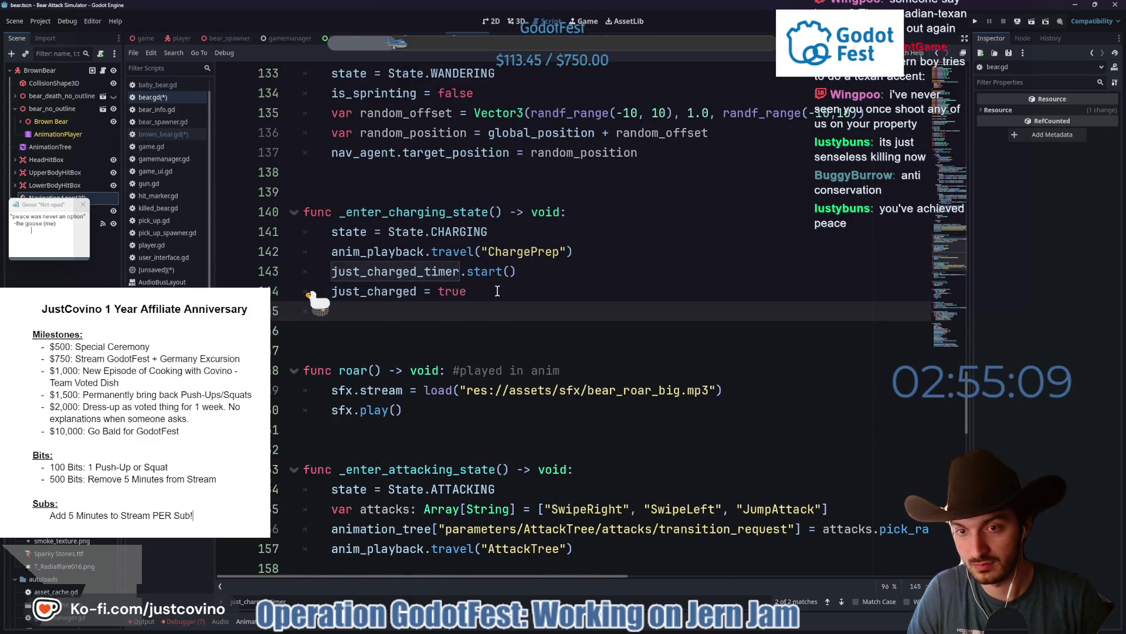
pyautogui.hotkey('ctrl', 'v')
# - Remove the pasted line's extra indent and save, closing the goose's pop-up note
pyautogui.click(359, 311)
pyautogui.hotkey('shift', 'Tab')
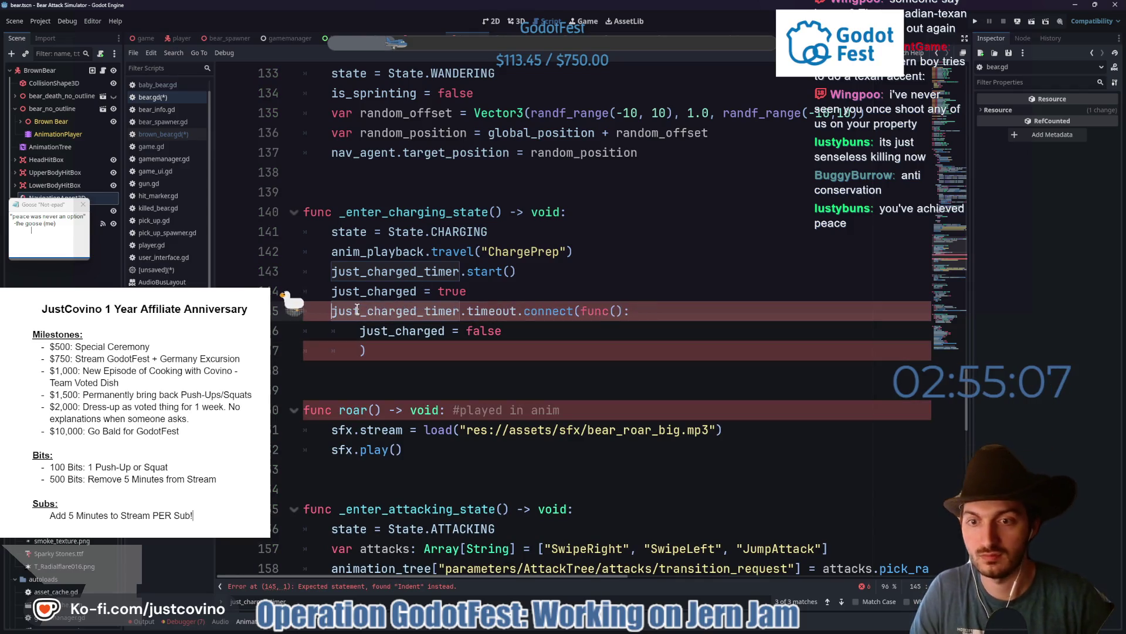
pyautogui.click(554, 340)
pyautogui.hotkey('ctrl', 's')
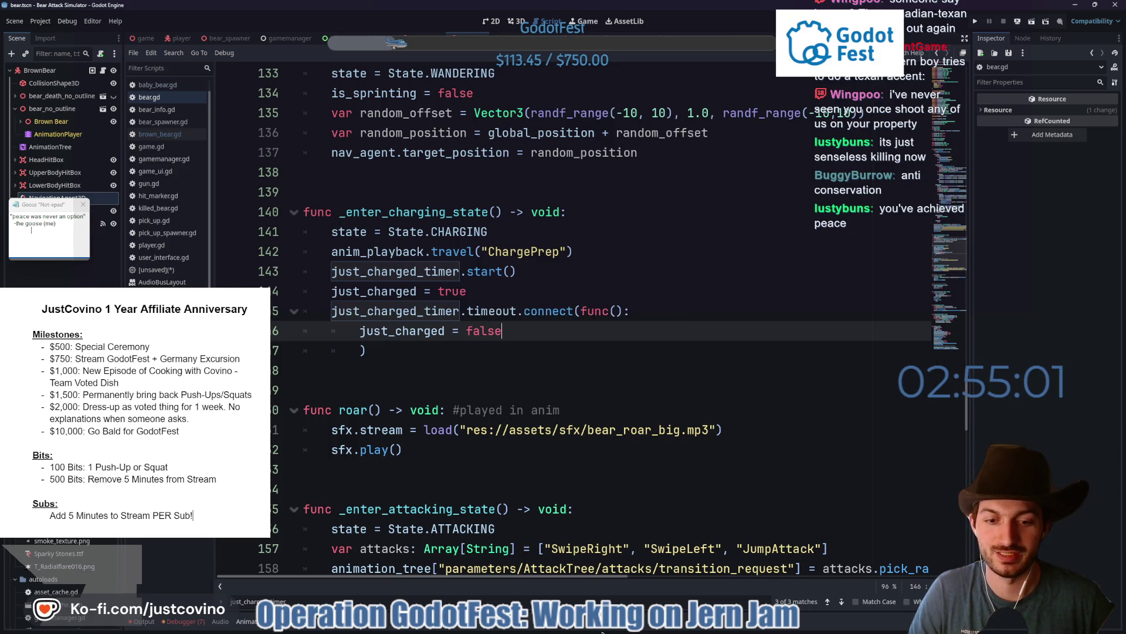
pyautogui.click(542, 354)
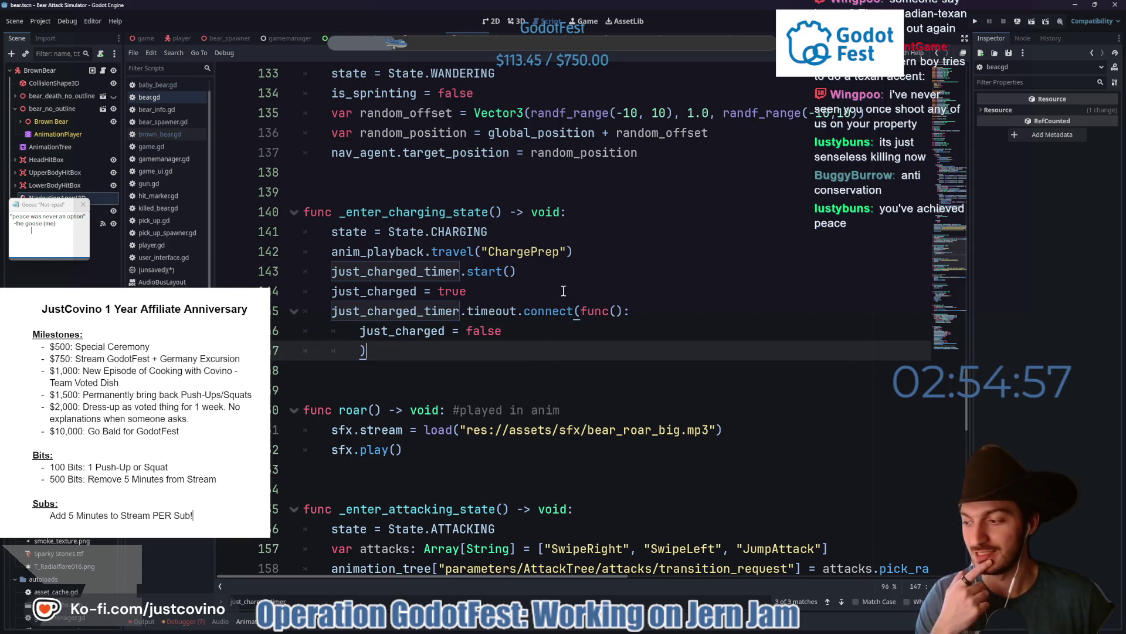
pyautogui.click(84, 205)
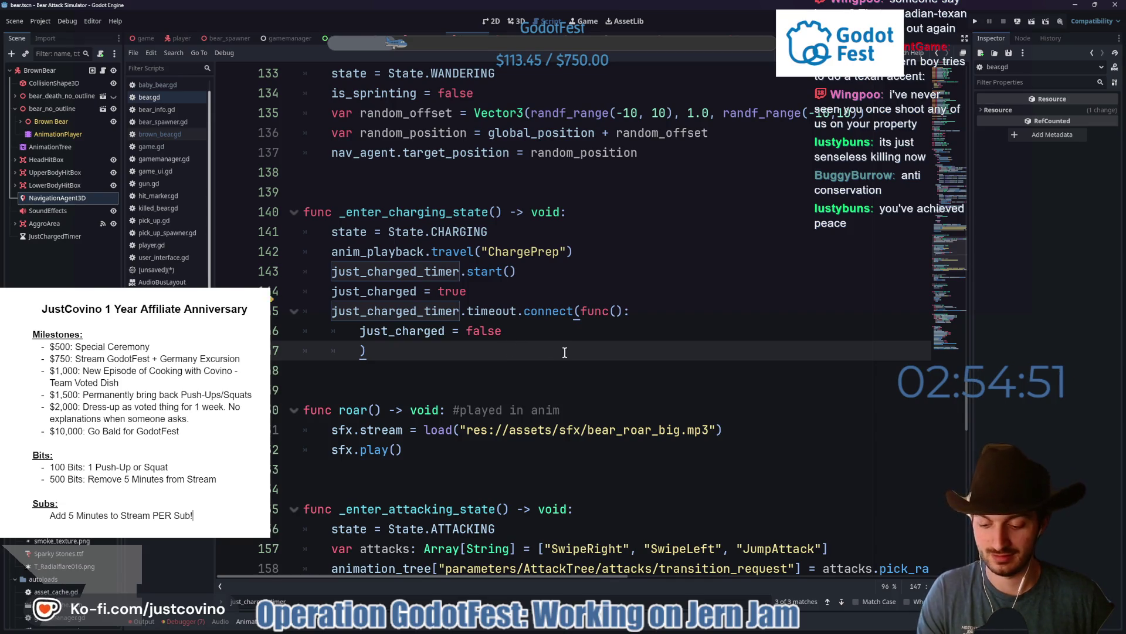
pyautogui.hotkey('ctrl', 's')
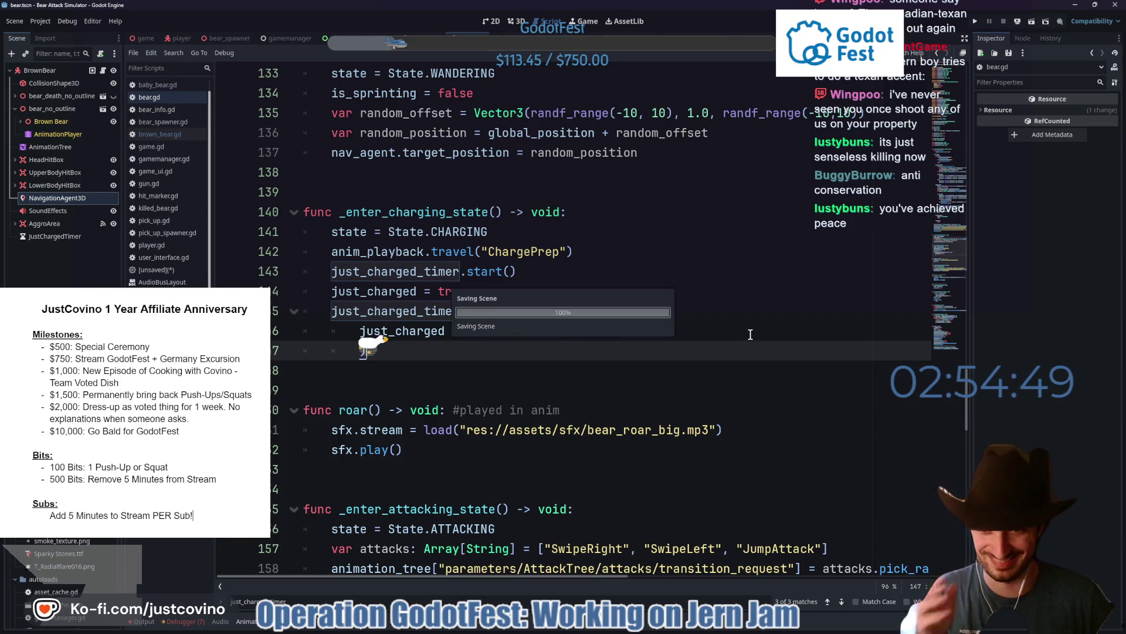
# - Scroll through bear.gd, then open the bear_spawner scene and then the player scene
pyautogui.scroll(-1, 317, 322)
pyautogui.scroll(-6, 318, 322)
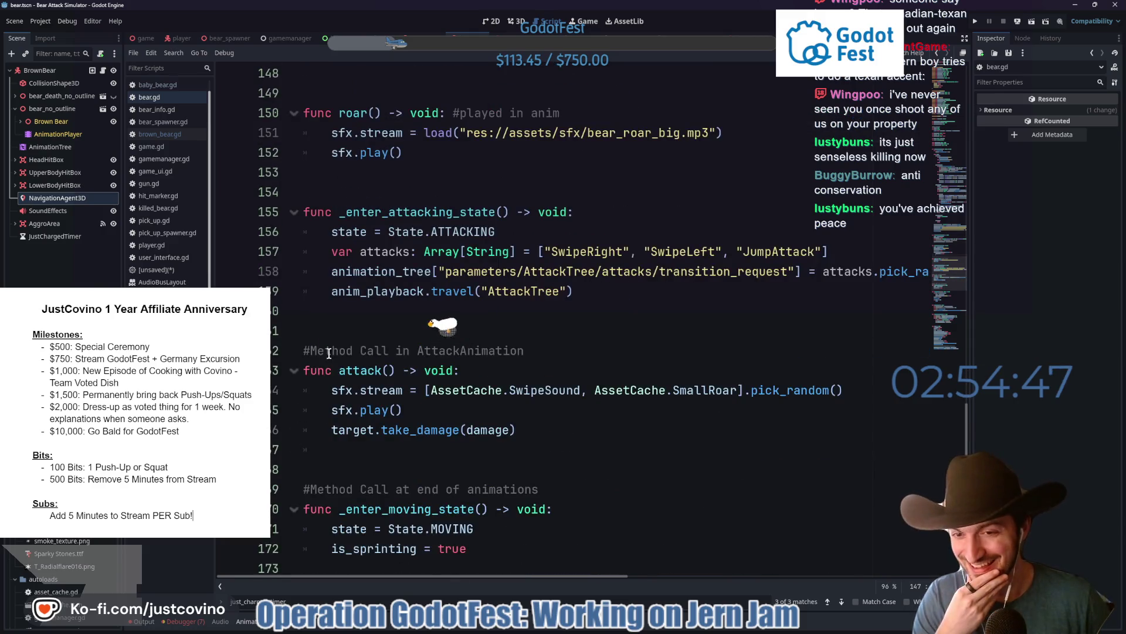
pyautogui.scroll(-5, 599, 441)
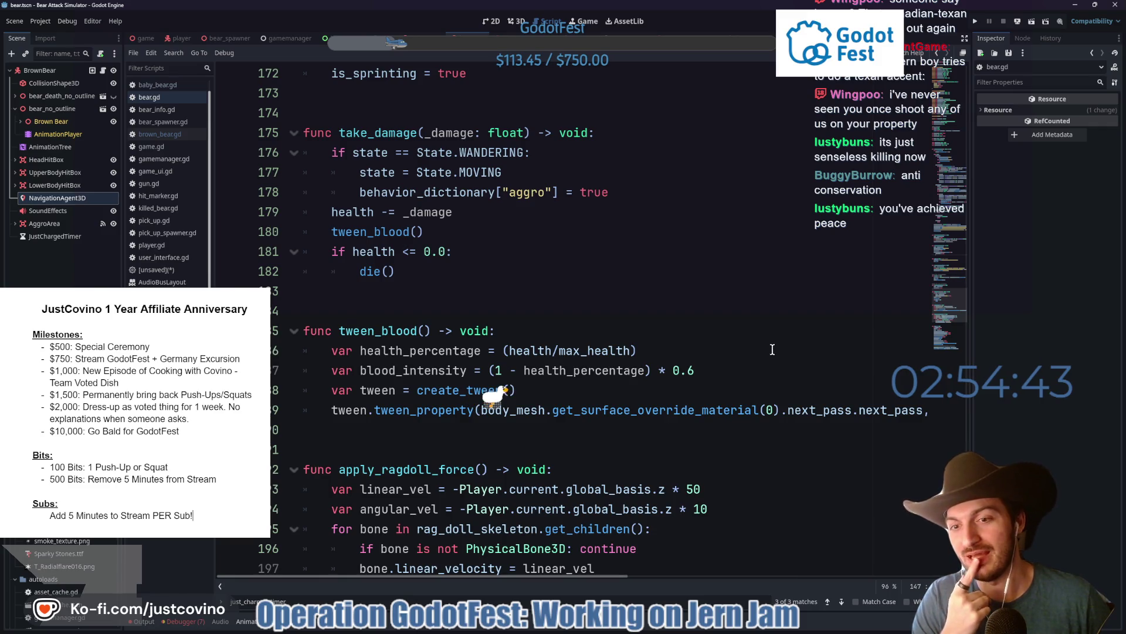
pyautogui.scroll(-5, 769, 351)
pyautogui.scroll(-3, 751, 351)
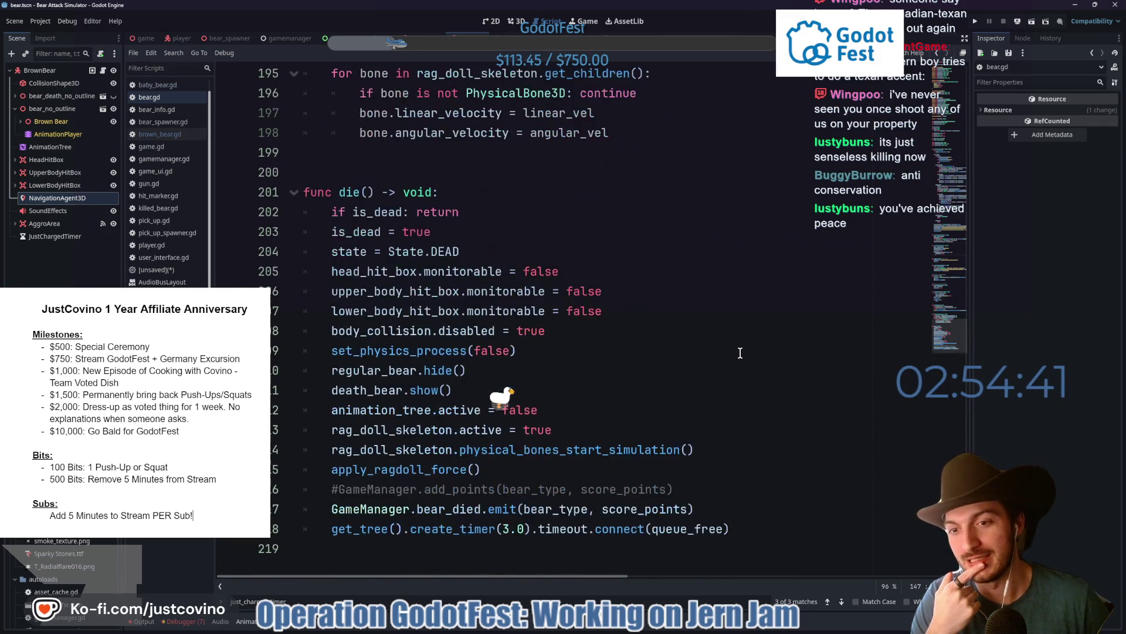
pyautogui.scroll(6, 739, 350)
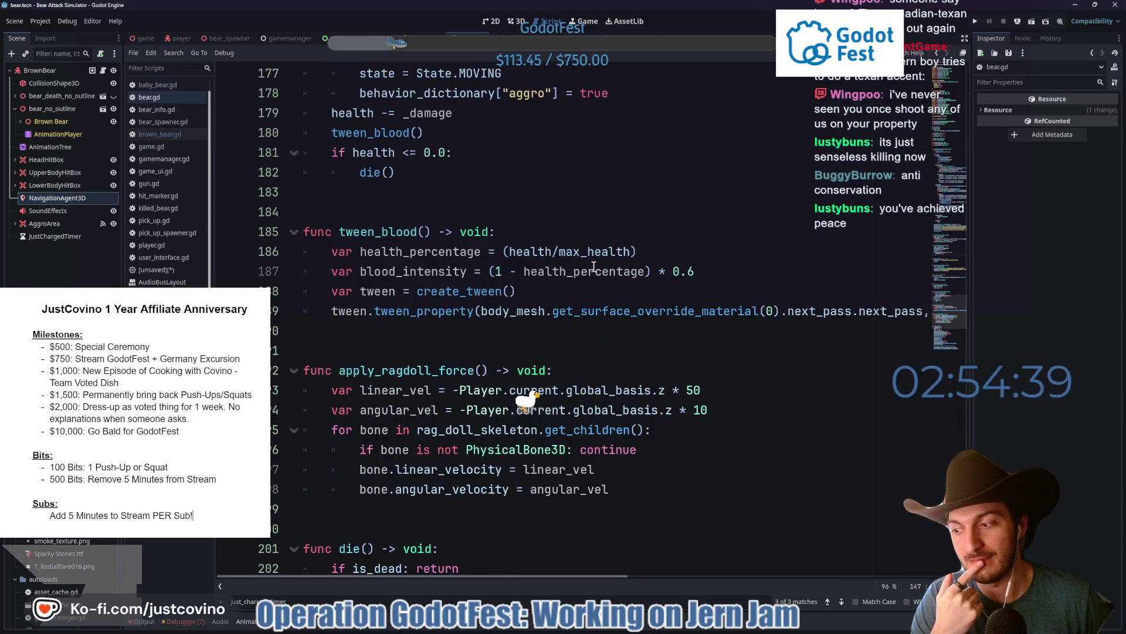
pyautogui.click(228, 39)
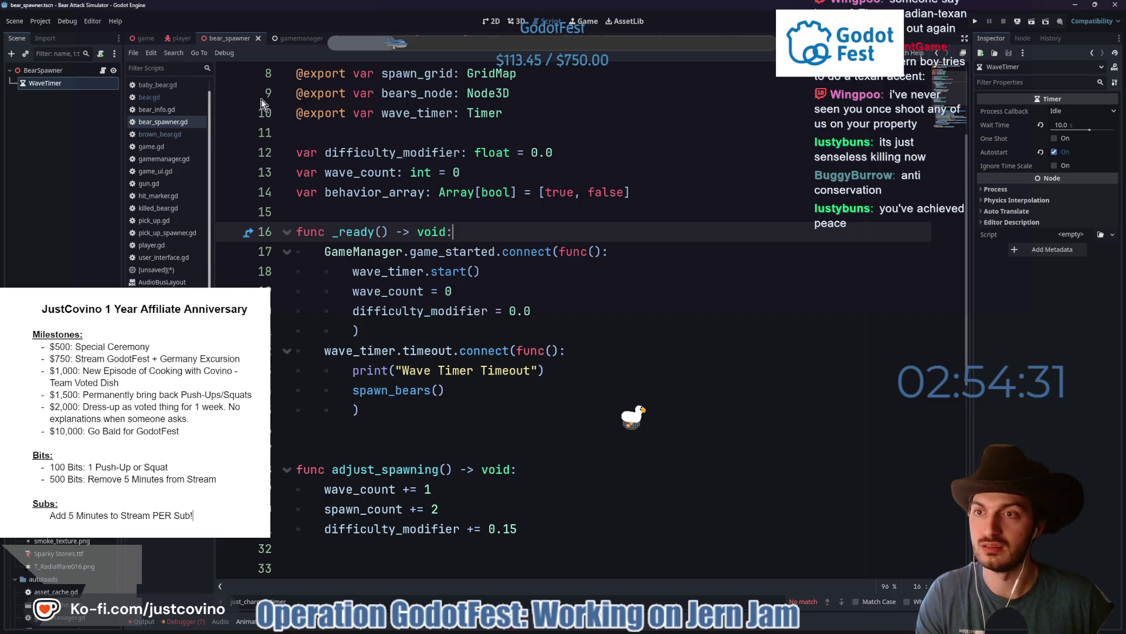
pyautogui.click(178, 38)
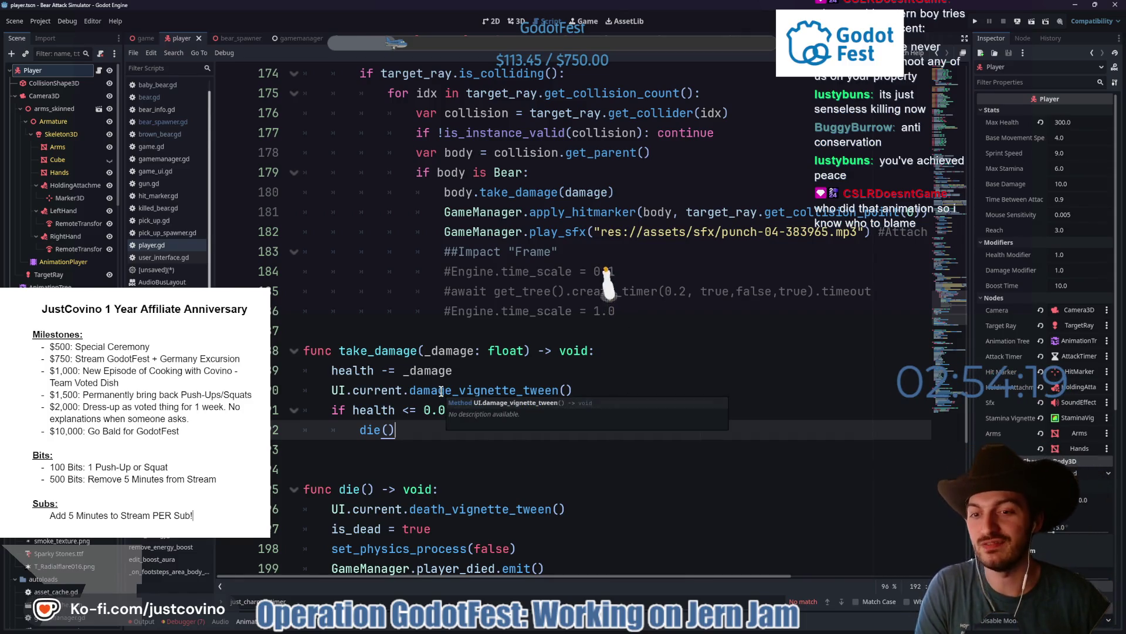
# - Scroll player.gd to drink_energy_drink() and inspect its max_stamina and sprint_speed lines
pyautogui.scroll(-5, 434, 387)
pyautogui.scroll(-5, 445, 391)
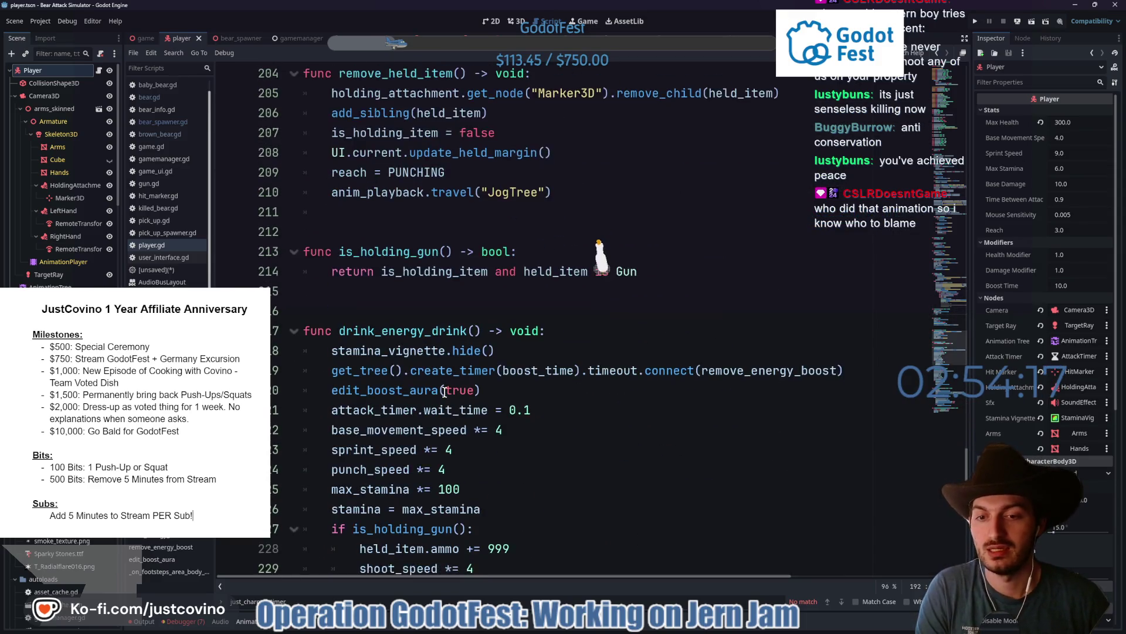
pyautogui.scroll(-3, 444, 392)
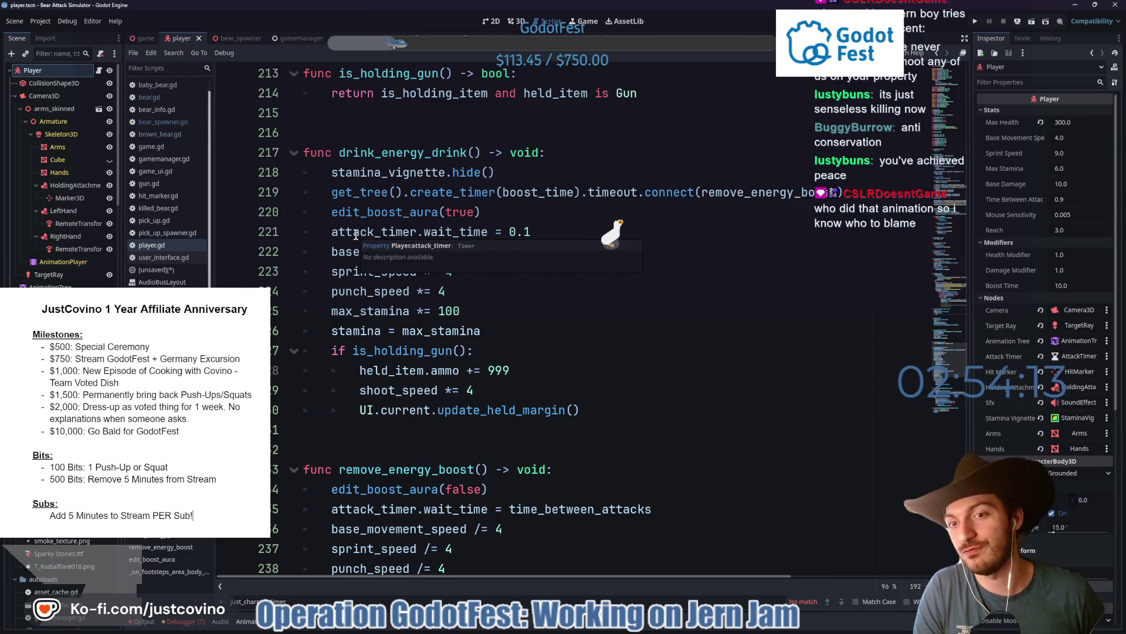
pyautogui.click(510, 315)
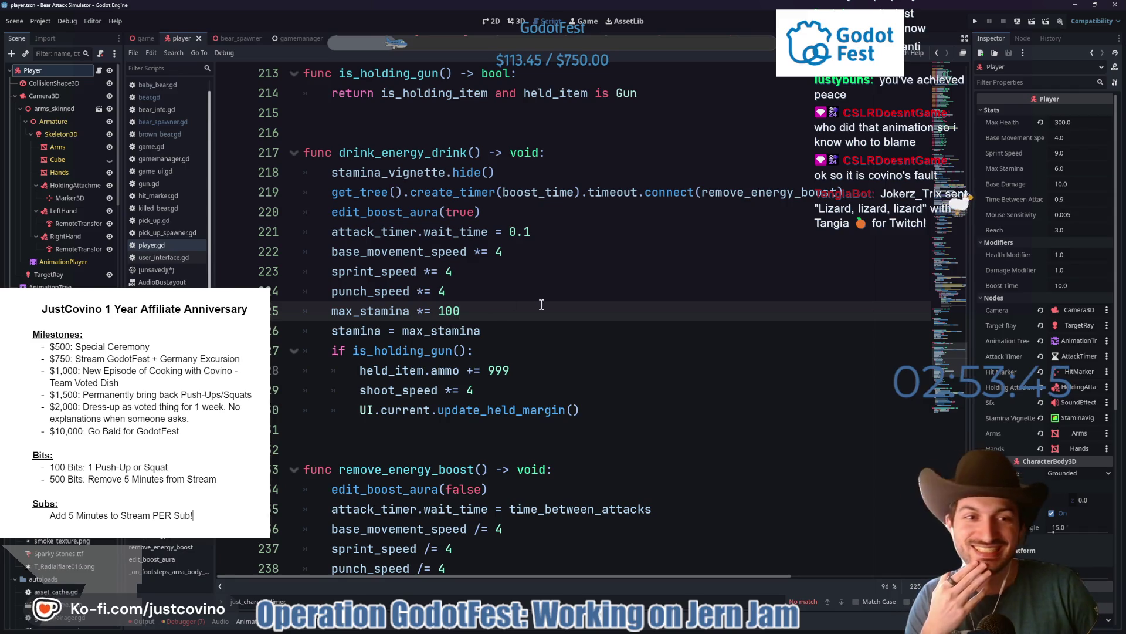
pyautogui.click(502, 276)
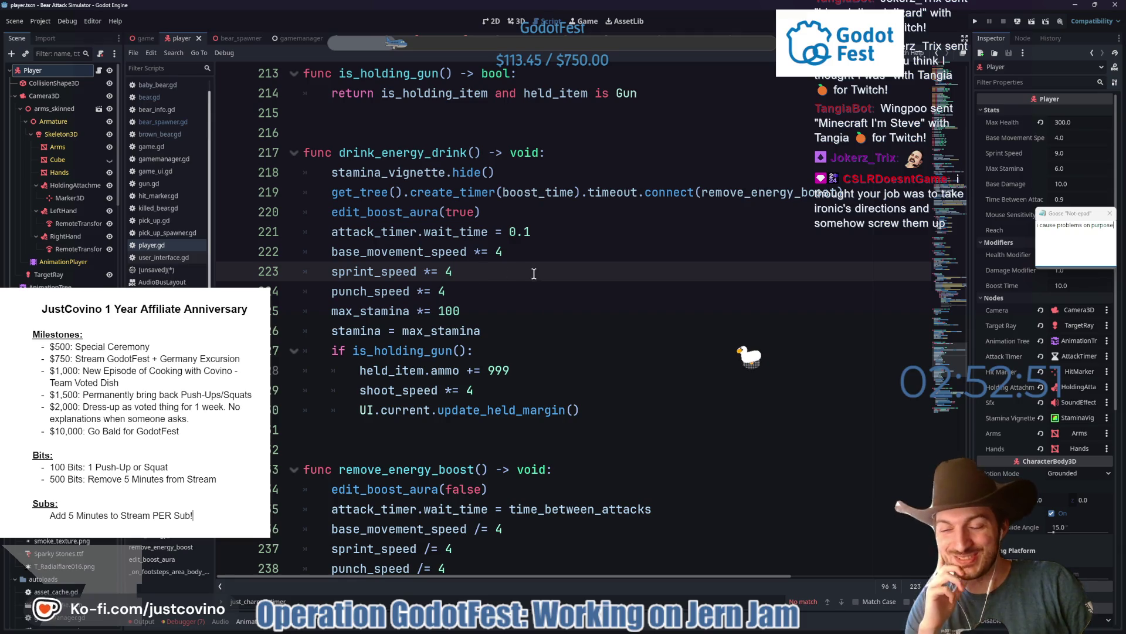
pyautogui.scroll(2, 514, 276)
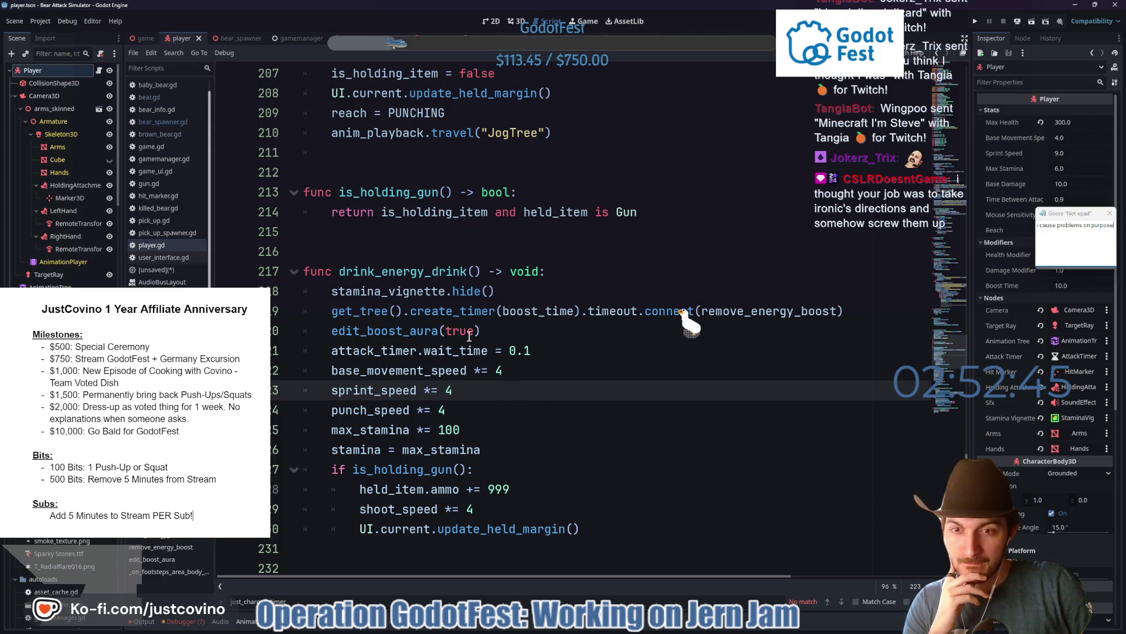
# - Review the base_movement_speed and sprint_speed boosts in player.gd, then open the Gun scene's gun.gd
pyautogui.doubleClick(385, 391)
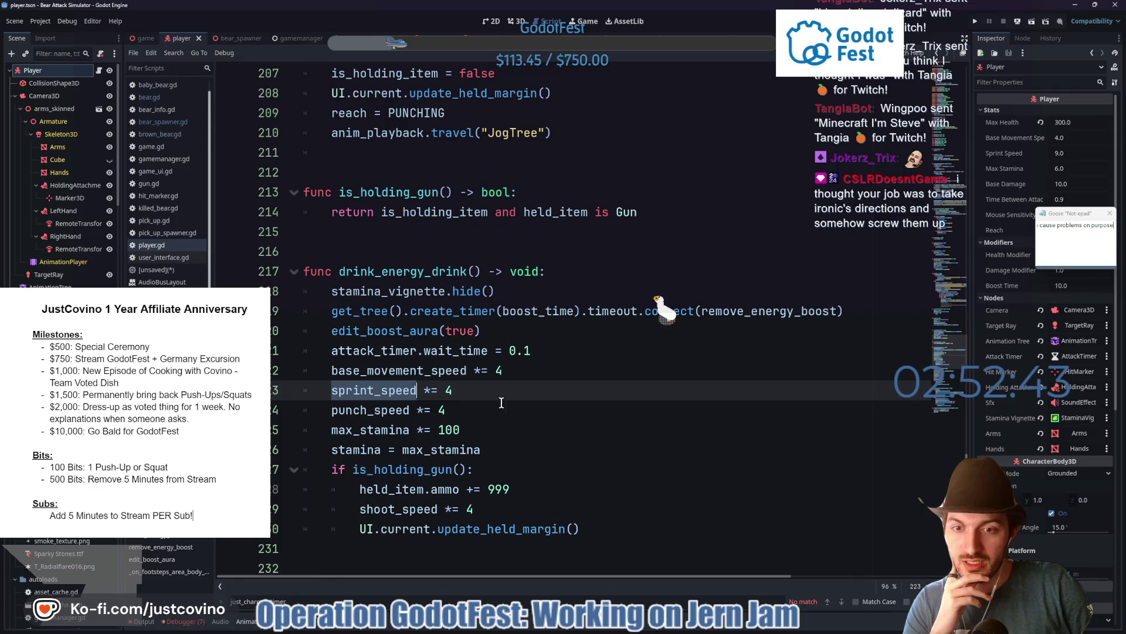
pyautogui.scroll(15, 425, 385)
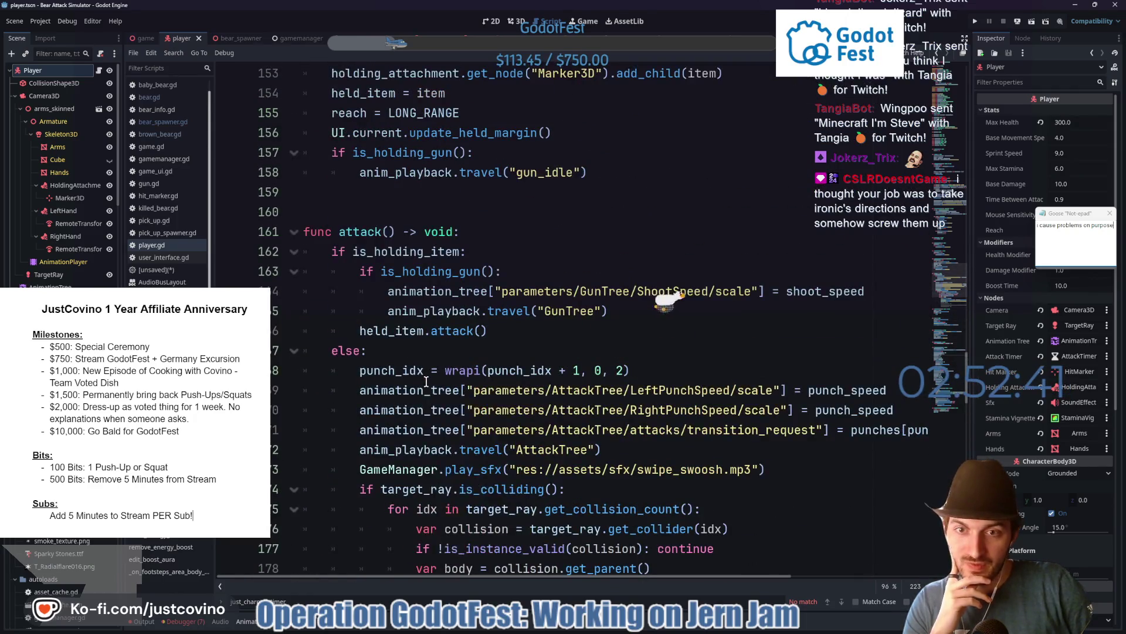
pyautogui.rightClick(426, 385)
pyautogui.press('Escape')
pyautogui.scroll(-13, 593, 376)
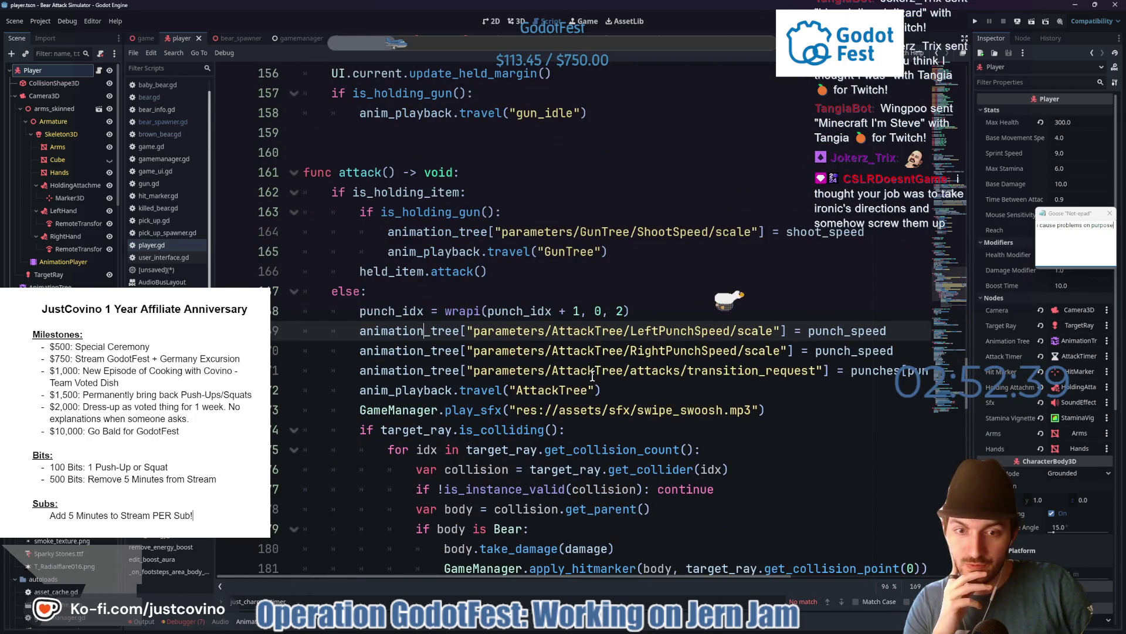
pyautogui.scroll(-5, 586, 371)
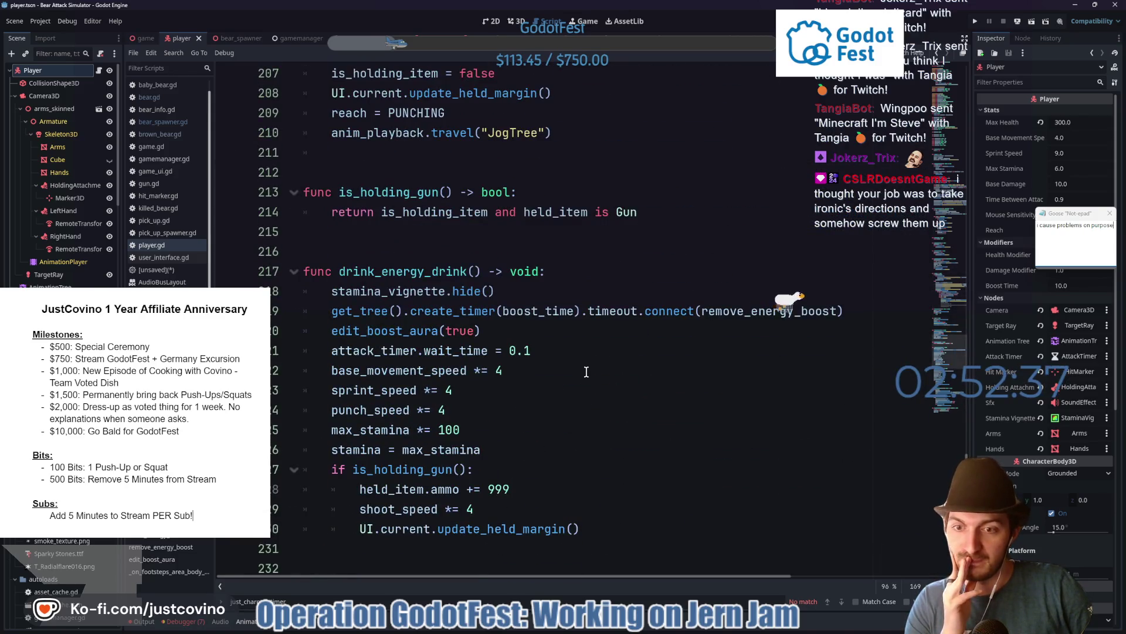
pyautogui.doubleClick(461, 371)
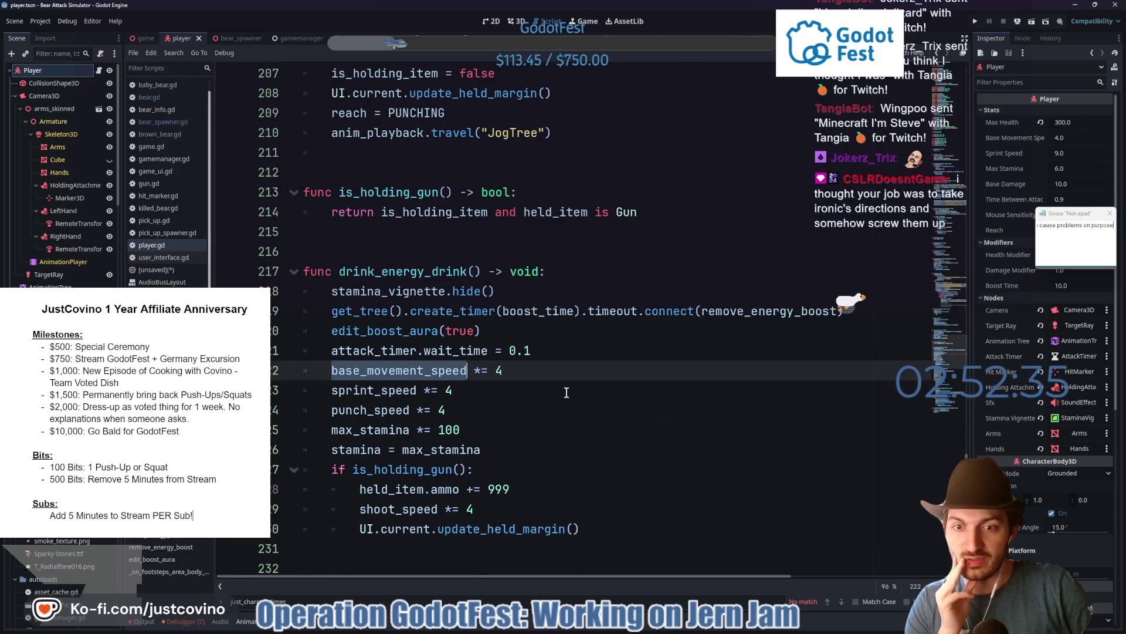
pyautogui.doubleClick(376, 390)
pyautogui.scroll(20, 517, 396)
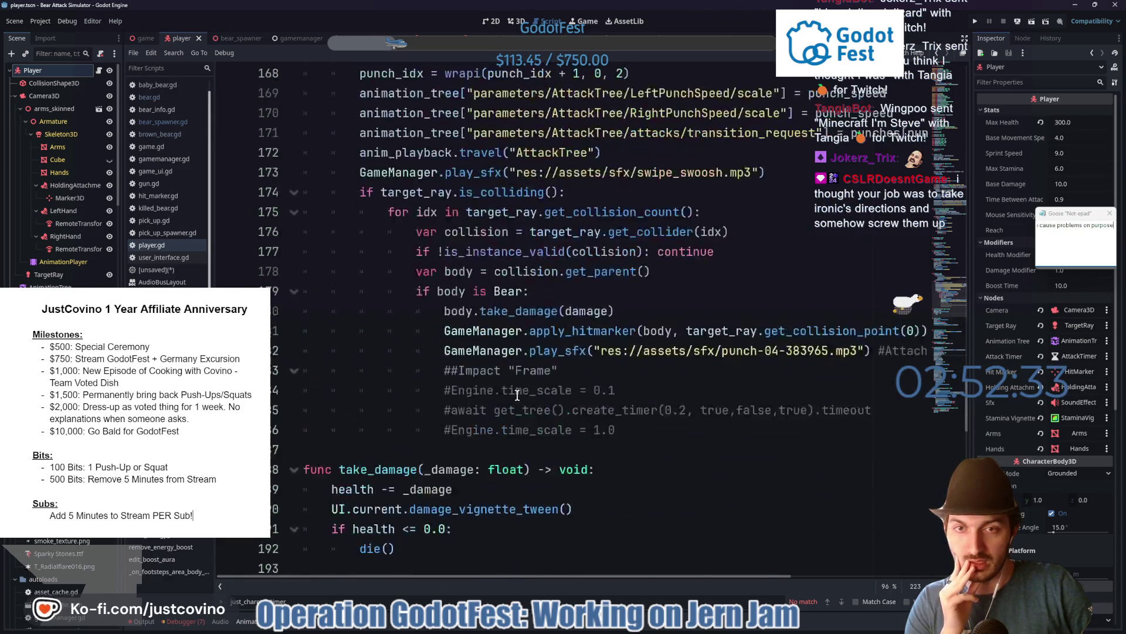
pyautogui.scroll(20, 518, 395)
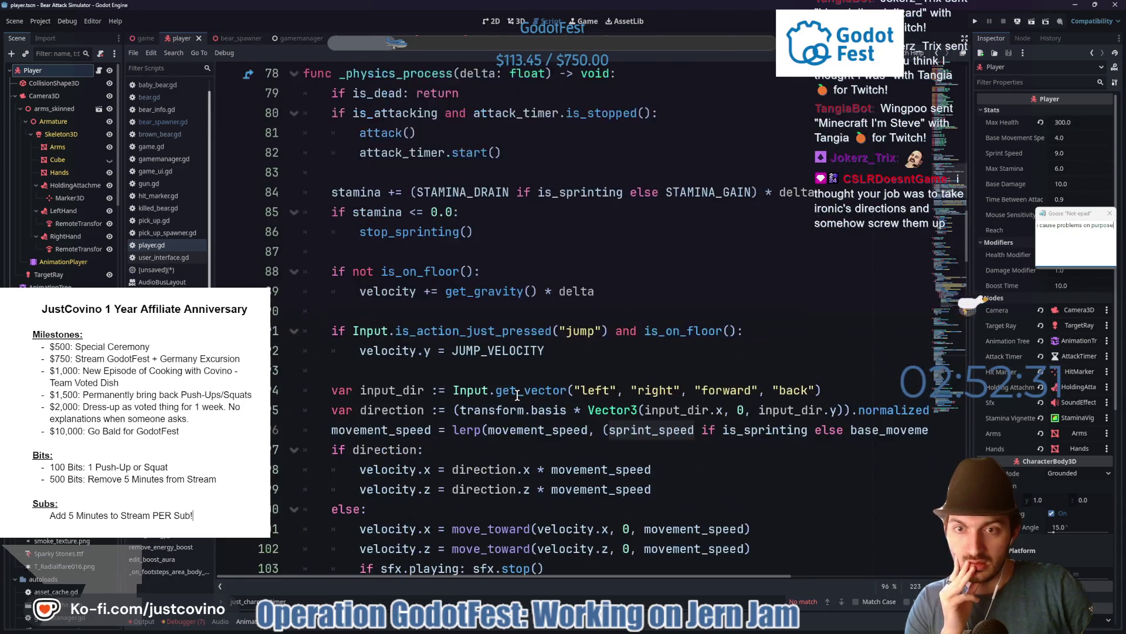
pyautogui.scroll(-4, 517, 395)
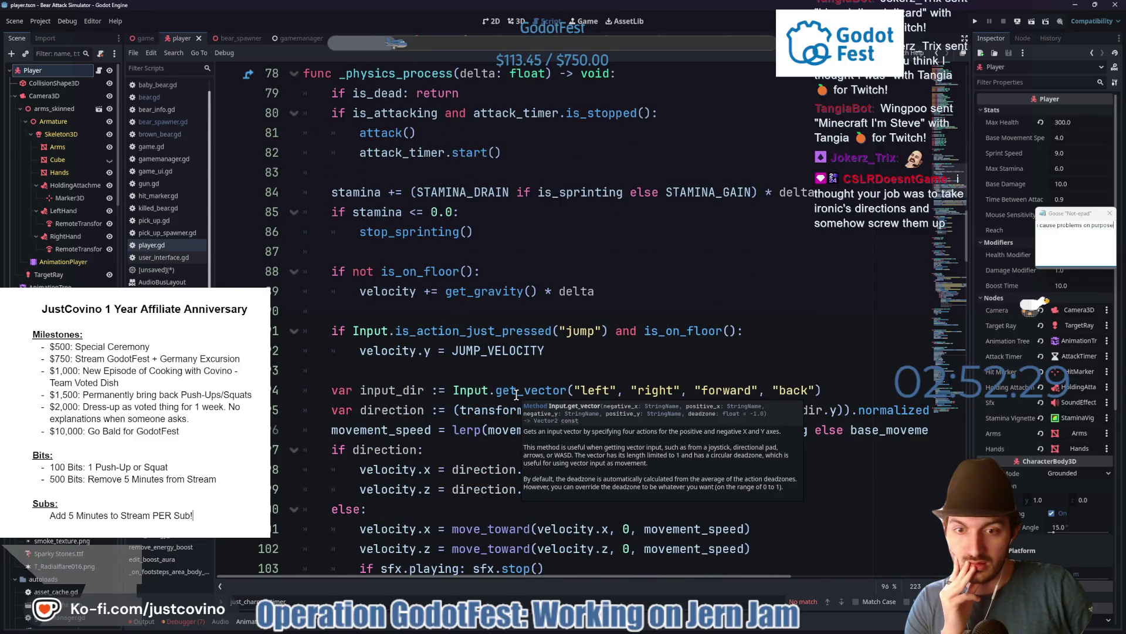
pyautogui.scroll(11, 517, 395)
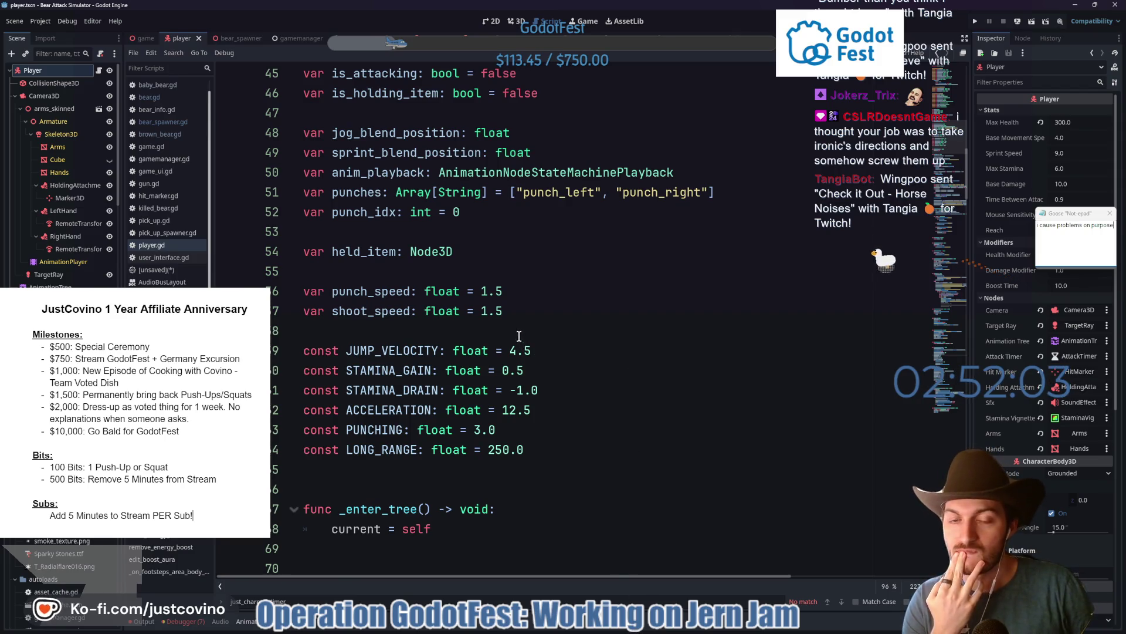
pyautogui.scroll(-5, 514, 322)
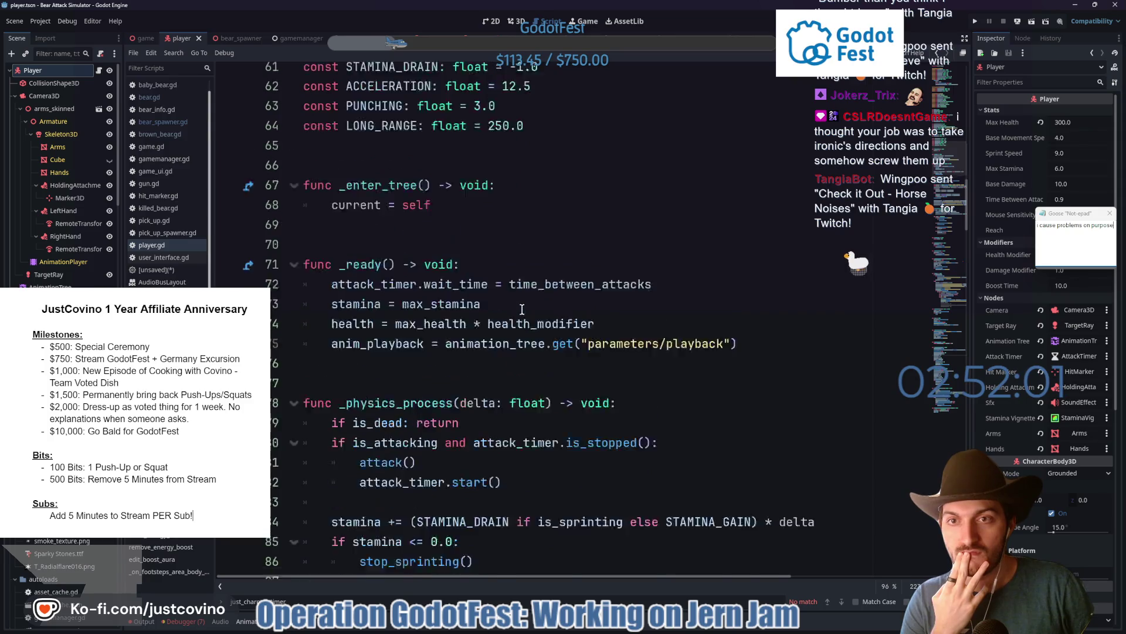
pyautogui.scroll(3, 522, 310)
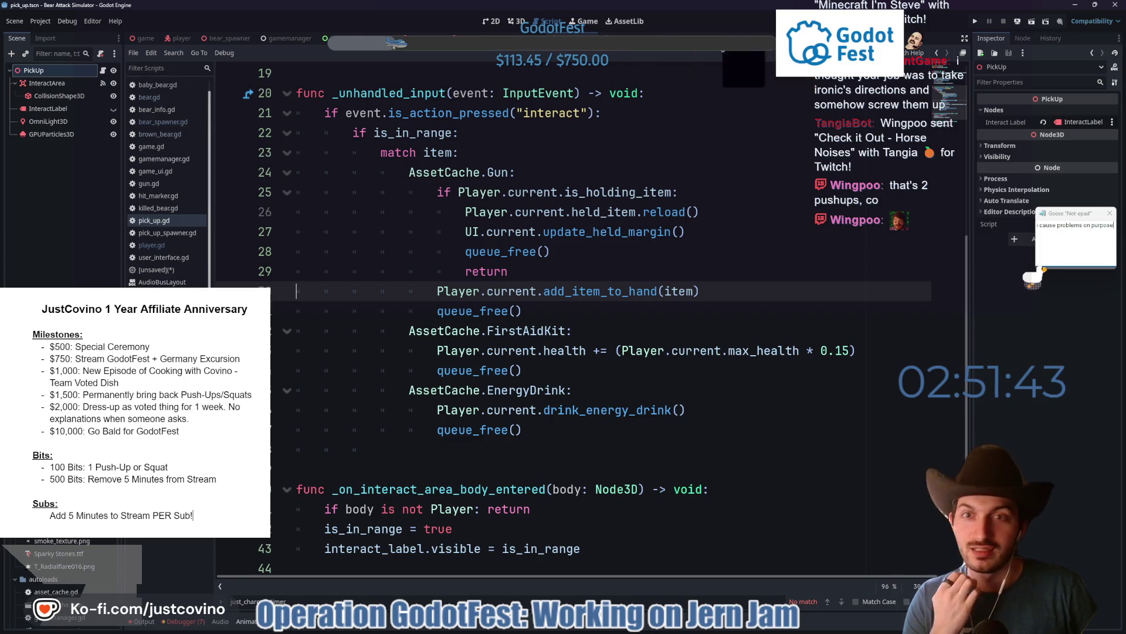
pyautogui.click(378, 41)
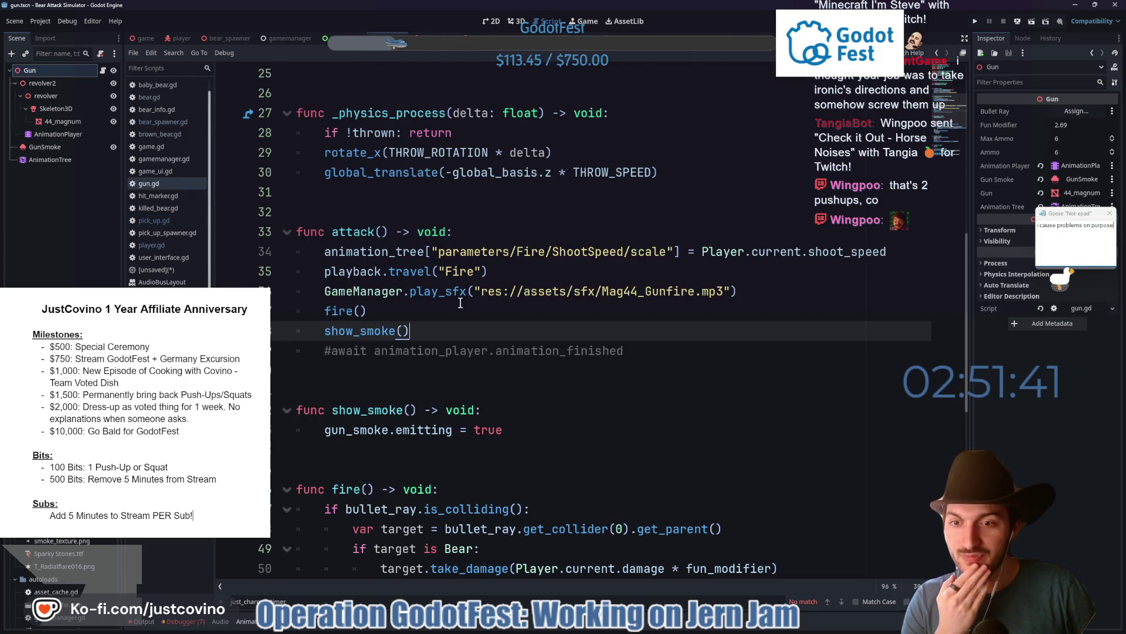
# - Locate the ammo = 6 line in gun.gd's reload()
pyautogui.scroll(-8, 511, 276)
pyautogui.click(396, 414)
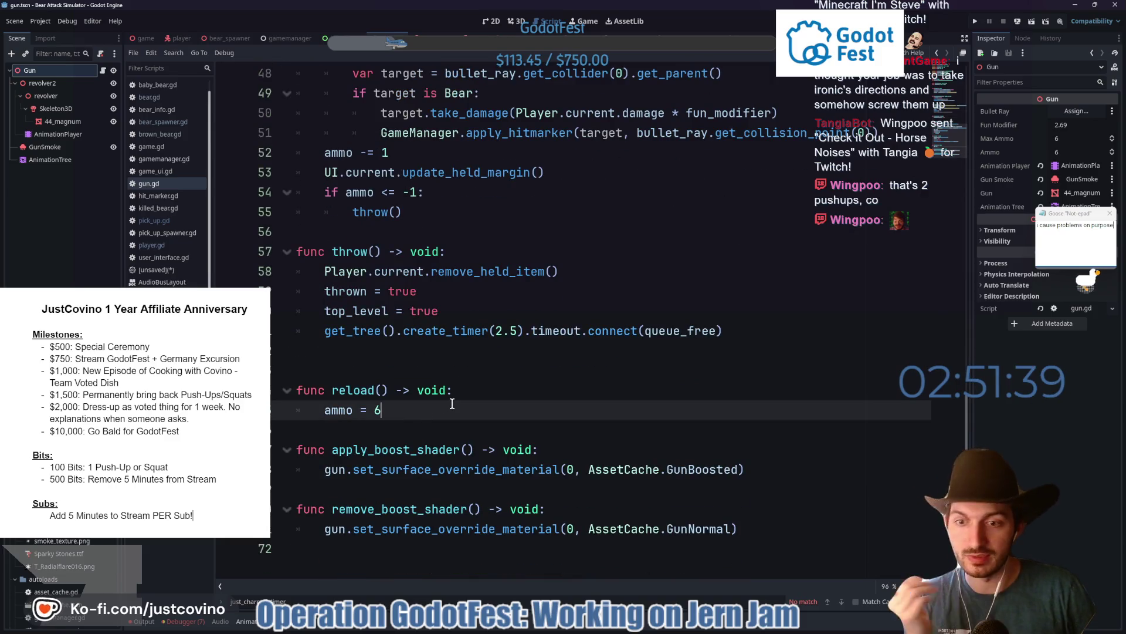
pyautogui.scroll(15, 452, 404)
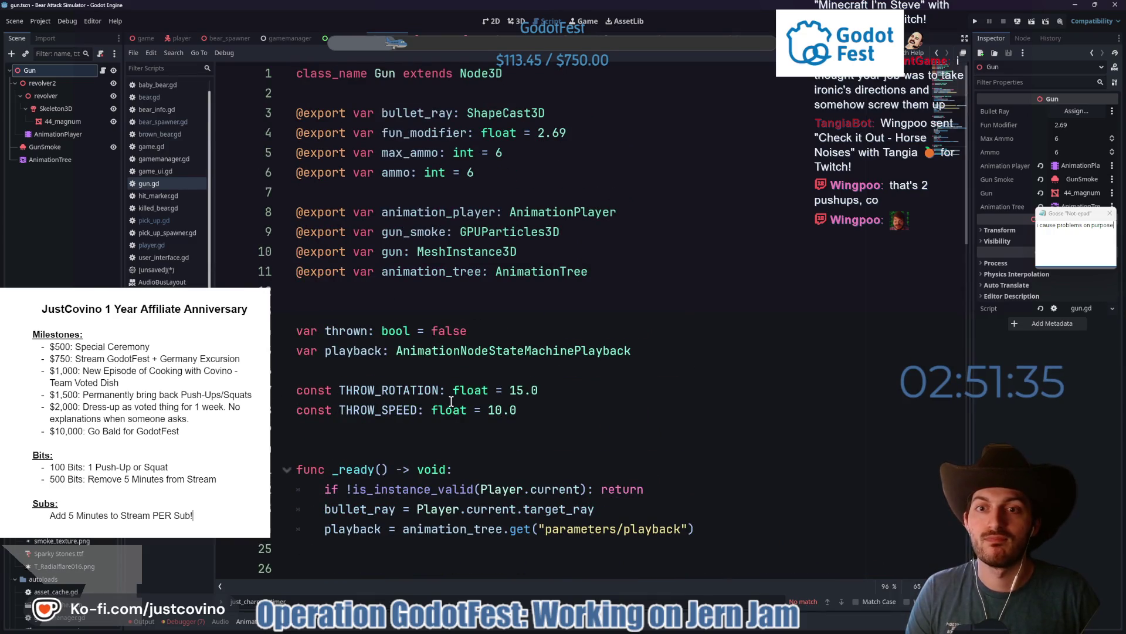
pyautogui.scroll(-11, 451, 400)
pyautogui.scroll(-1, 451, 401)
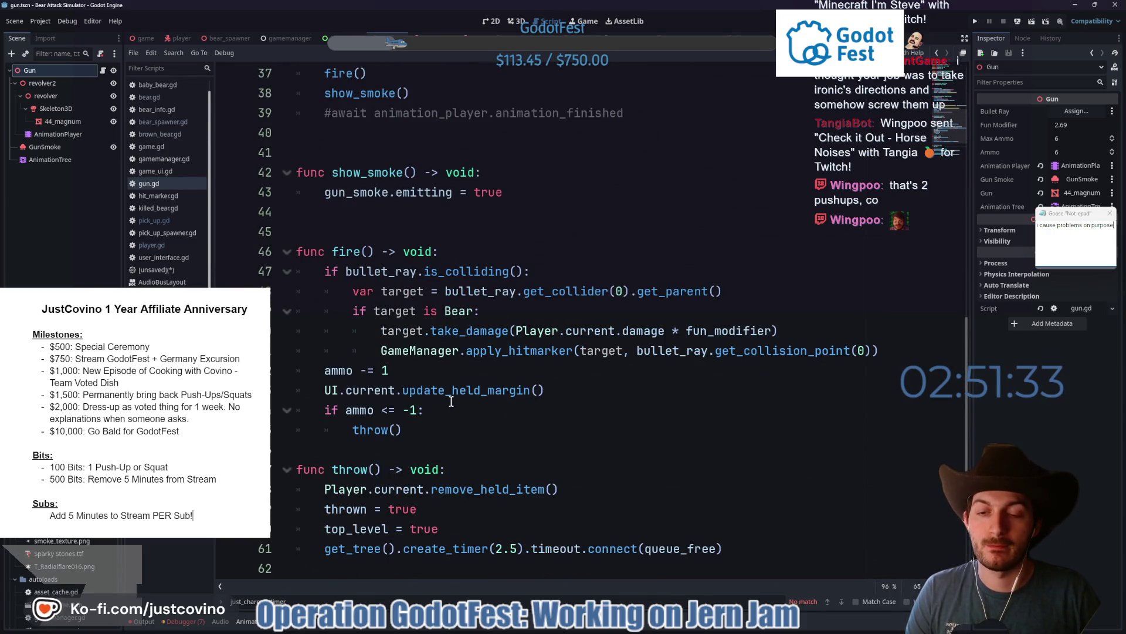
pyautogui.scroll(-3, 454, 405)
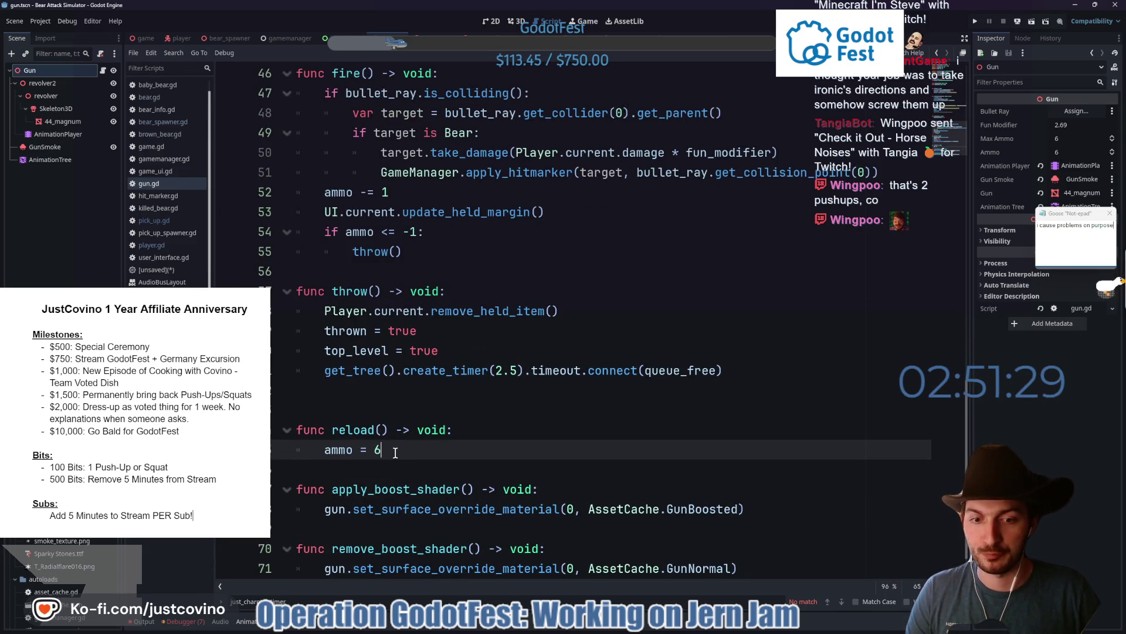
pyautogui.scroll(-1, 395, 453)
pyautogui.scroll(7, 421, 410)
pyautogui.scroll(9, 421, 409)
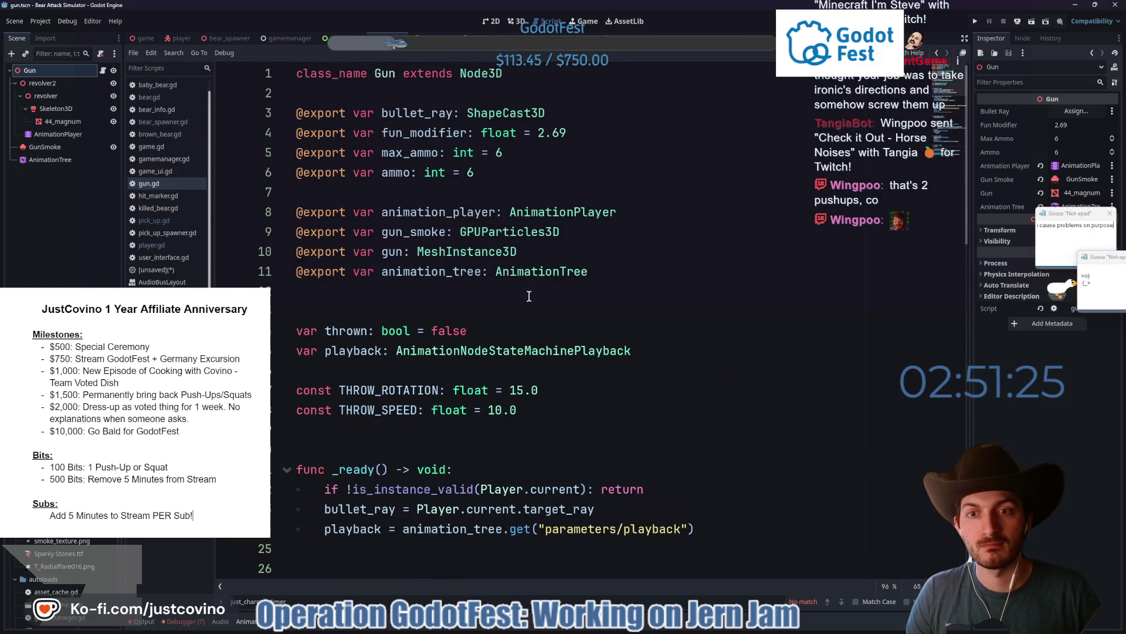
pyautogui.scroll(-15, 530, 296)
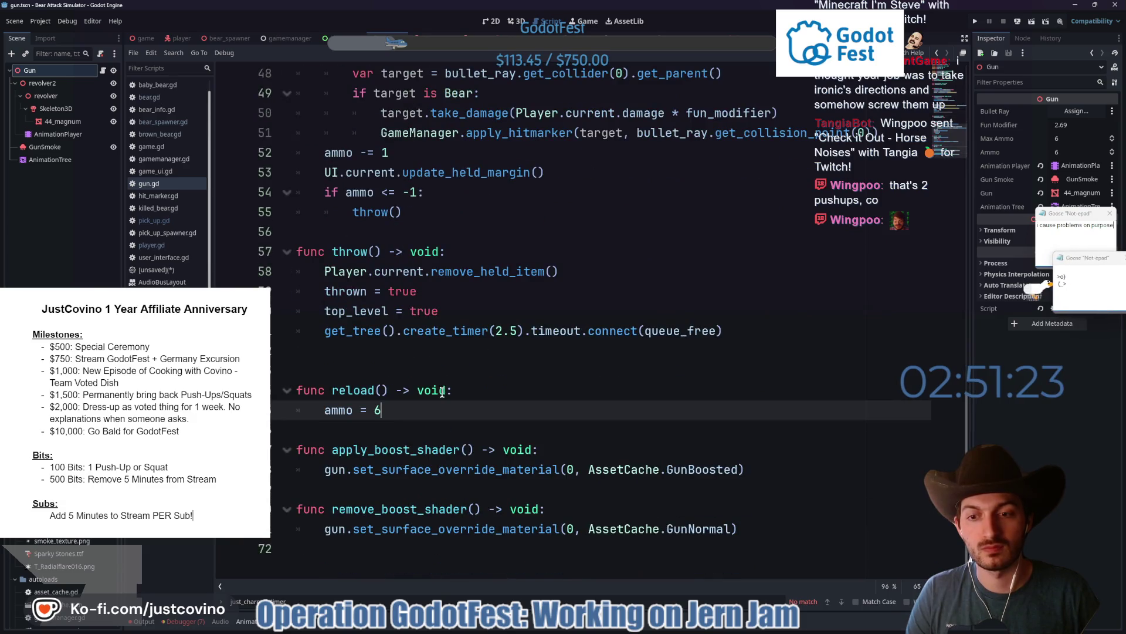
# - Replace the 6 with max_ammo via autocomplete and save gun.gd
pyautogui.press('BackSpace')
pyautogui.write('max')
pyautogui.press('Return')
pyautogui.hotkey('ctrl', 's')
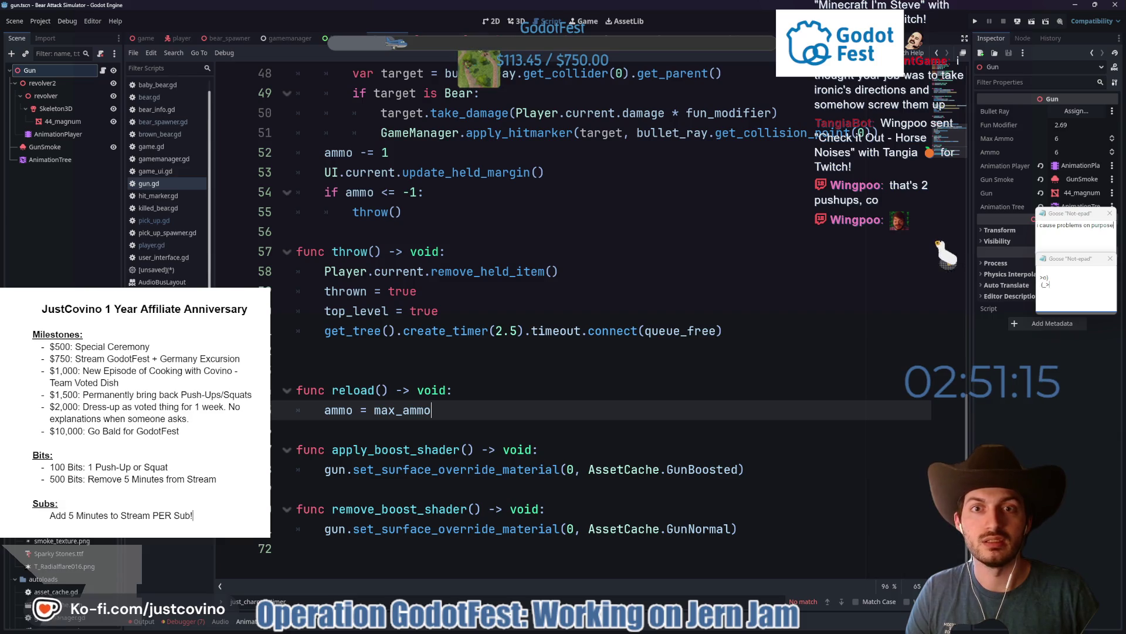
pyautogui.click(179, 38)
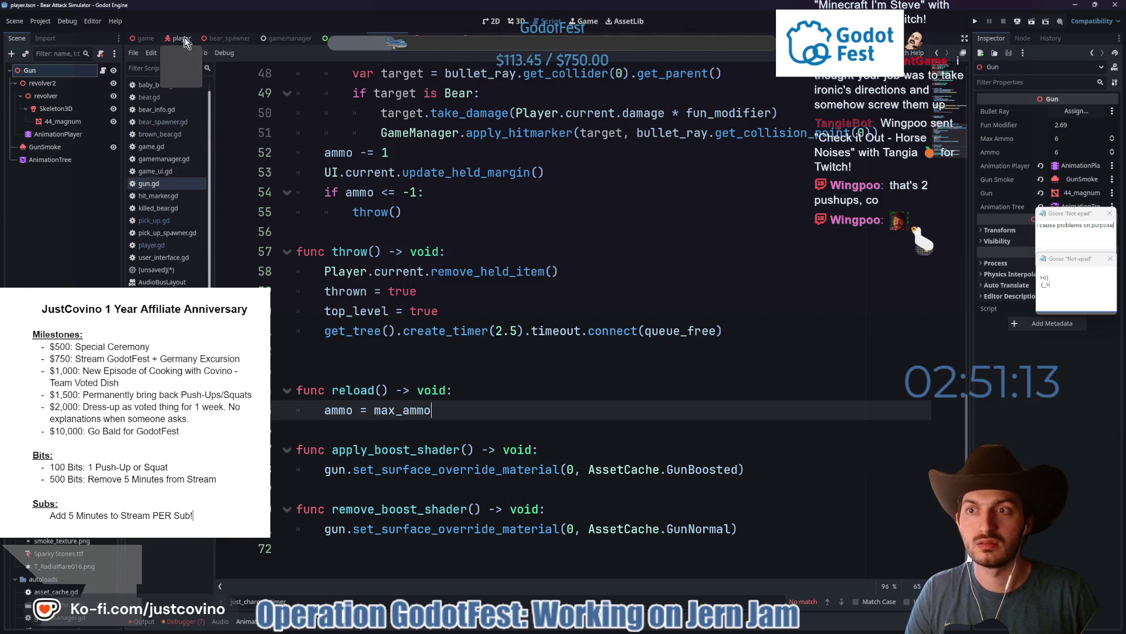
# - Scroll player.gd to can_sprint/start_sprinting, put the caret on line 137 and close the find bar
pyautogui.scroll(-13, 517, 275)
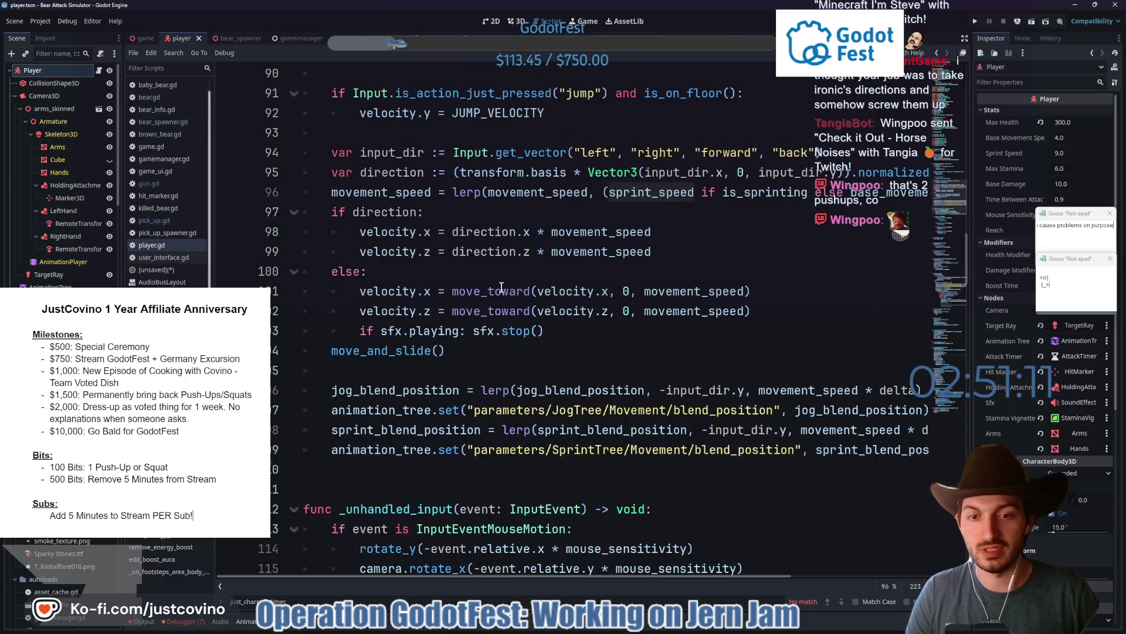
pyautogui.scroll(-10, 501, 287)
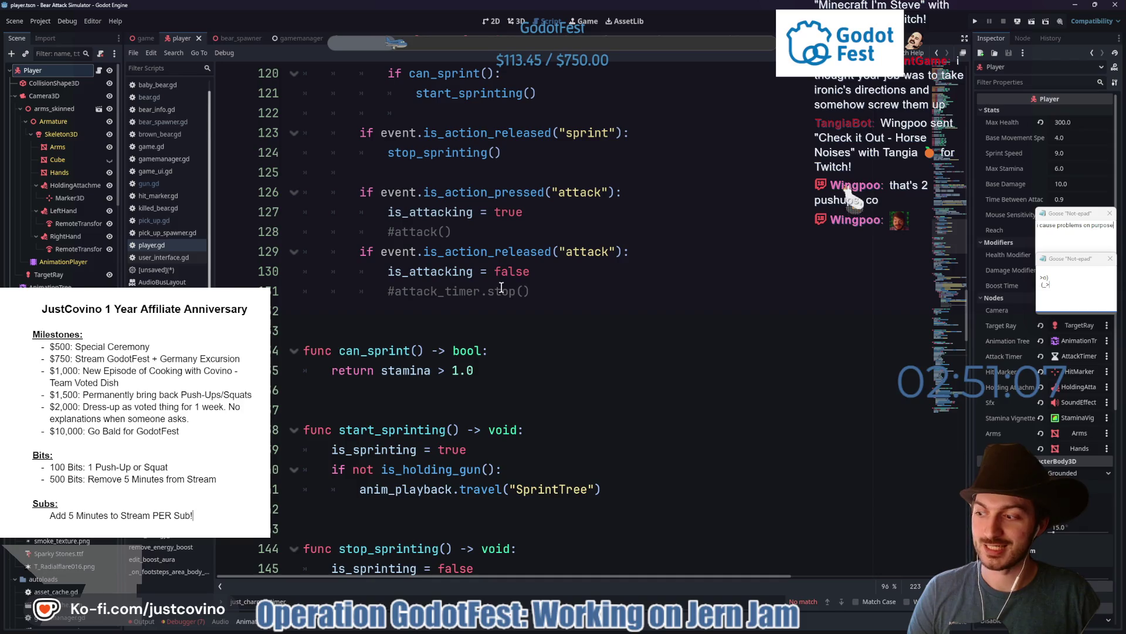
pyautogui.scroll(-2, 502, 286)
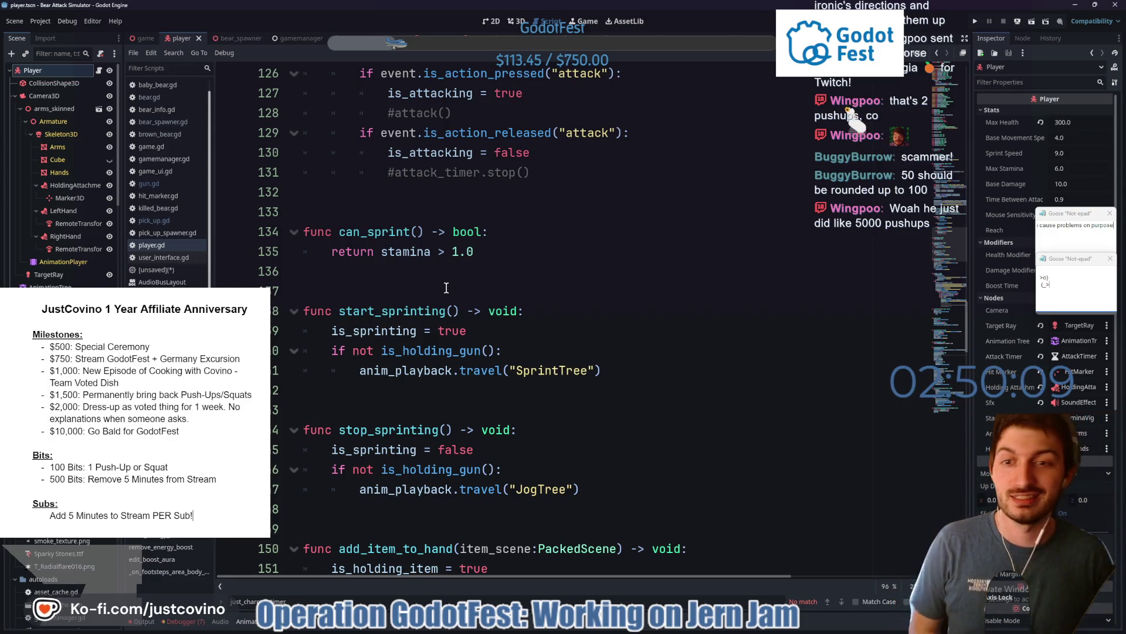
pyautogui.click(443, 285)
pyautogui.press('Escape')
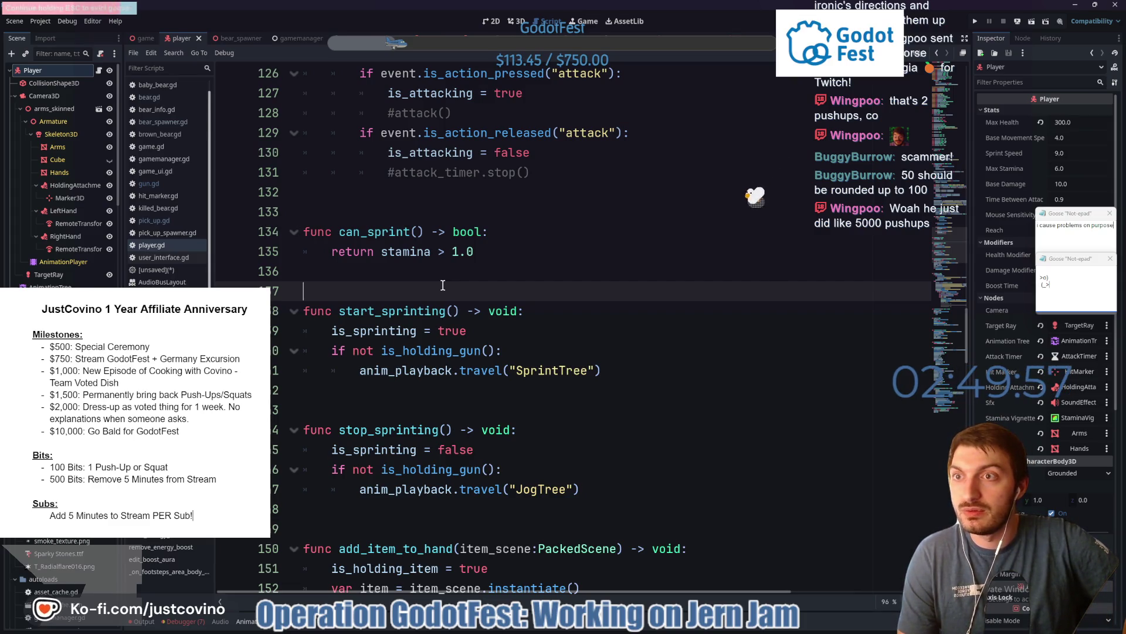
# - Dismiss the desktop goose and switch to the Twitch stream in the browser
pyautogui.press('Escape')
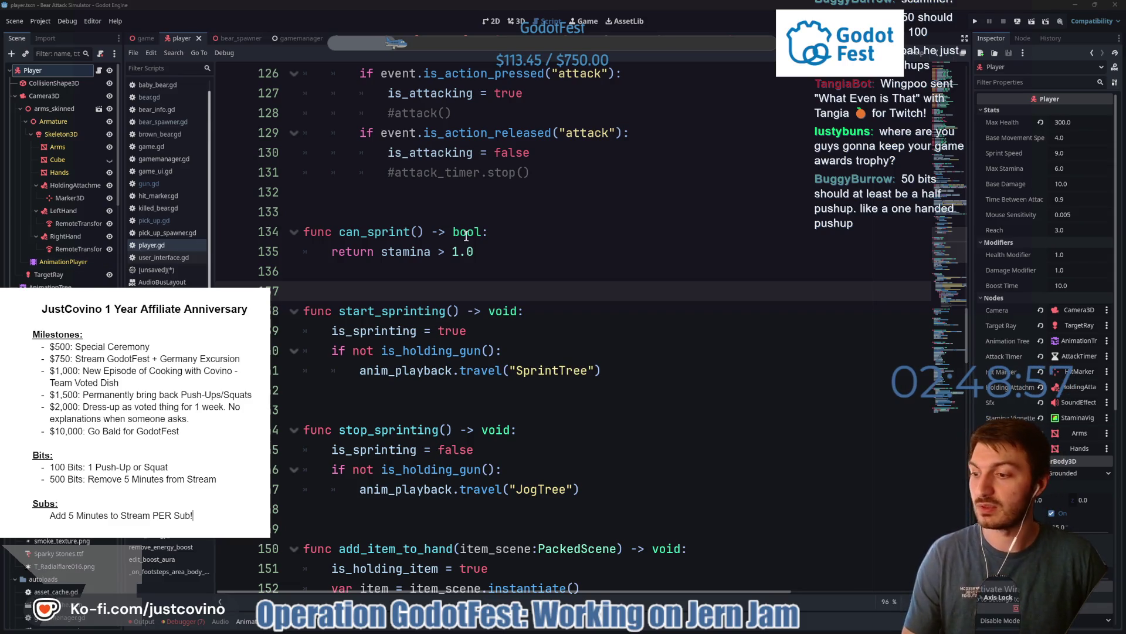
pyautogui.moveTo(466, 235)
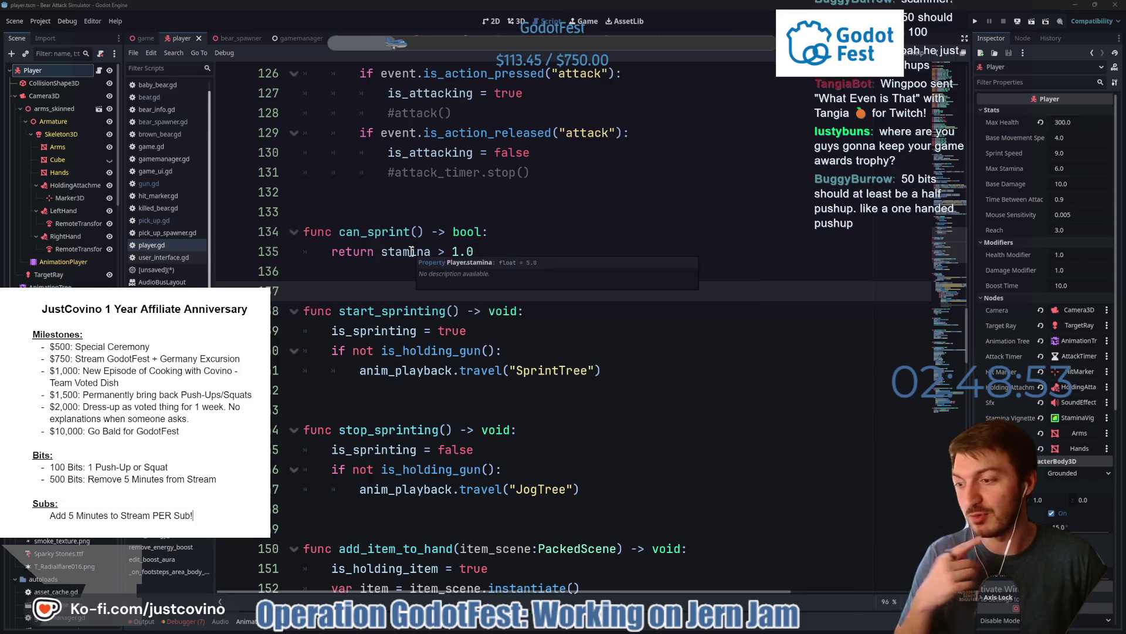
pyautogui.click(619, 629)
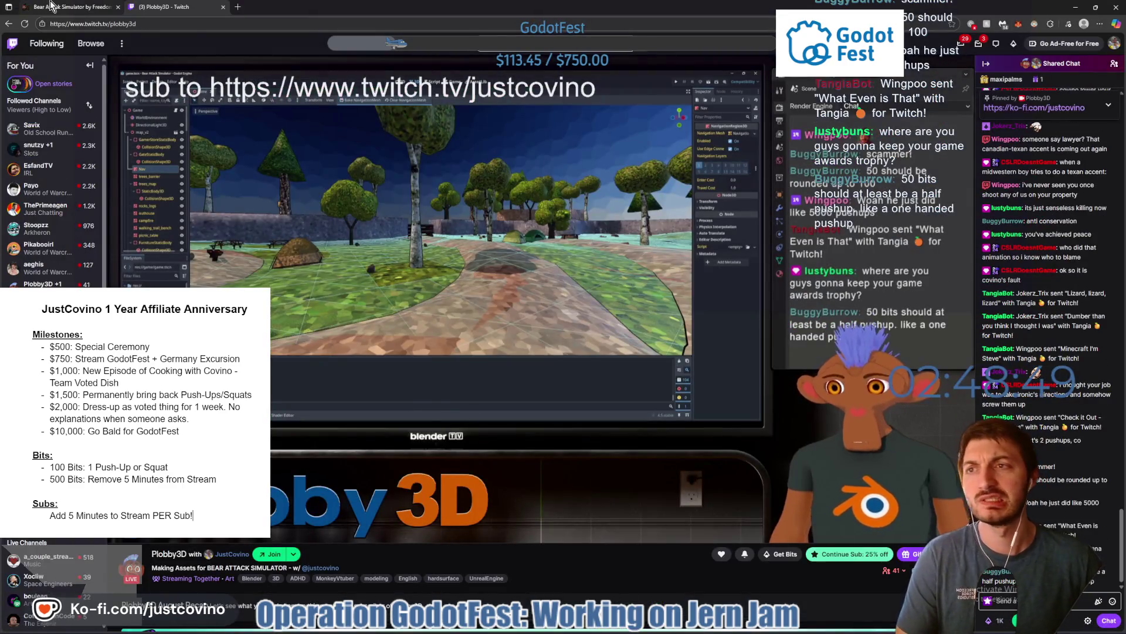
pyautogui.click(52, 6)
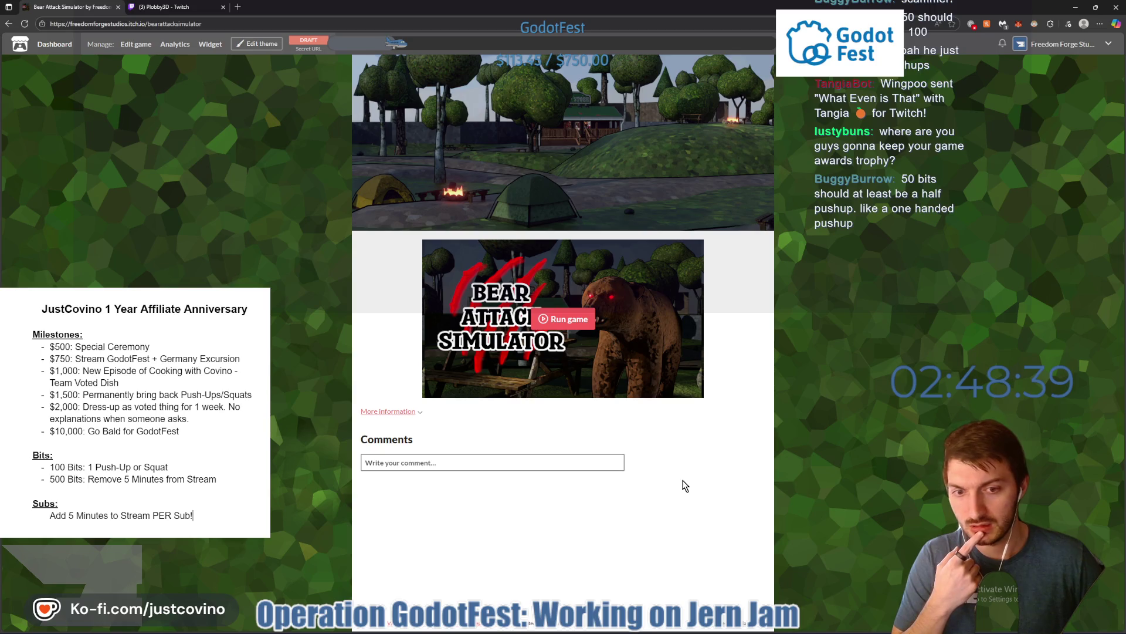
pyautogui.click(665, 628)
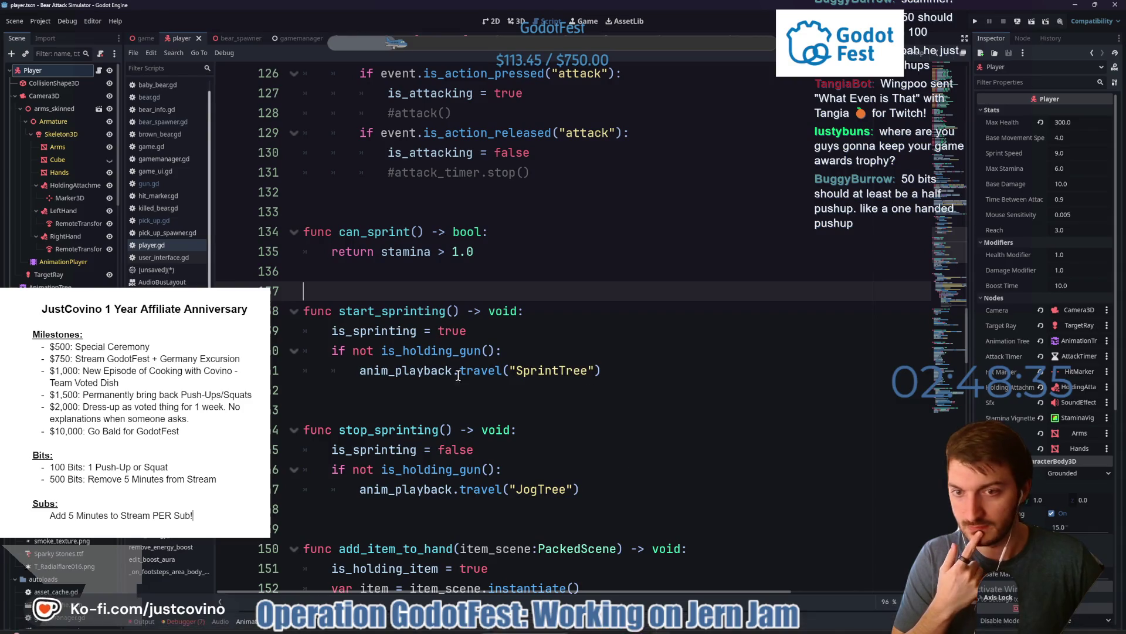
# - Look over player.gd, then bring the Bear Attack Simulator itch.io page to the front
pyautogui.click(407, 398)
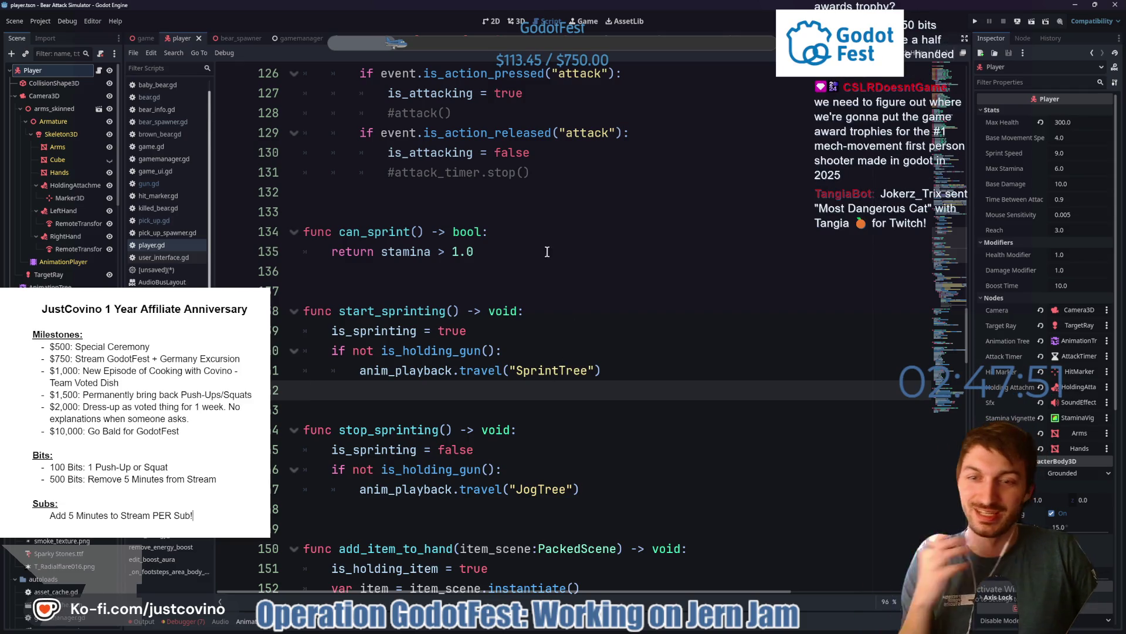
pyautogui.scroll(2, 546, 269)
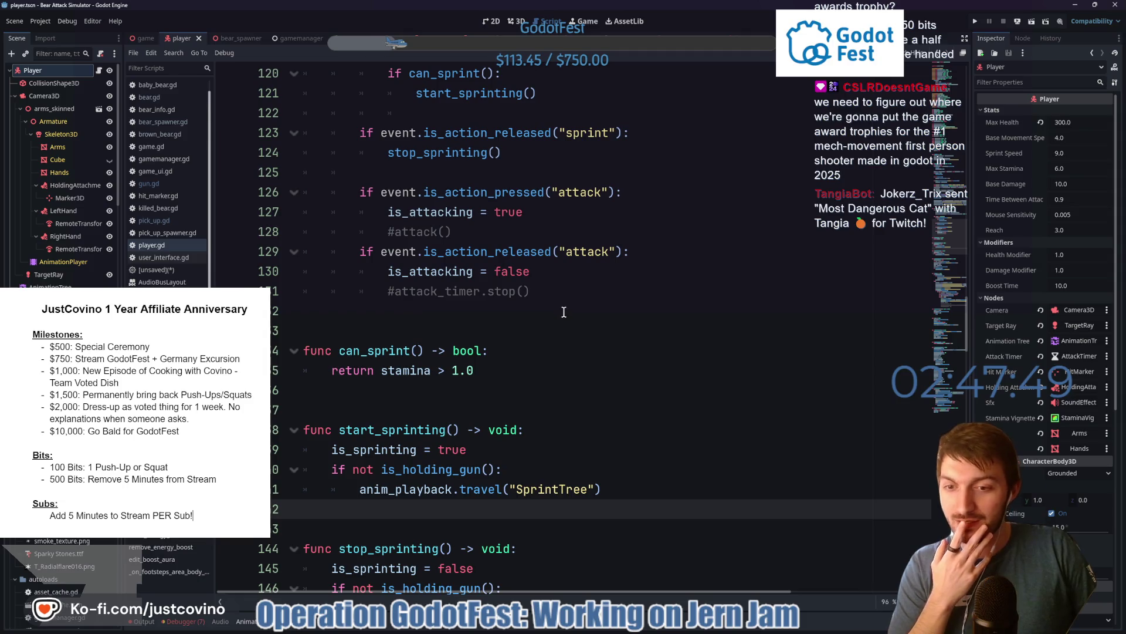
pyautogui.scroll(-4, 561, 310)
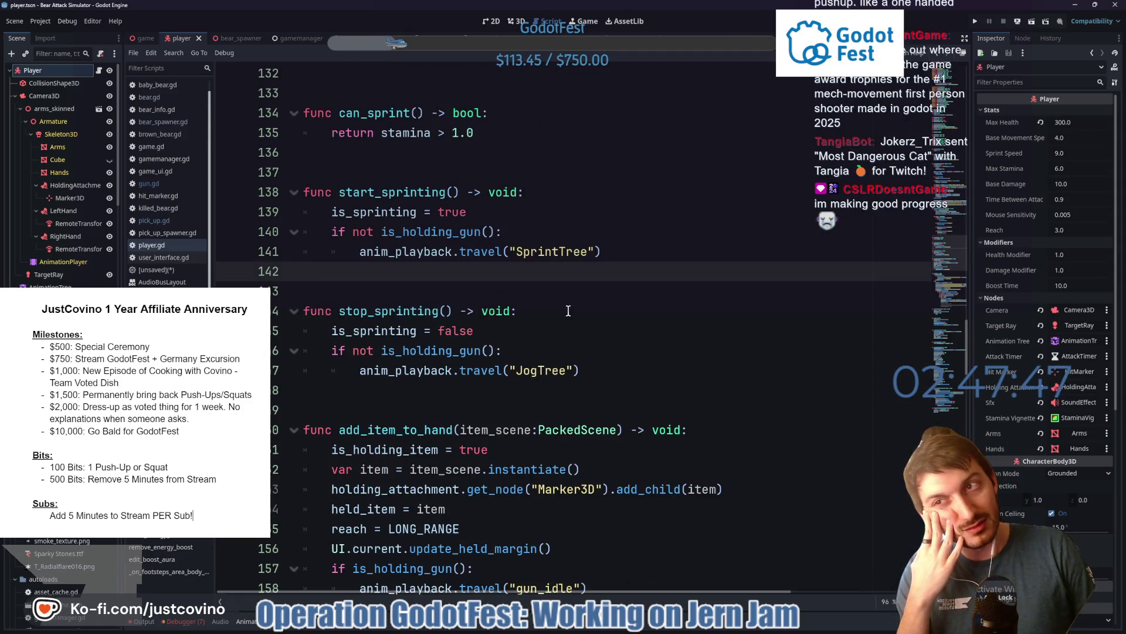
pyautogui.click(644, 629)
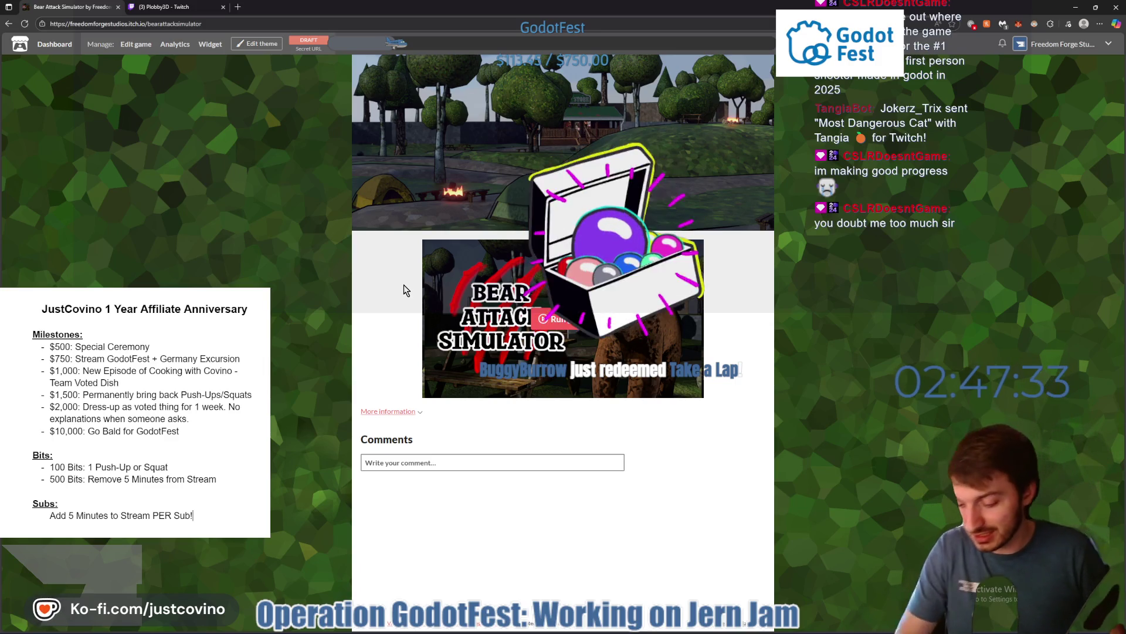
# - Launch GooseDesktop.exe from a Start-menu search so the goose appears
pyautogui.press('super')
pyautogui.write('goose')
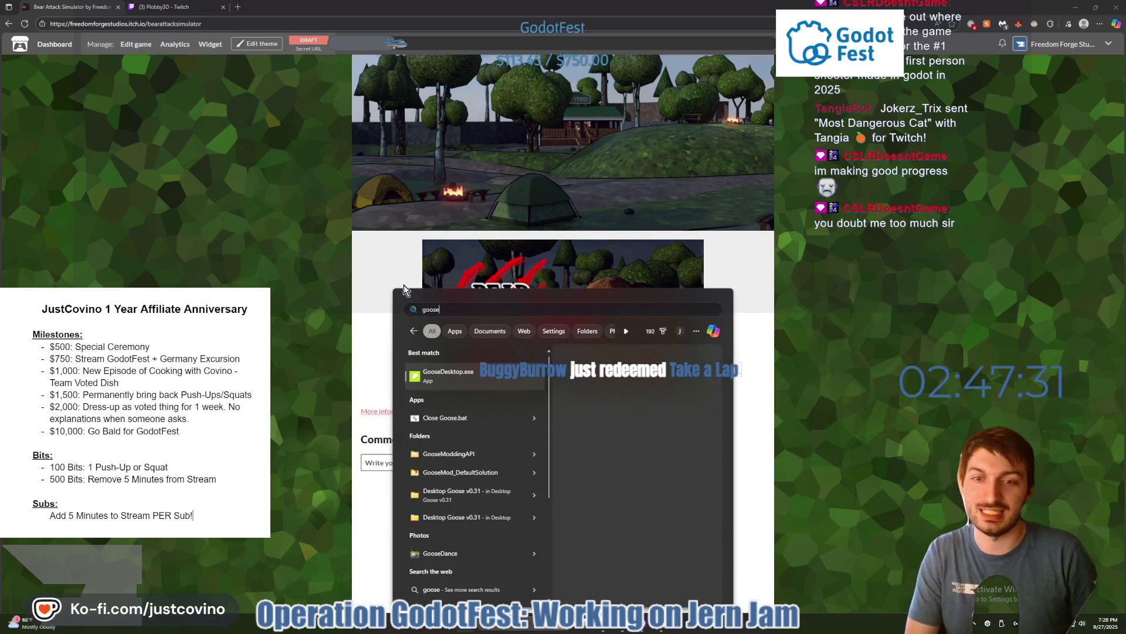
pyautogui.press('Return')
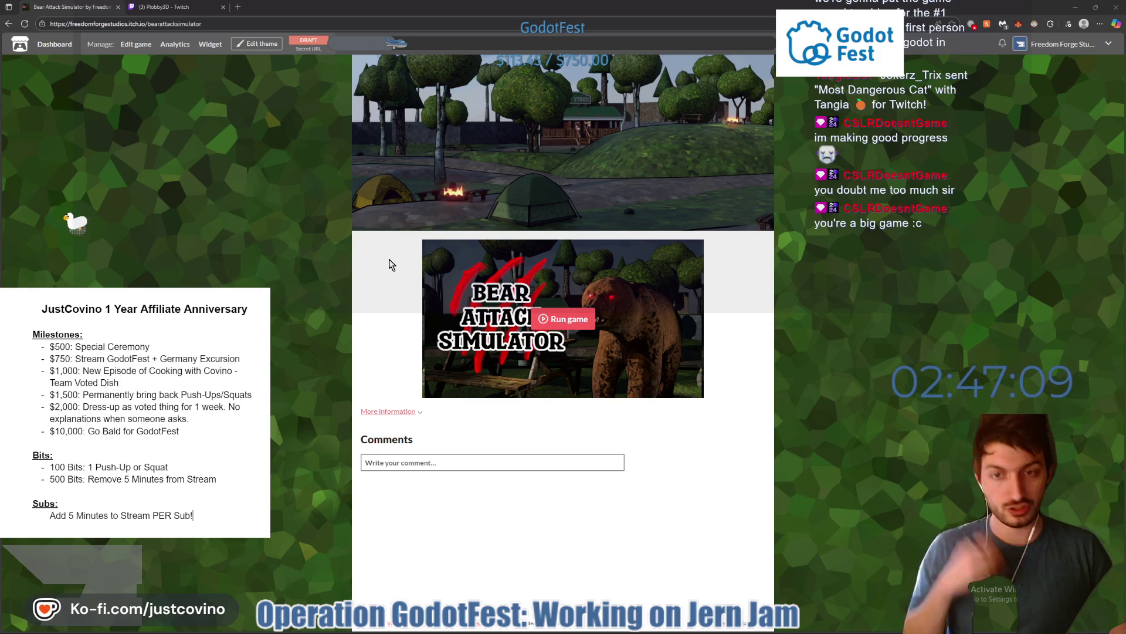
# - Reload the itch.io game page and switch to the Twitch stream tab
pyautogui.click(24, 24)
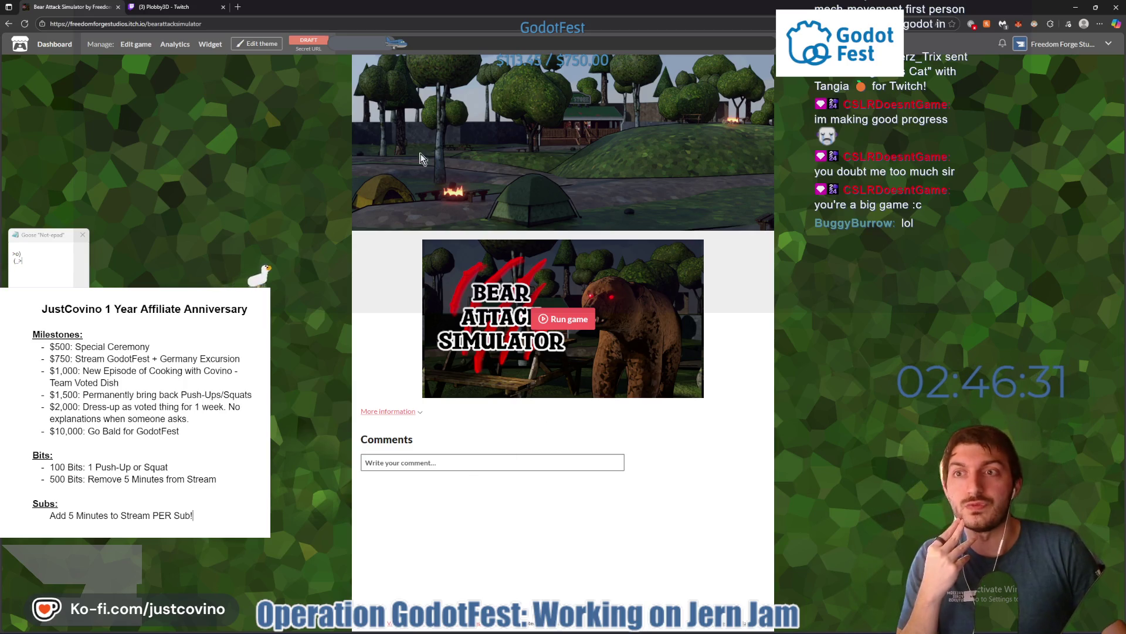
pyautogui.click(170, 7)
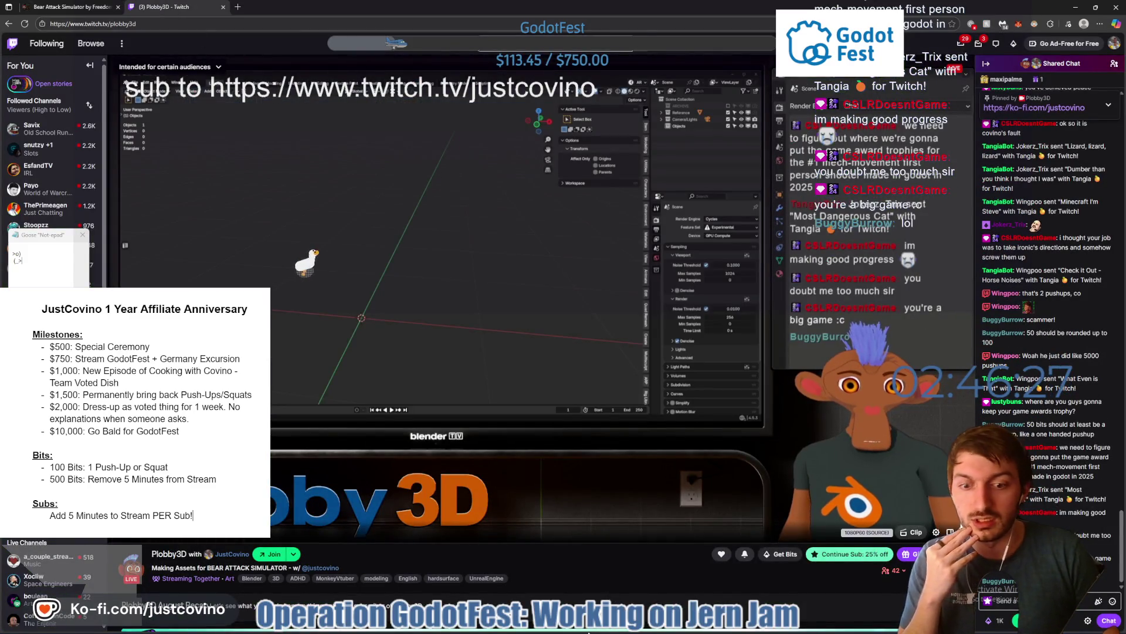
# - Take a quick look at Godot's player.gd, then return to the browser and its itch.io tab
pyautogui.press('super')
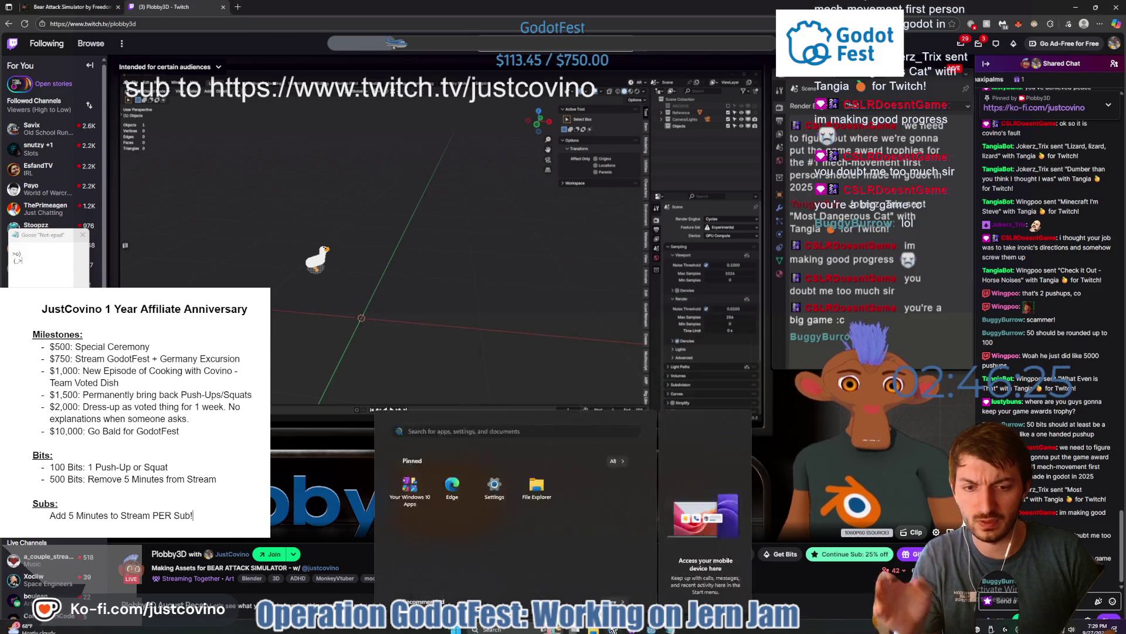
pyautogui.press('super')
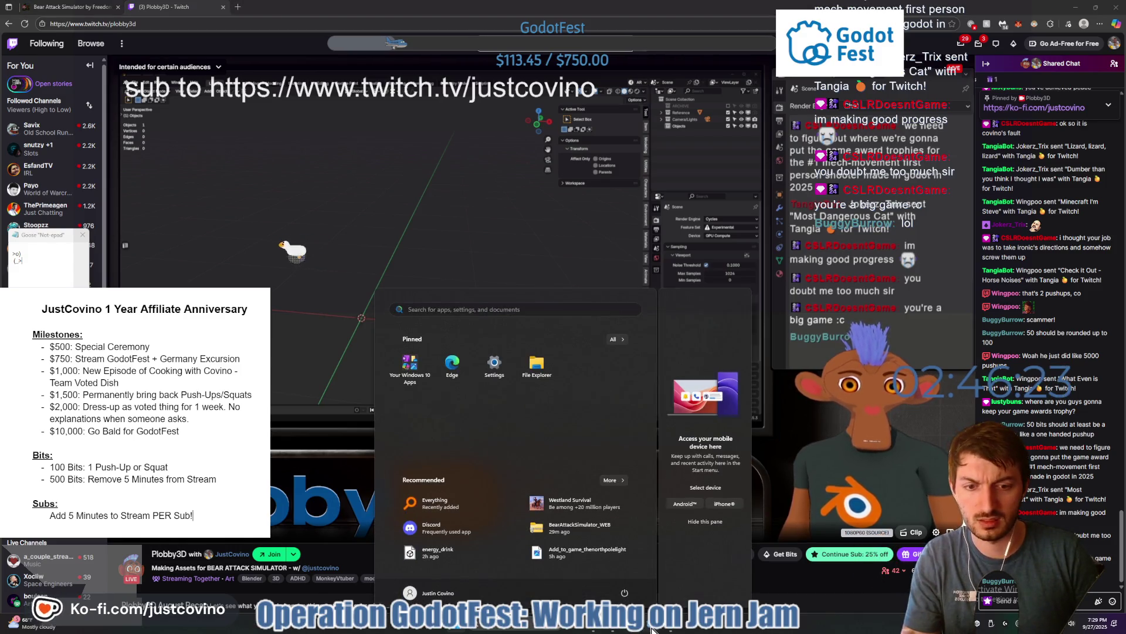
pyautogui.click(652, 628)
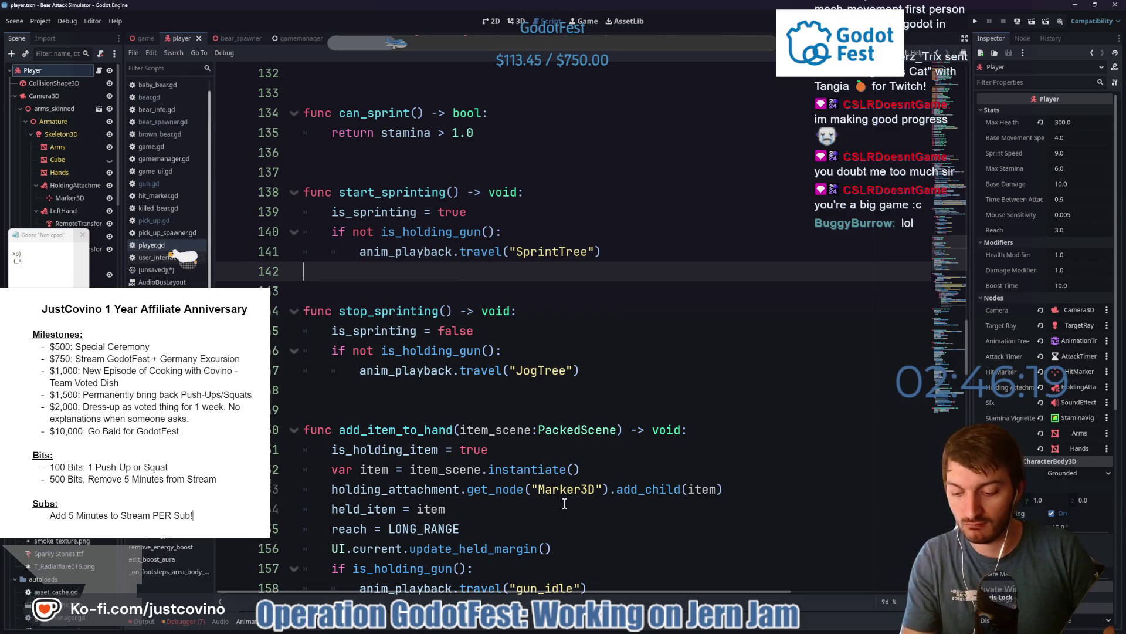
pyautogui.click(614, 629)
pyautogui.click(614, 629)
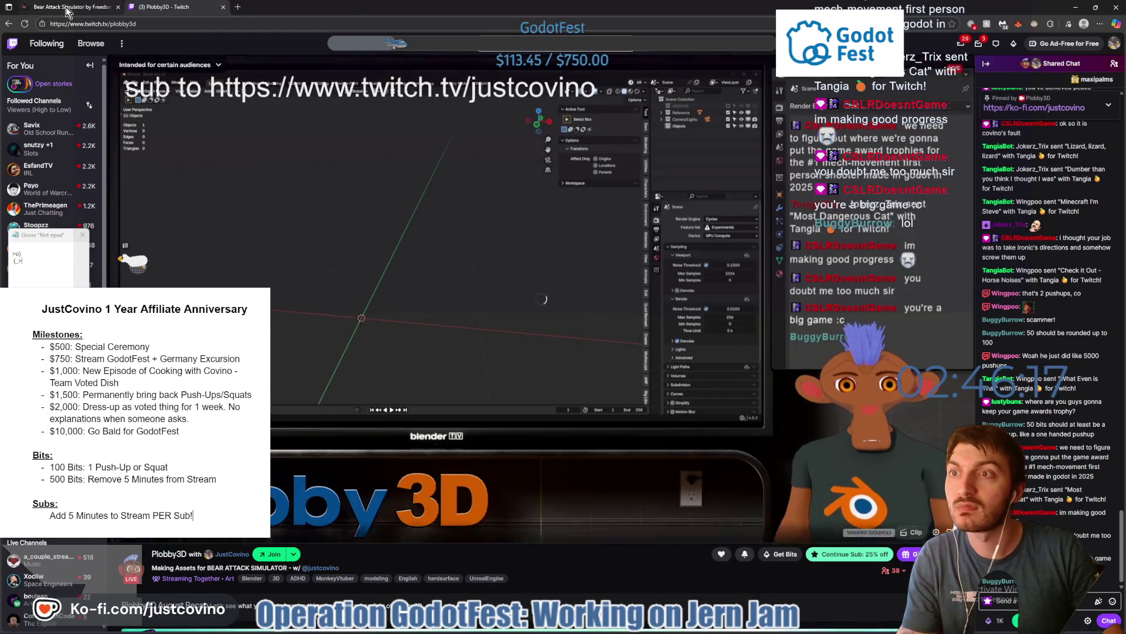
pyautogui.hotkey('ctrl', 'Tab')
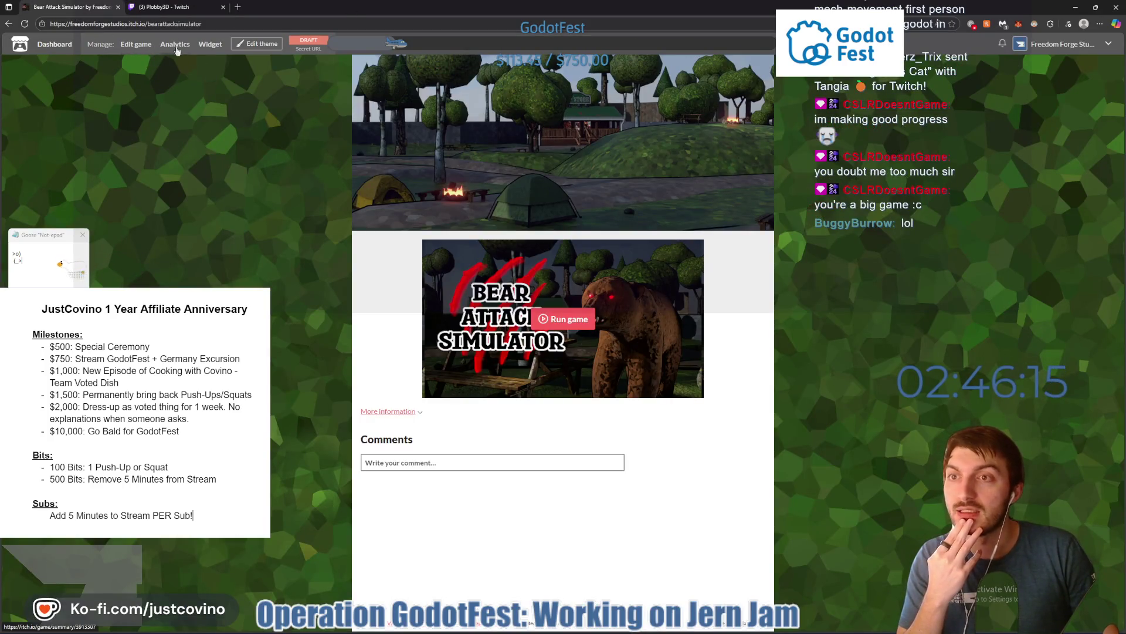
# - Browse the itch.io page's theme colour options without saving, closing the goose's Notepad window
pyautogui.click(254, 45)
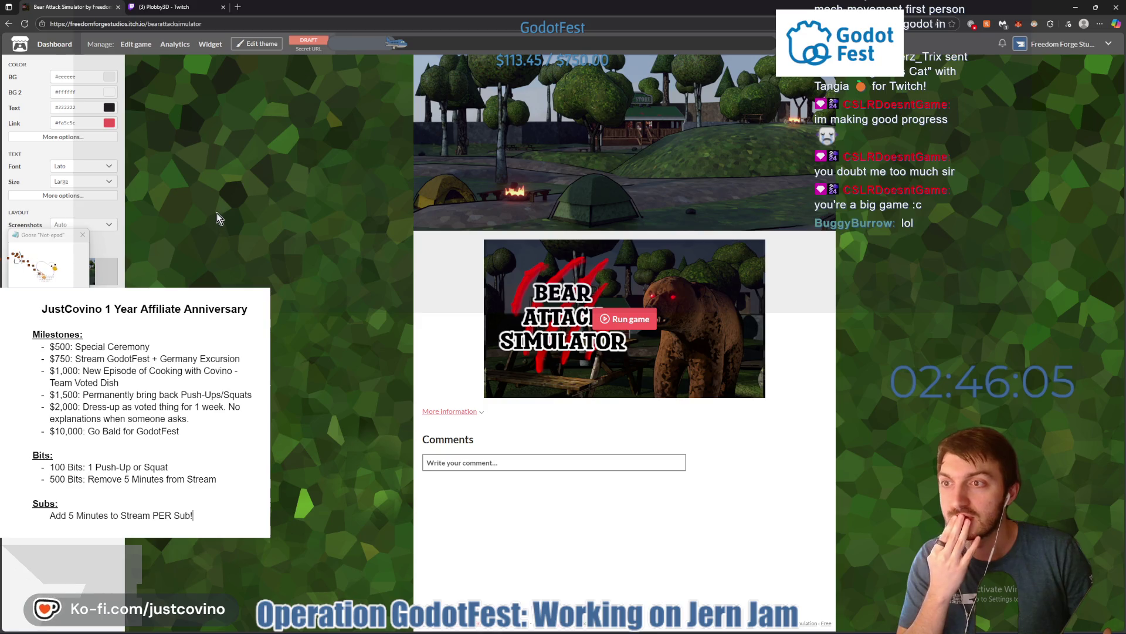
pyautogui.click(75, 139)
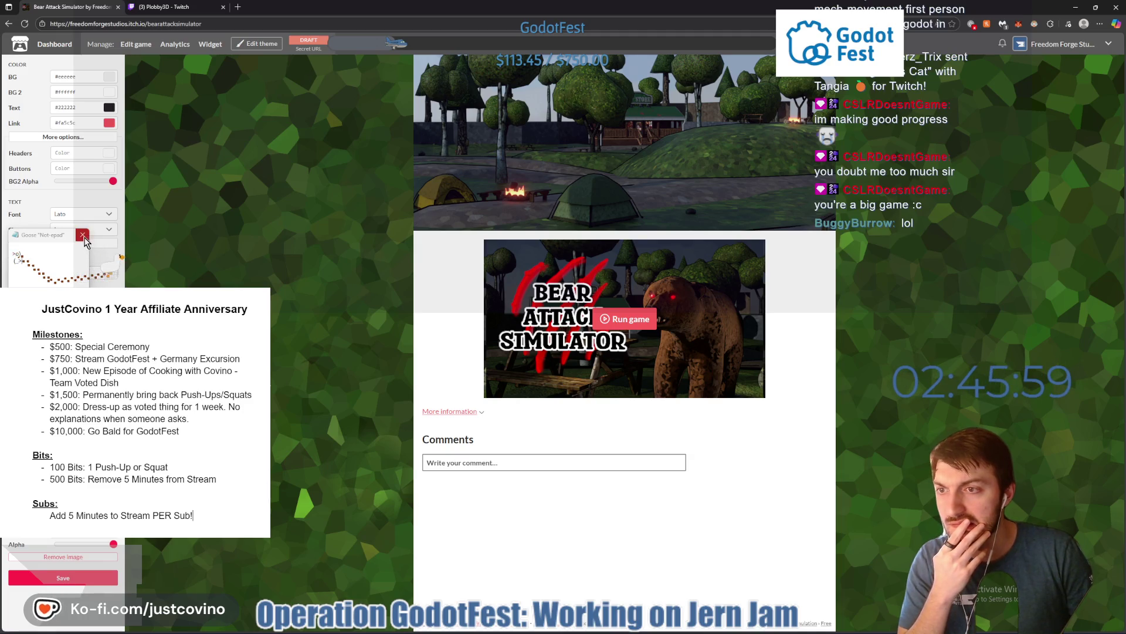
pyautogui.click(84, 236)
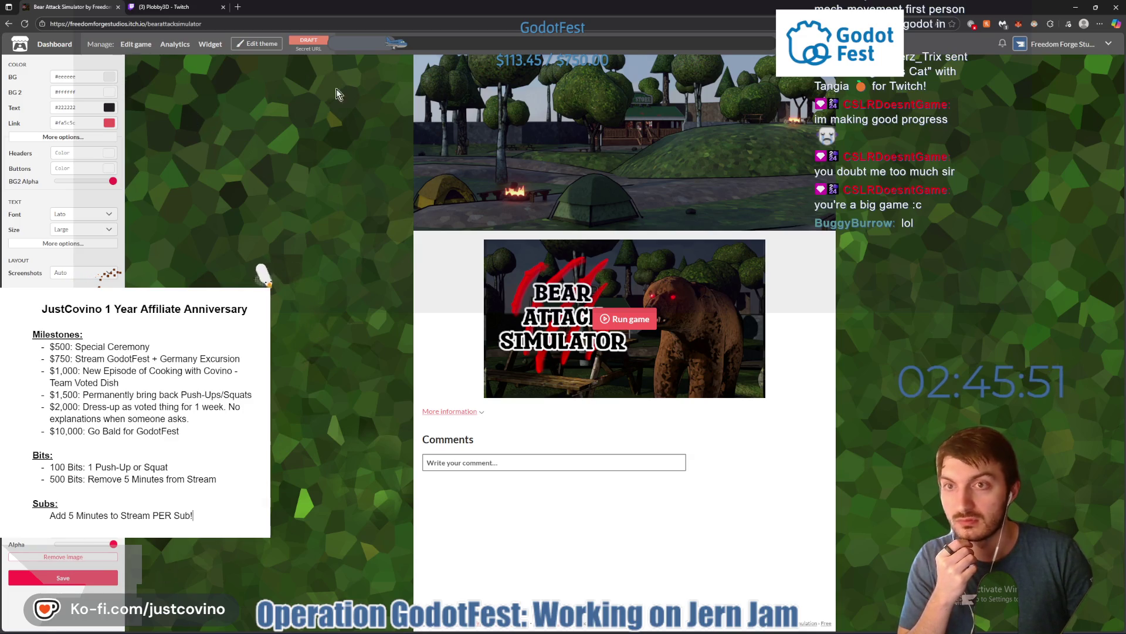
pyautogui.click(257, 44)
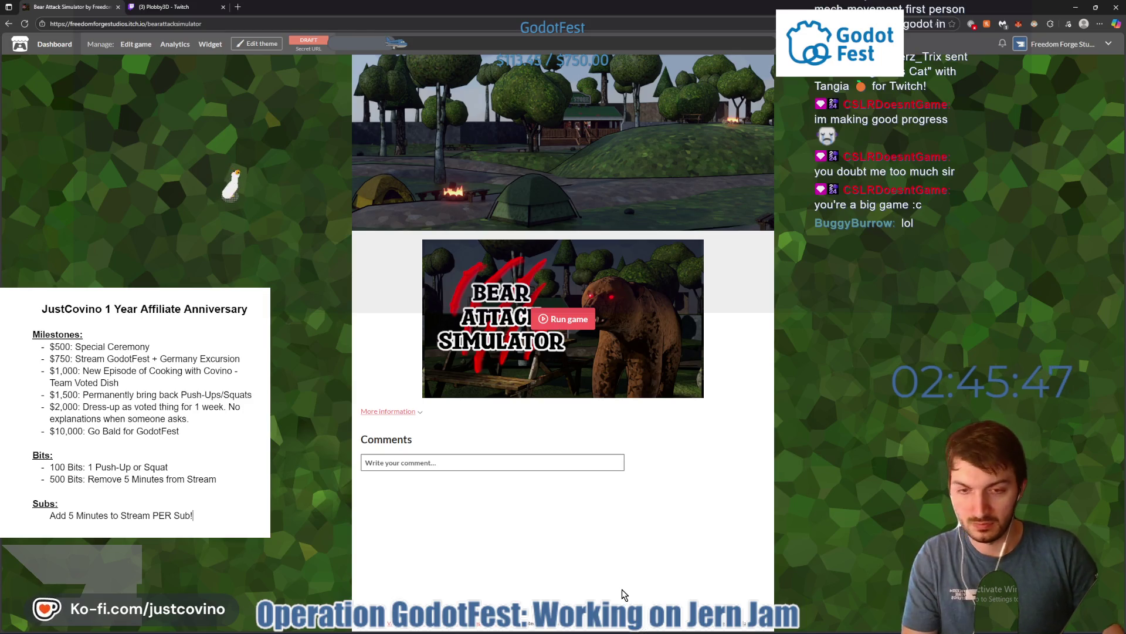
pyautogui.press('super')
pyautogui.press('super')
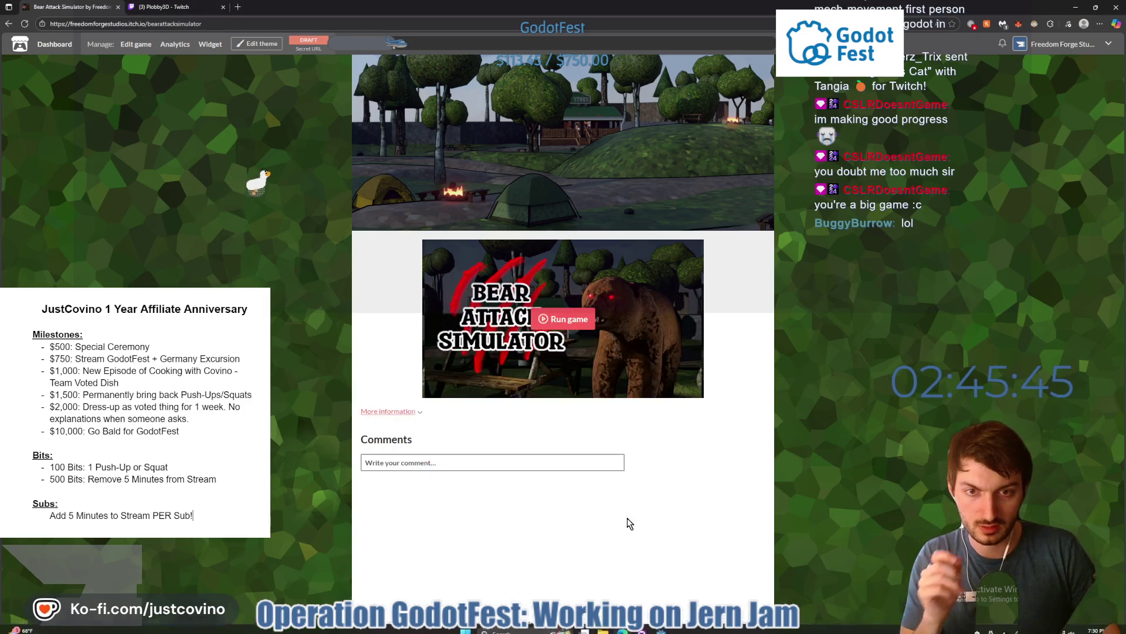
pyautogui.press('super')
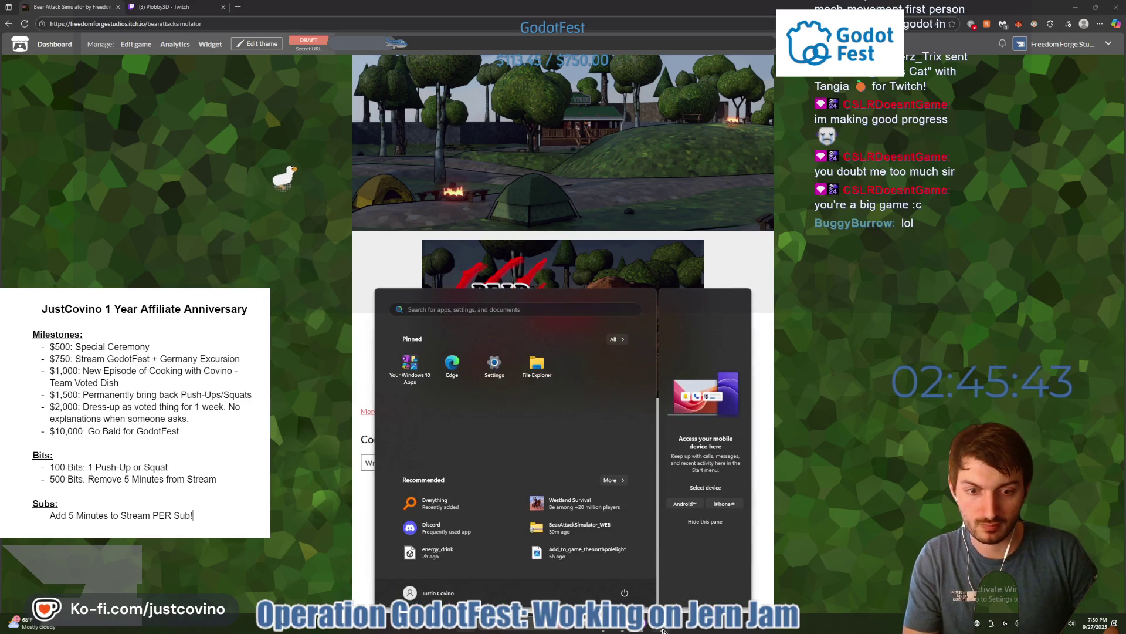
# - Check the pickups\gun.gd diff in GitHub Desktop, then return to player.gd in Godot
pyautogui.click(663, 630)
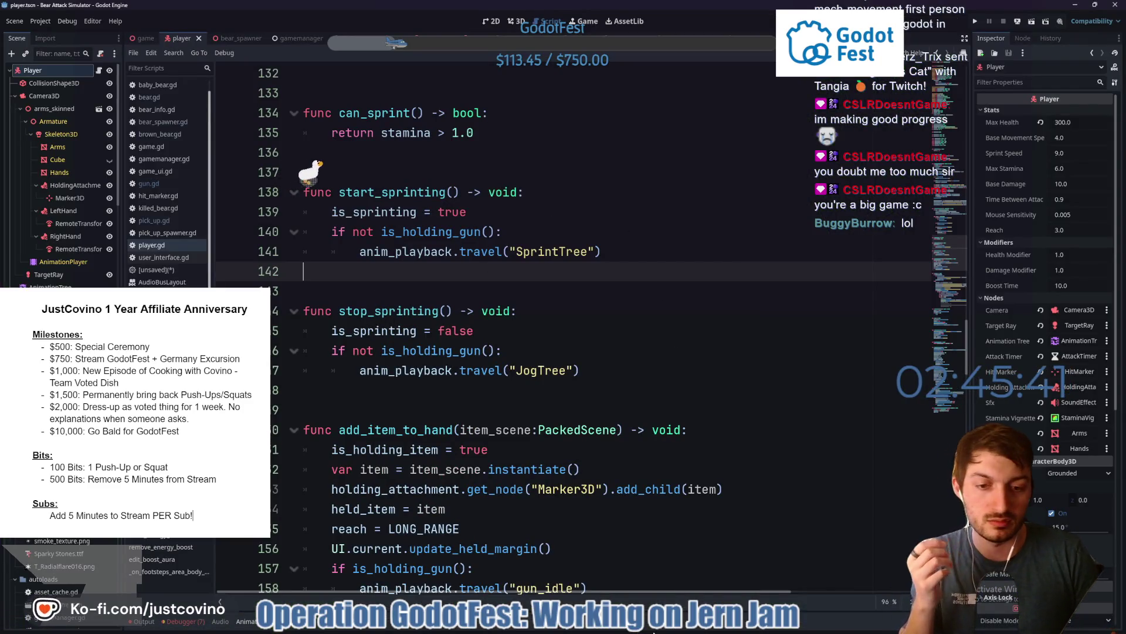
pyautogui.press('super')
pyautogui.click(459, 397)
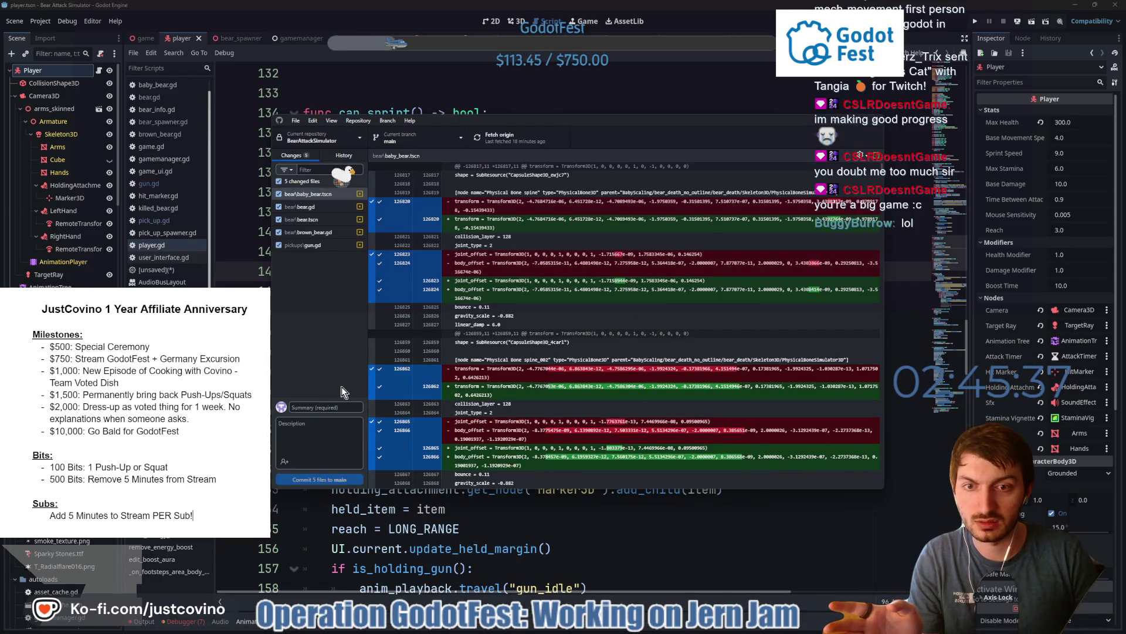
pyautogui.click(307, 247)
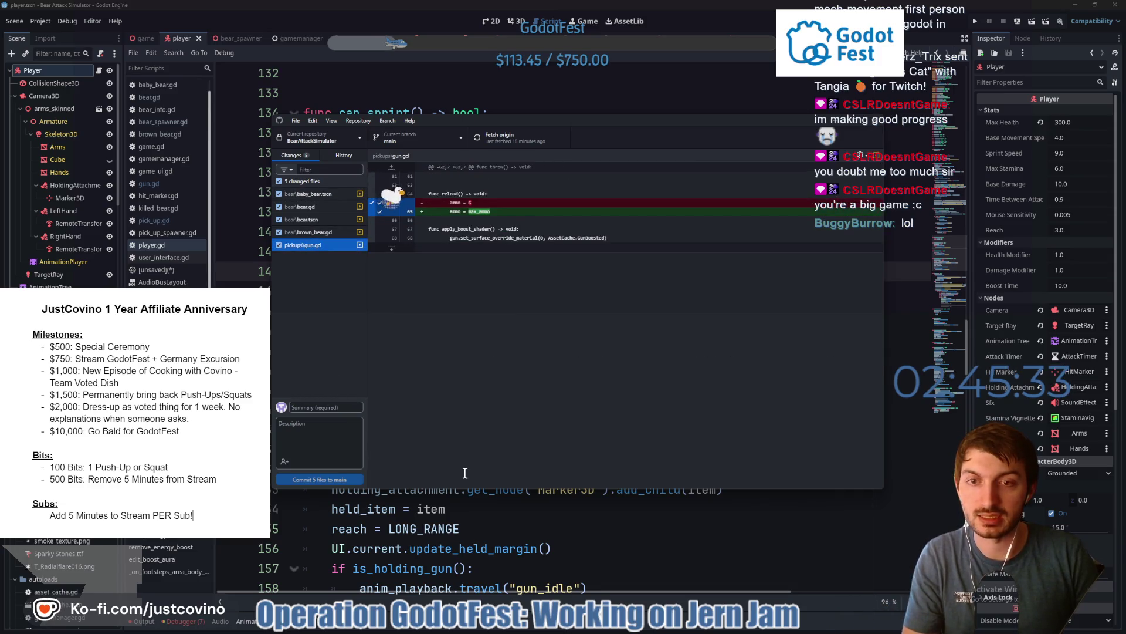
pyautogui.click(557, 548)
pyautogui.scroll(-5, 509, 398)
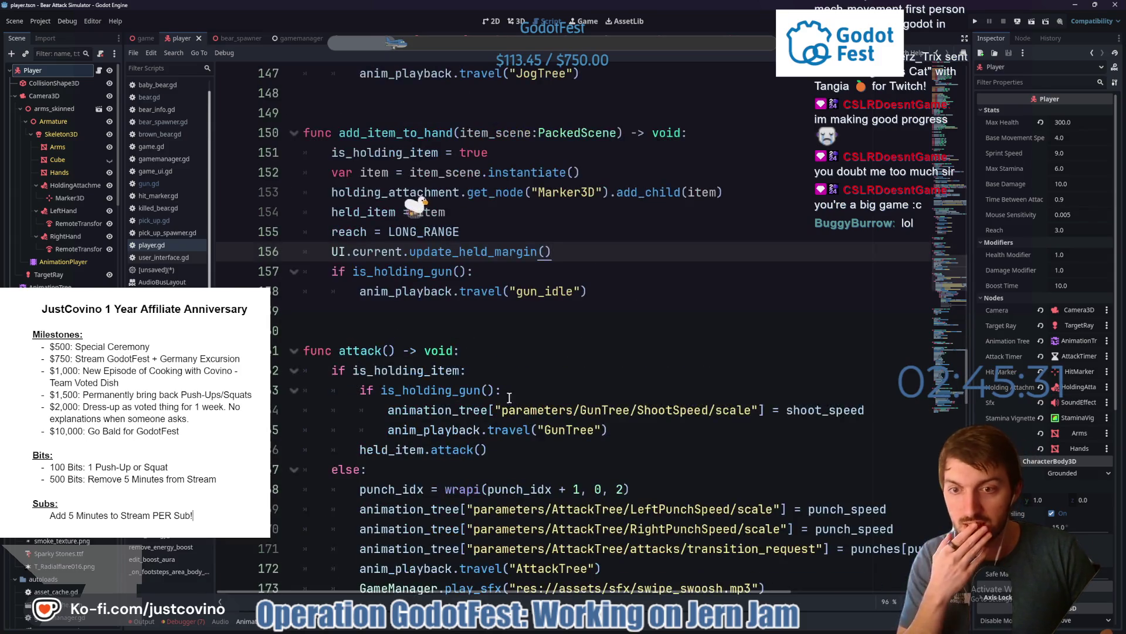
# - Add a line below the 999-ammo boost assigning held_item's max ammo from its ammo
pyautogui.scroll(-13, 510, 398)
pyautogui.scroll(-6, 509, 404)
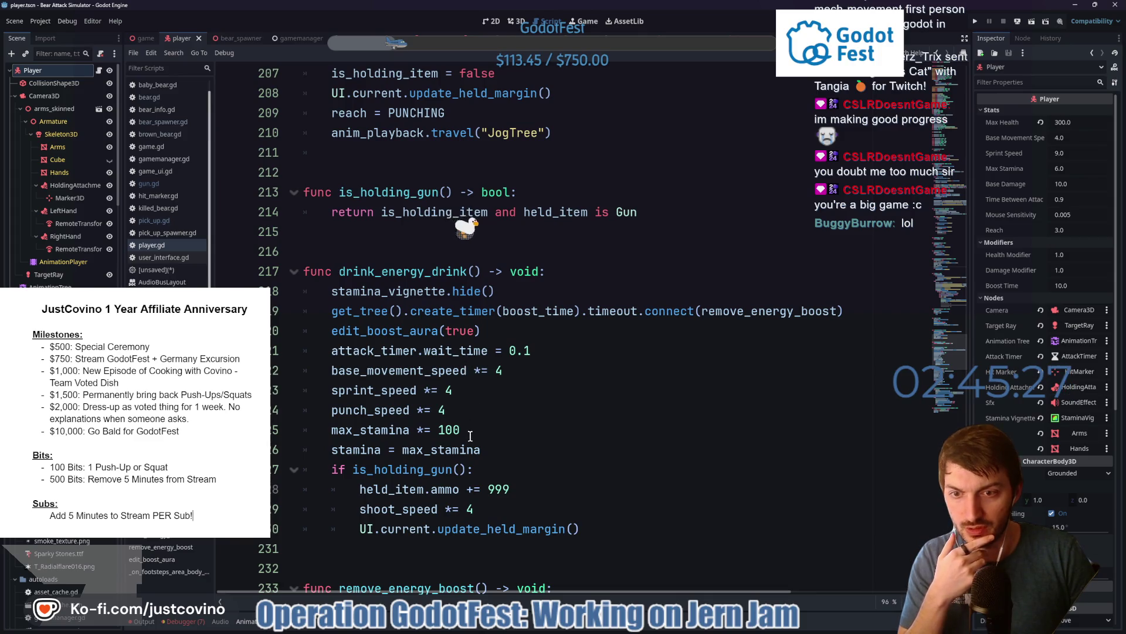
pyautogui.click(531, 488)
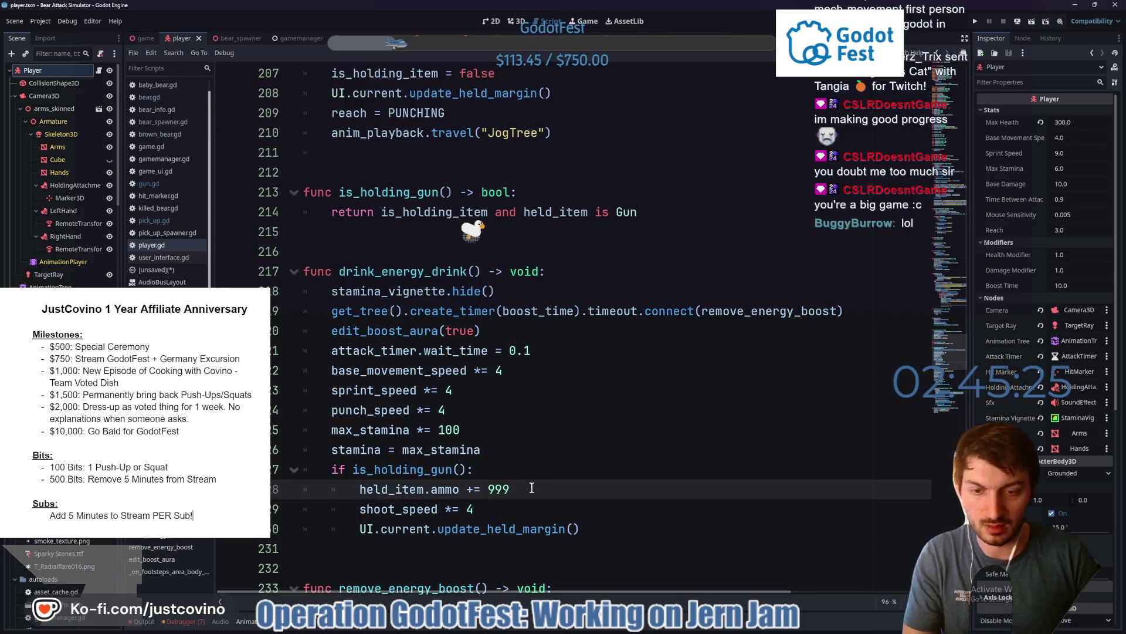
pyautogui.press('Return')
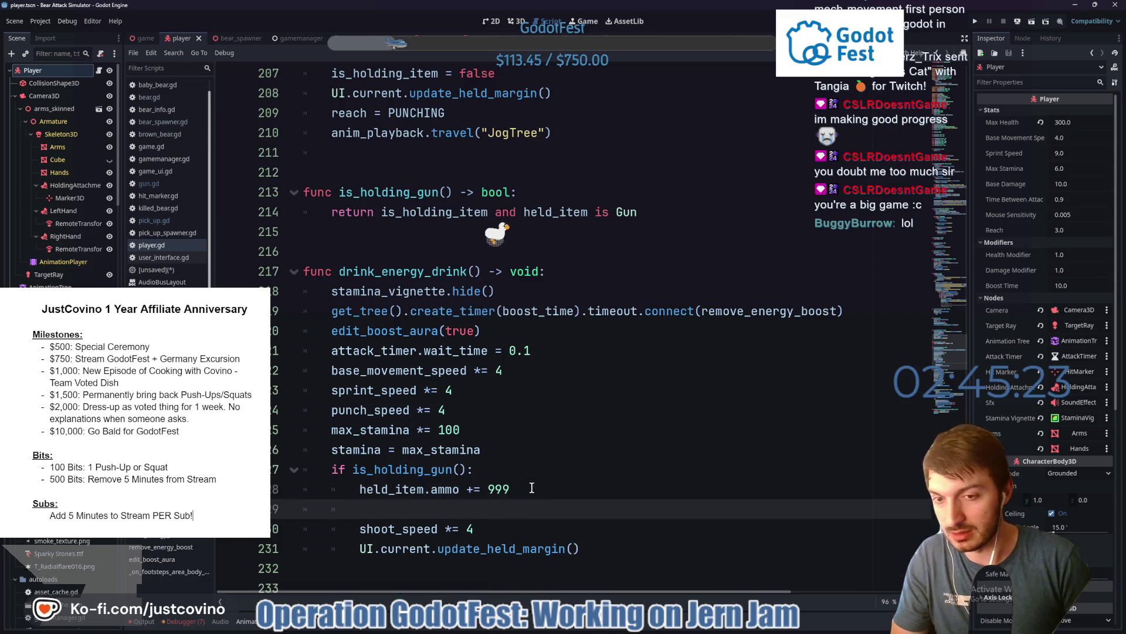
pyautogui.write('hel')
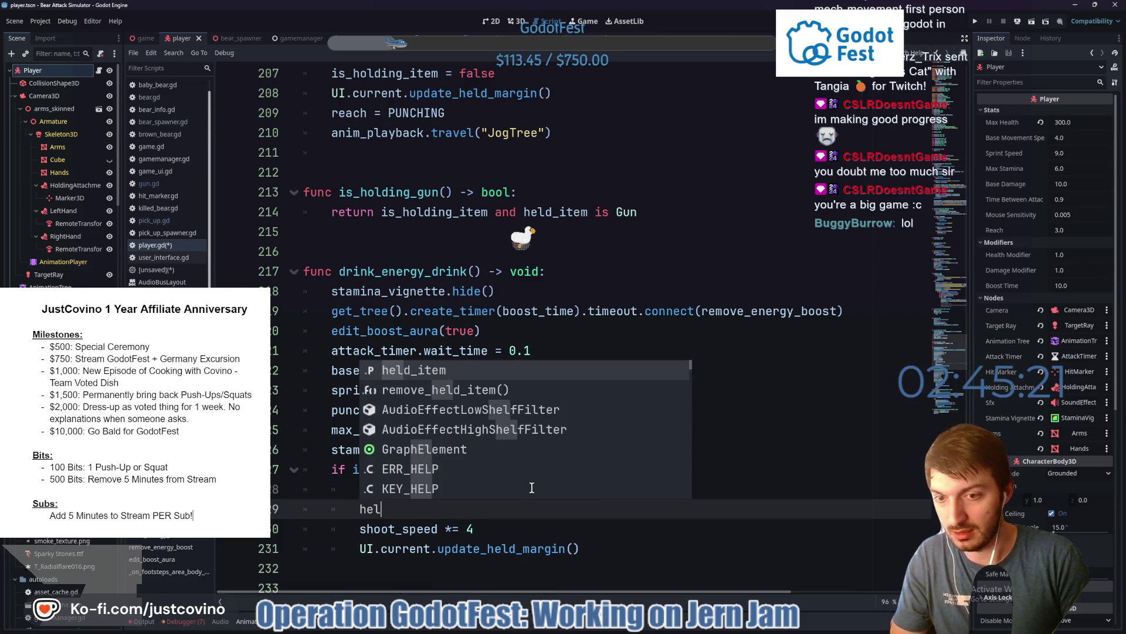
pyautogui.write('d_item.max_ammo')
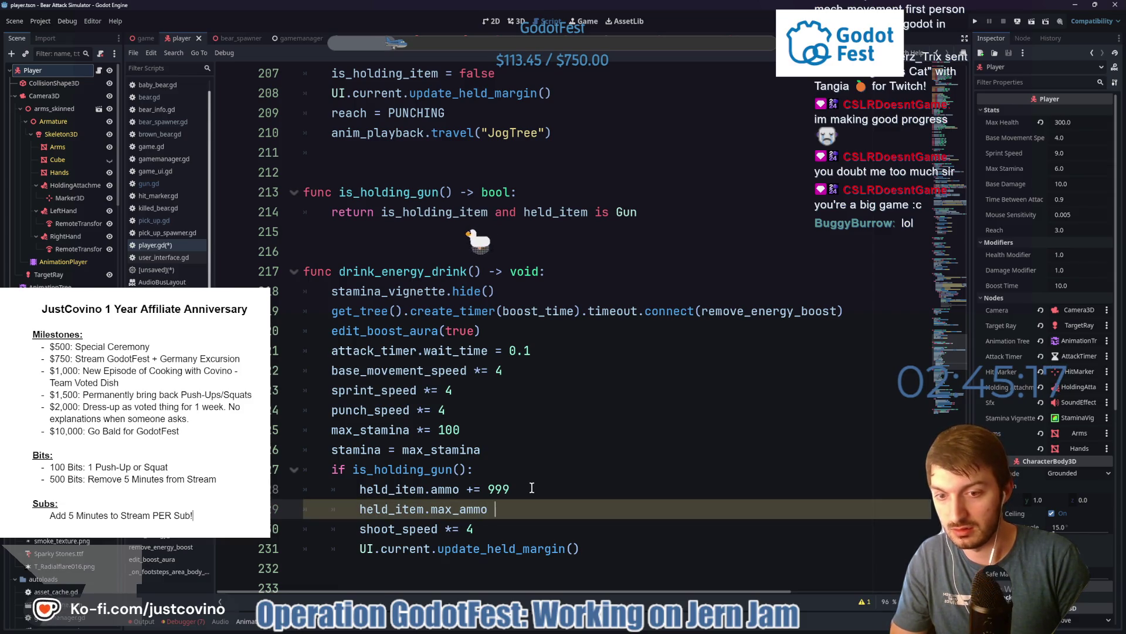
pyautogui.write('= held.')
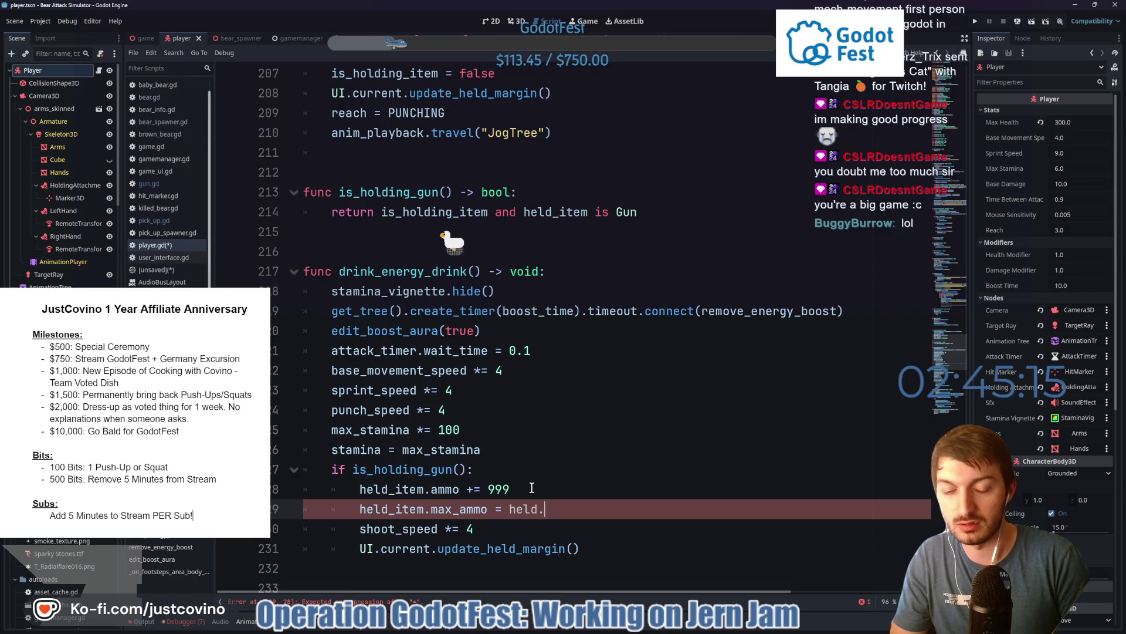
pyautogui.press('BackSpace')
pyautogui.write('_item.ammo')
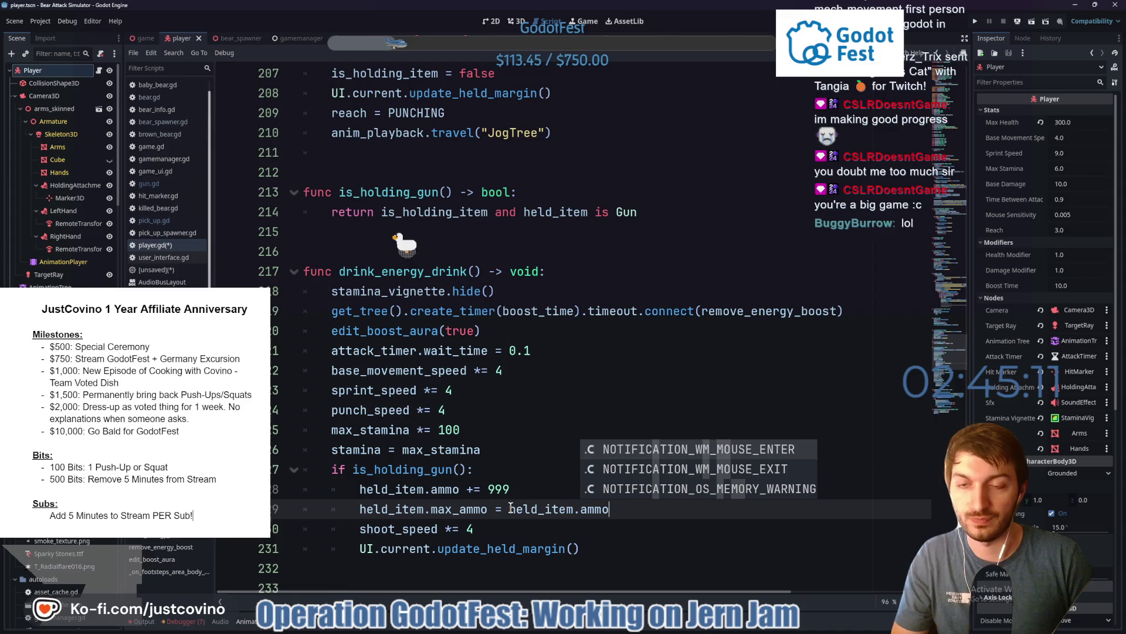
# - Add held_item.max_ammo = 6 below the 999-ammo removal and save player.gd
pyautogui.scroll(-5, 473, 435)
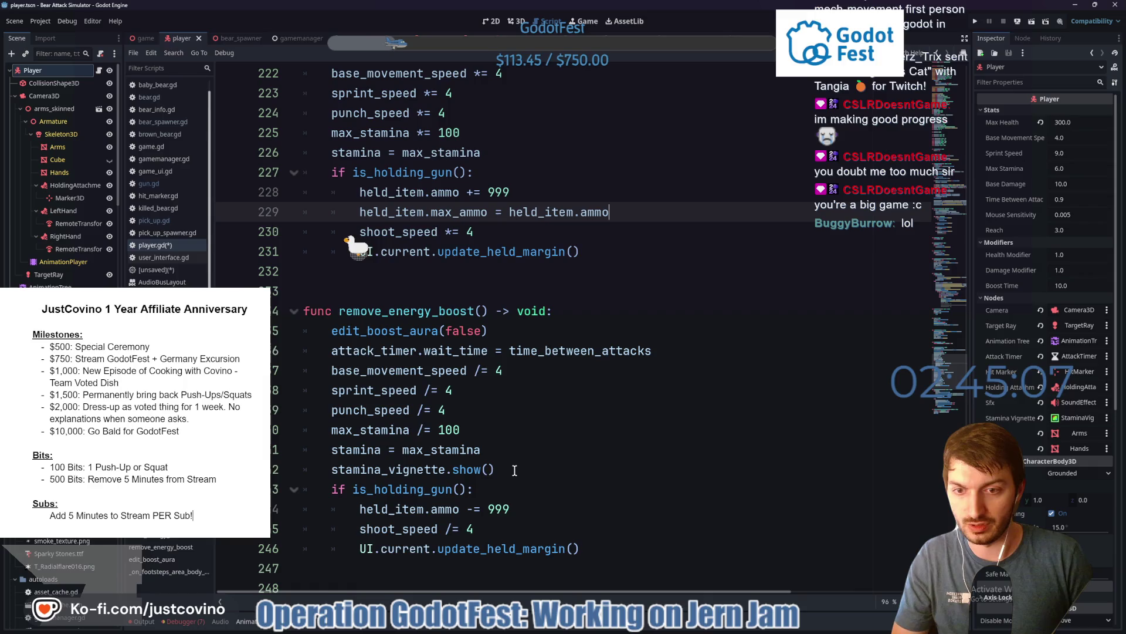
pyautogui.scroll(-1, 505, 470)
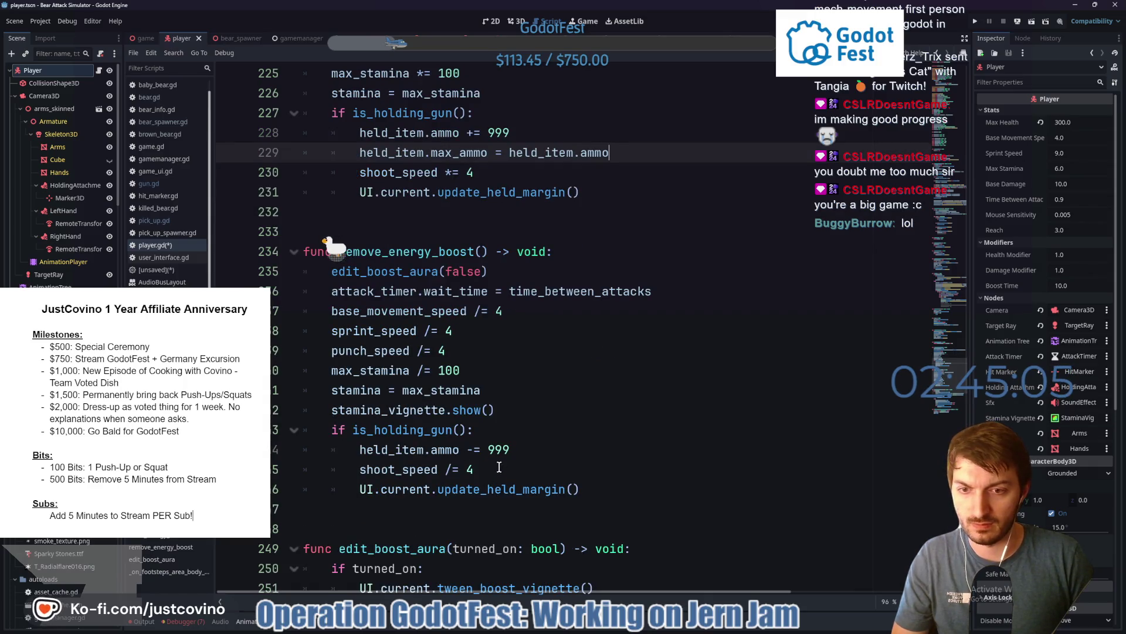
pyautogui.click(533, 451)
pyautogui.press('Return')
pyautogui.write('he')
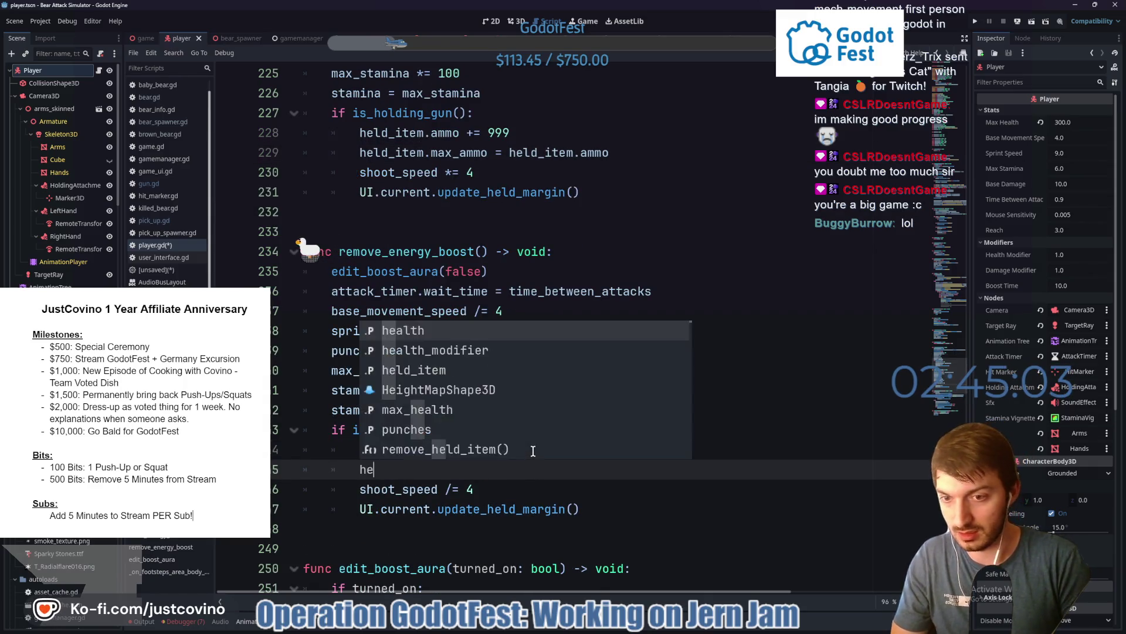
pyautogui.write('ld_item.')
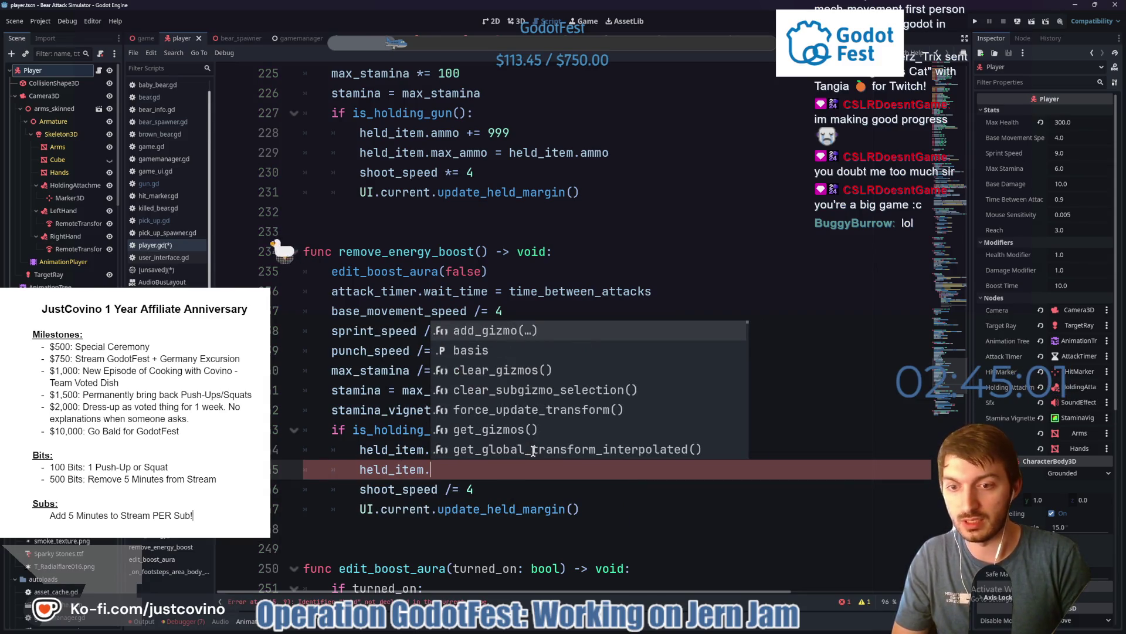
pyautogui.write('max_ammo = 6')
pyautogui.hotkey('ctrl', 's')
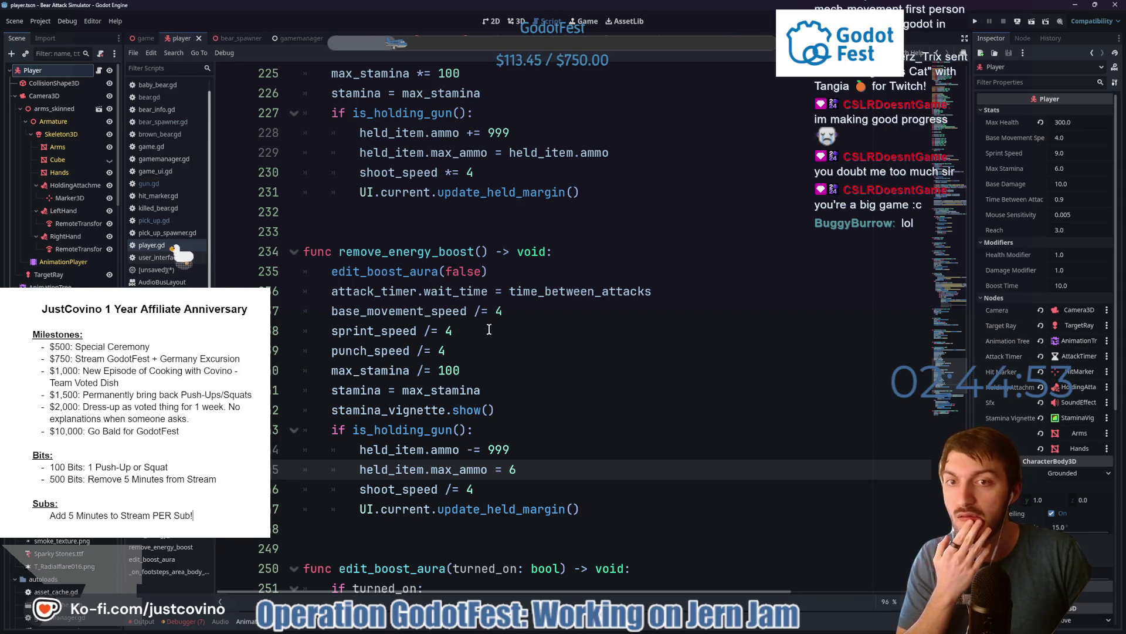
pyautogui.click(143, 37)
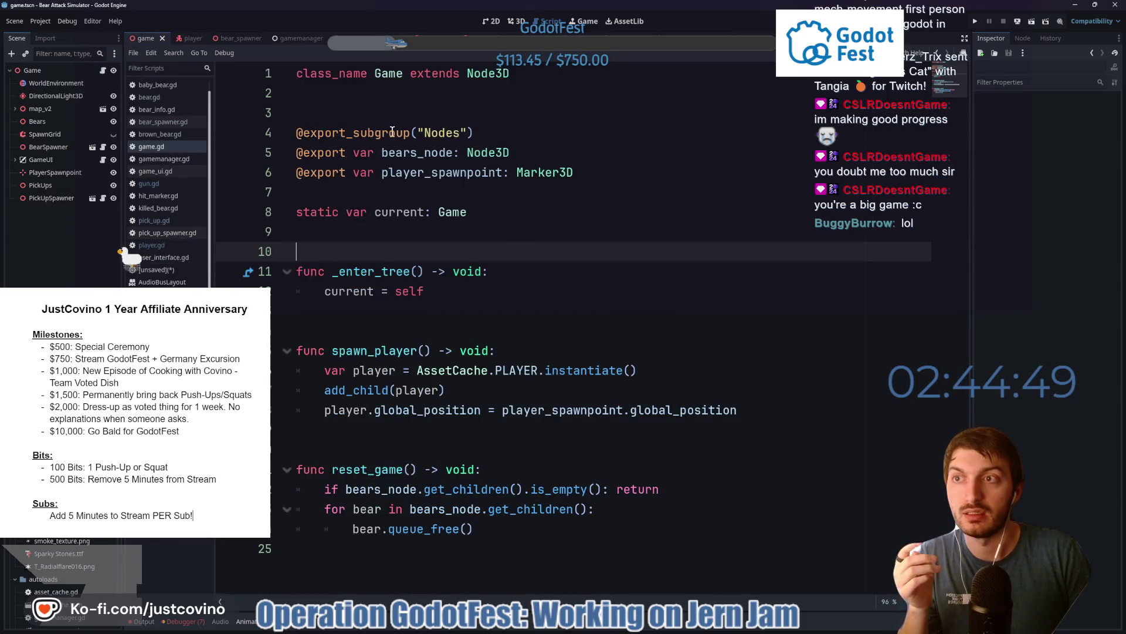
# - Review lines 7–9 of game.gd, then switch to the Game scene's 3D view of the pond
pyautogui.moveTo(392, 130)
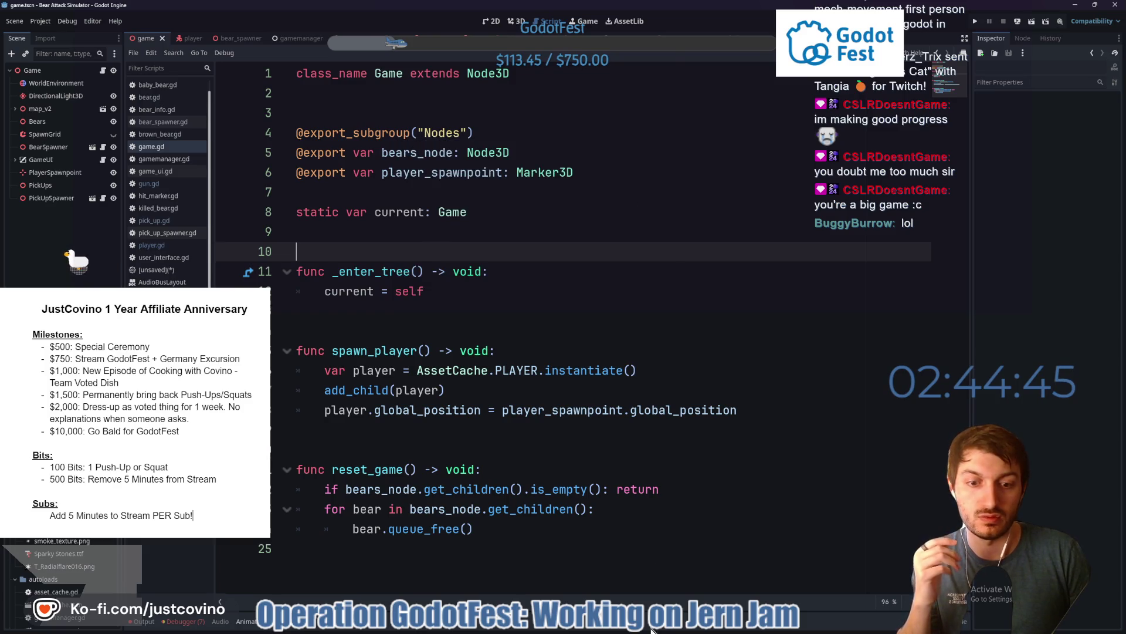
pyautogui.click(551, 232)
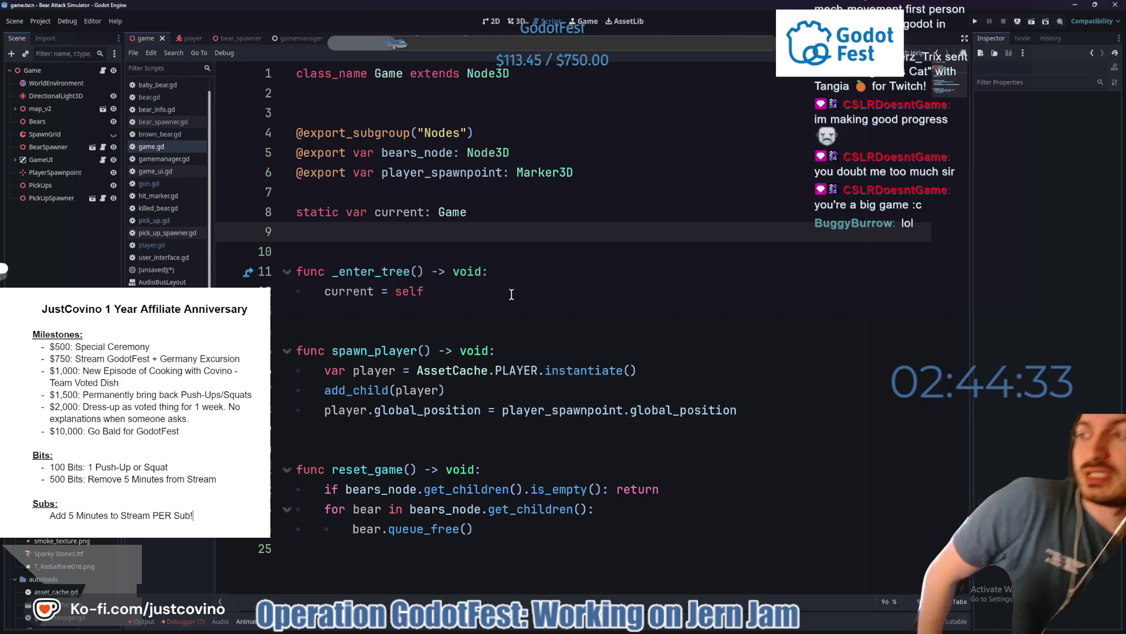
pyautogui.press('Up')
pyautogui.press('Up')
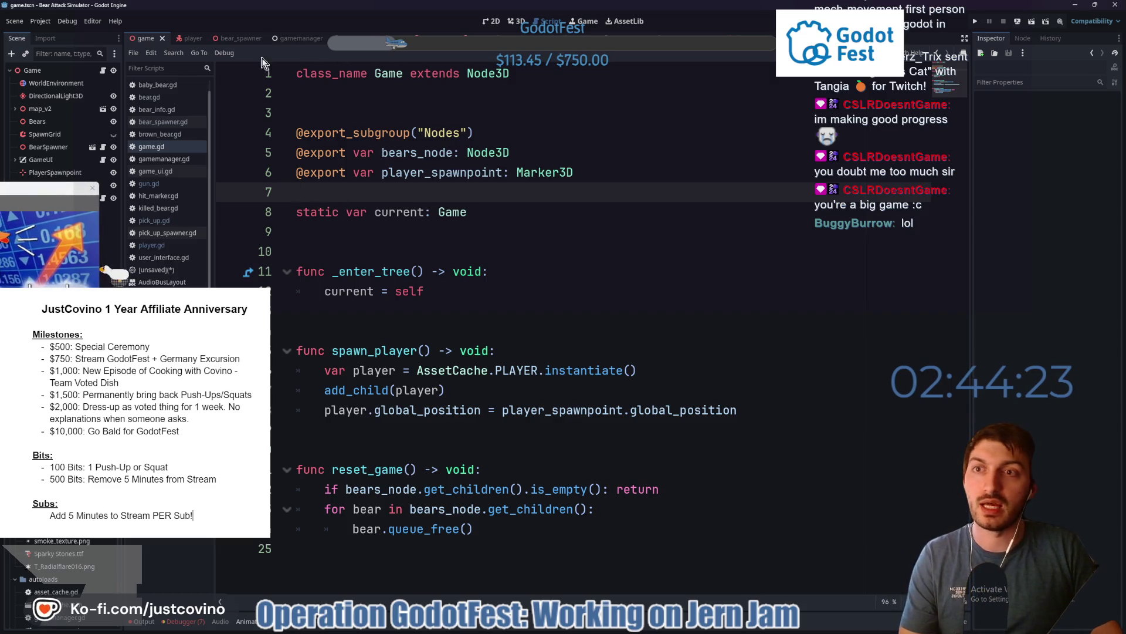
pyautogui.click(524, 23)
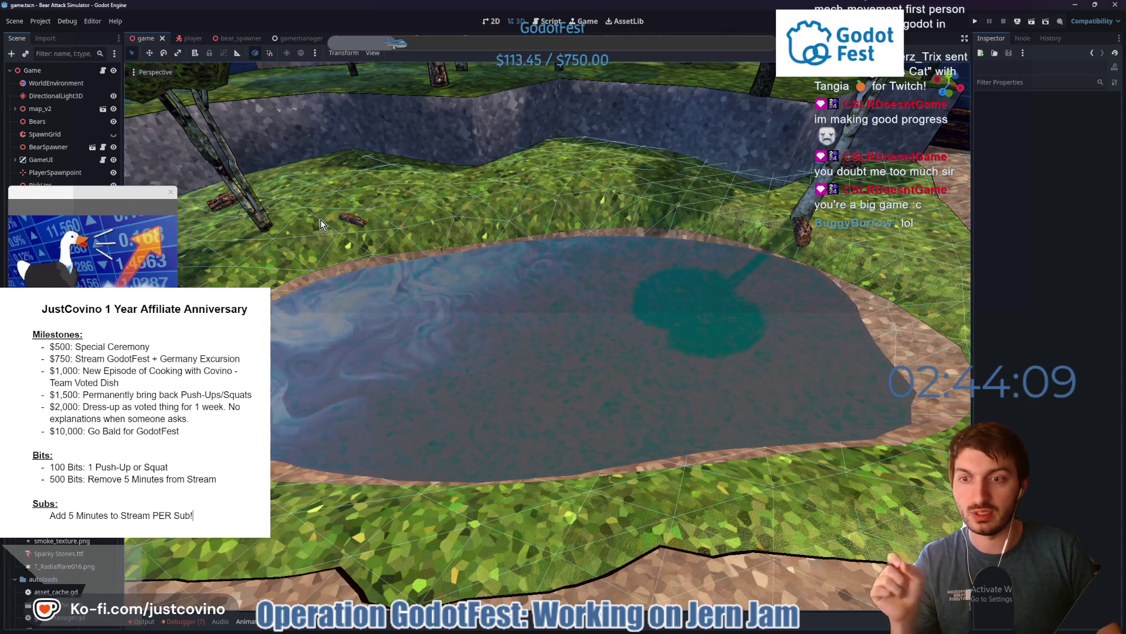
# - Select the Water node under map_v2 to view its shader material, then bring up GitHub Desktop
pyautogui.click(171, 193)
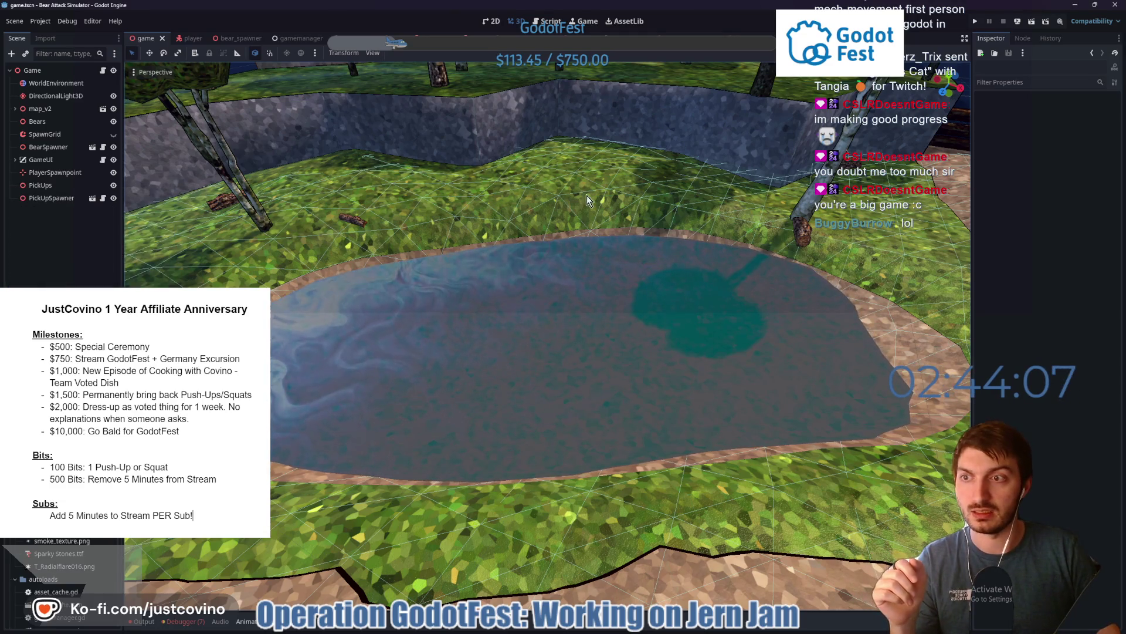
pyautogui.click(15, 108)
pyautogui.scroll(-10, 59, 266)
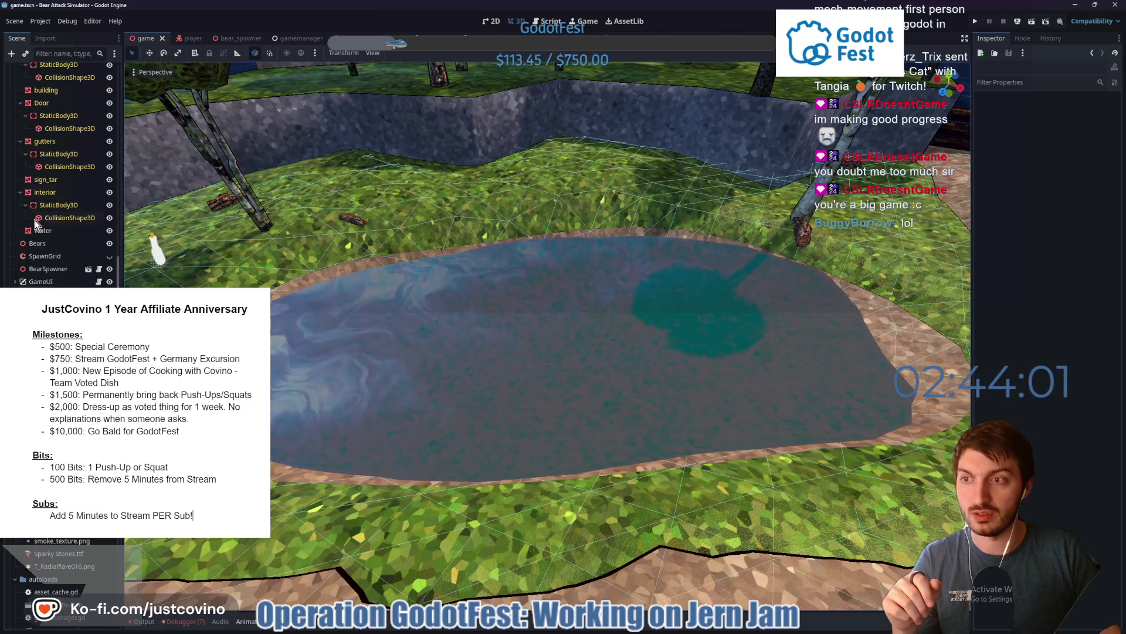
pyautogui.click(36, 230)
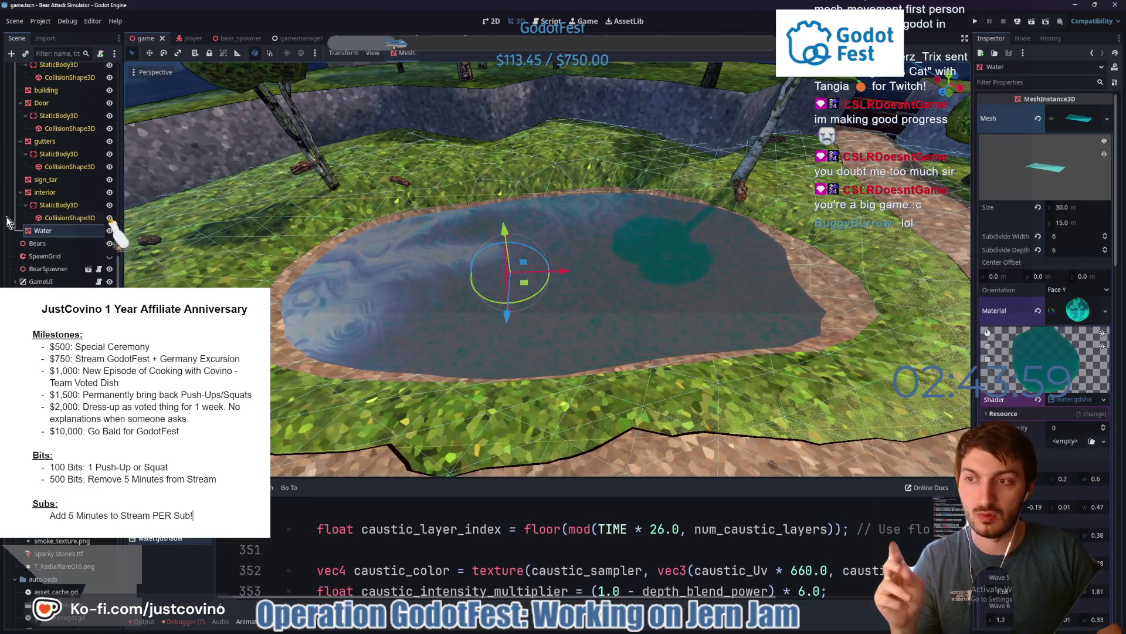
pyautogui.scroll(-4, 1019, 324)
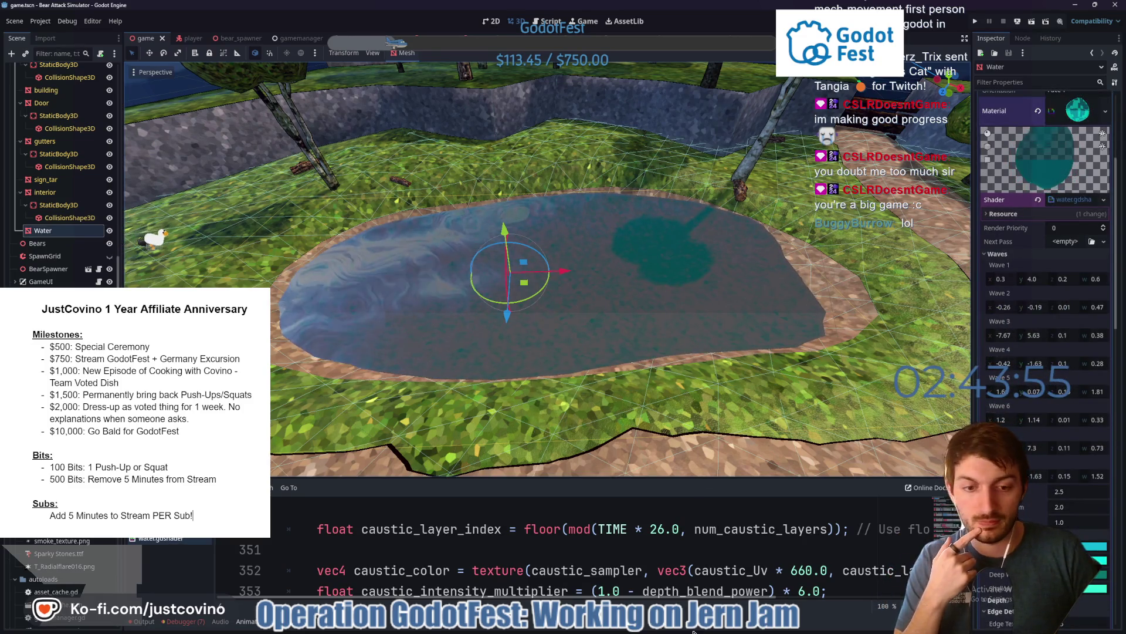
pyautogui.click(635, 631)
pyautogui.click(635, 630)
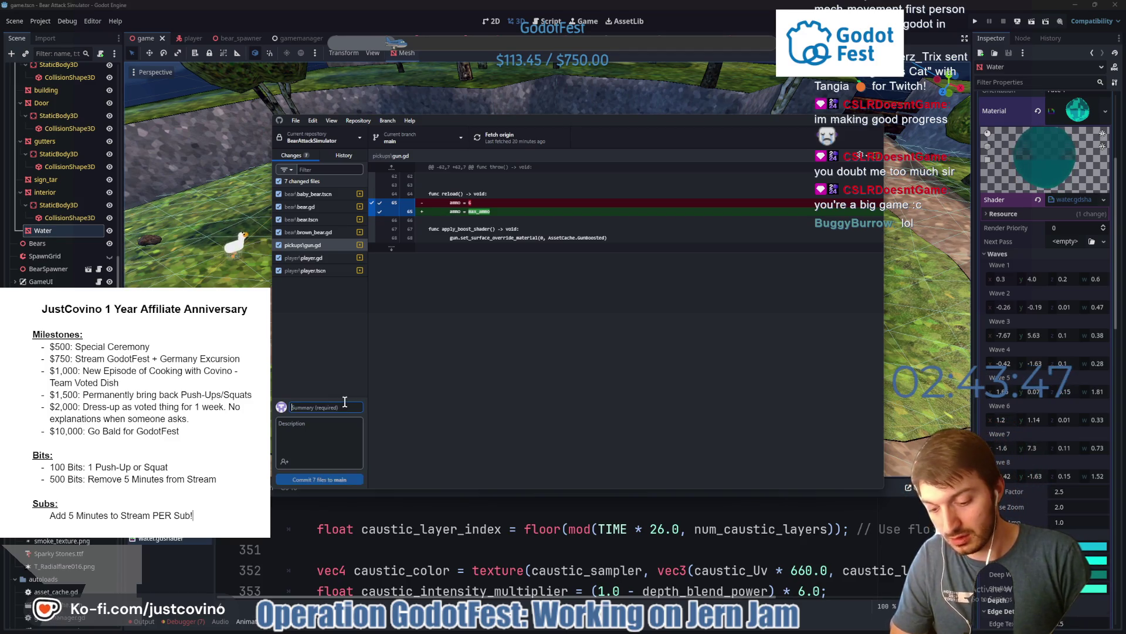
pyautogui.write('gun ammo')
# - Commit all seven changed files to main and switch back to Godot
pyautogui.click(338, 479)
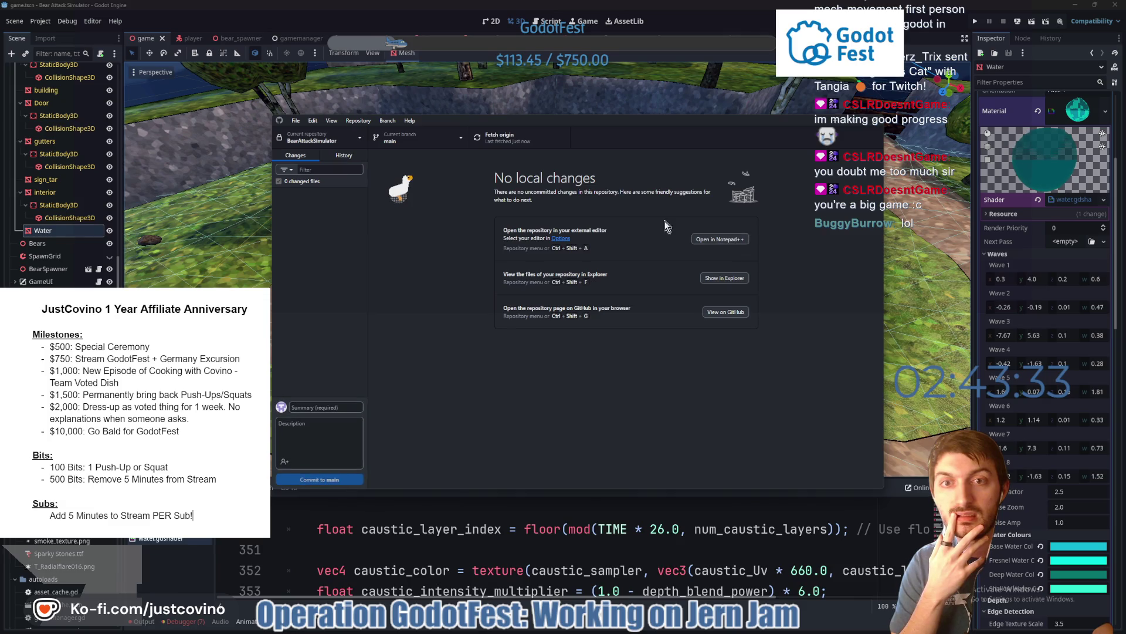
pyautogui.hotkey('alt', 'Tab')
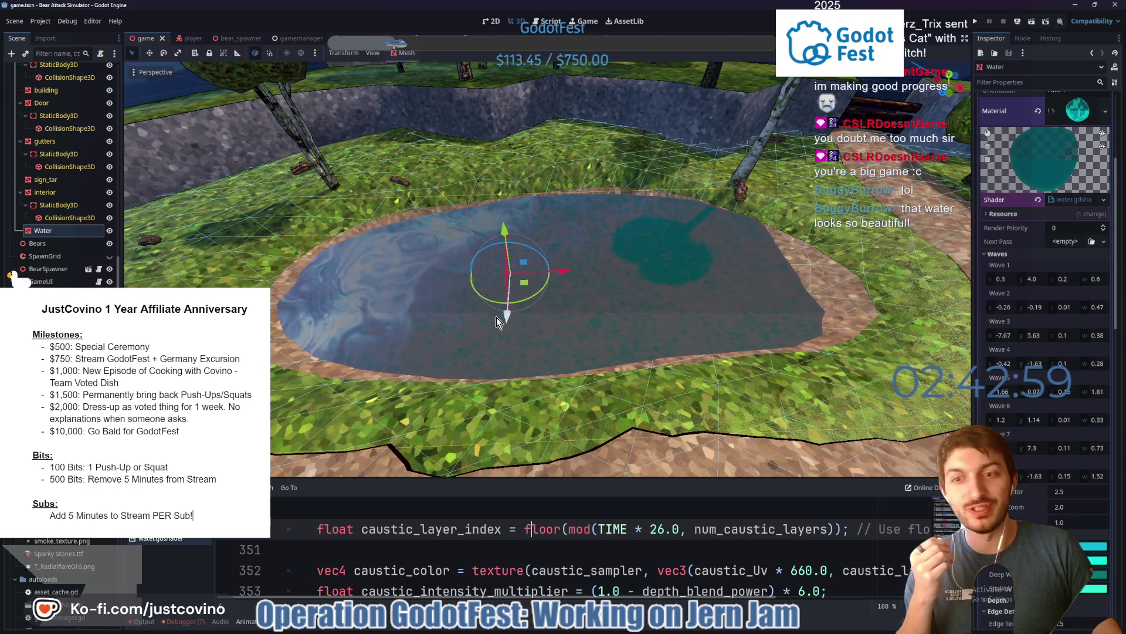
pyautogui.scroll(5, 488, 318)
pyautogui.scroll(-3, 489, 318)
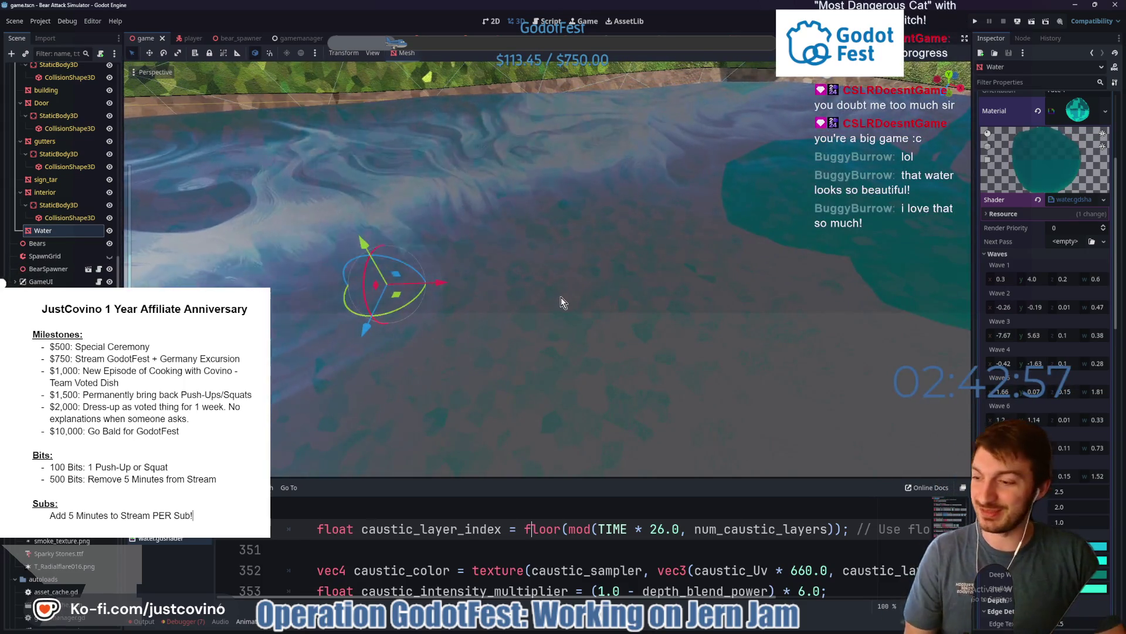
pyautogui.scroll(-3, 488, 318)
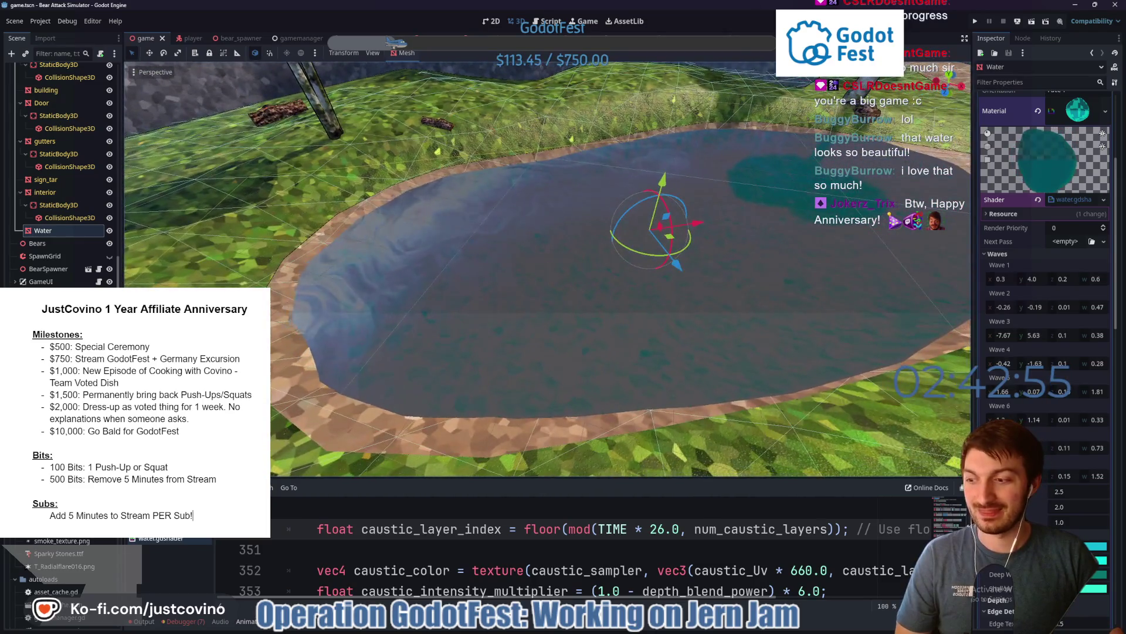
pyautogui.scroll(2, 488, 318)
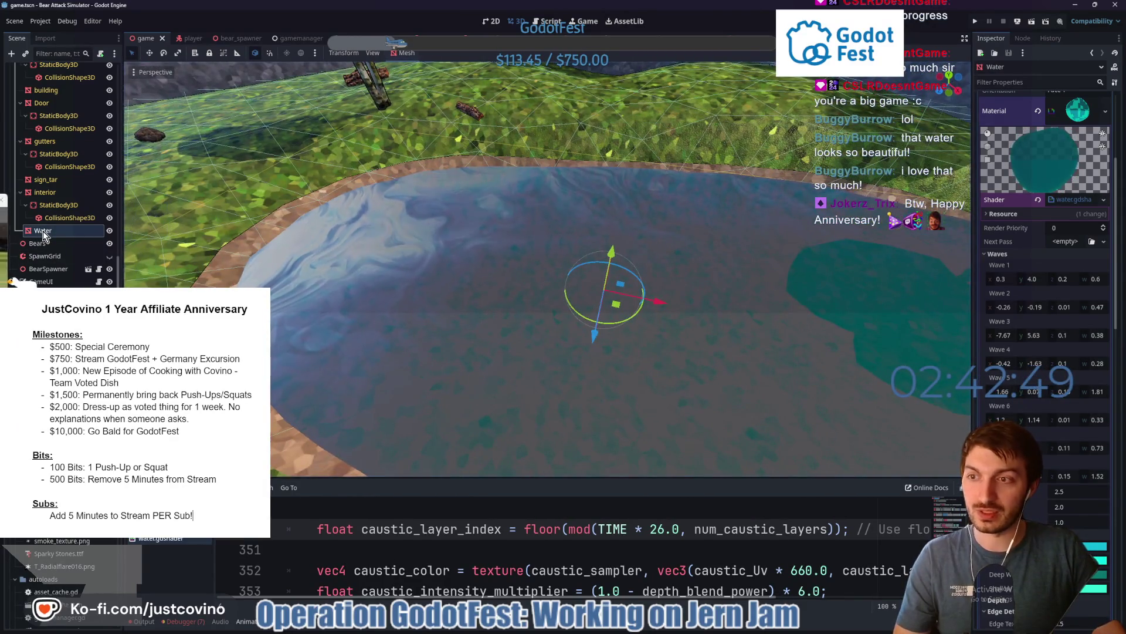
pyautogui.scroll(3, 1072, 169)
pyautogui.scroll(2, 1073, 169)
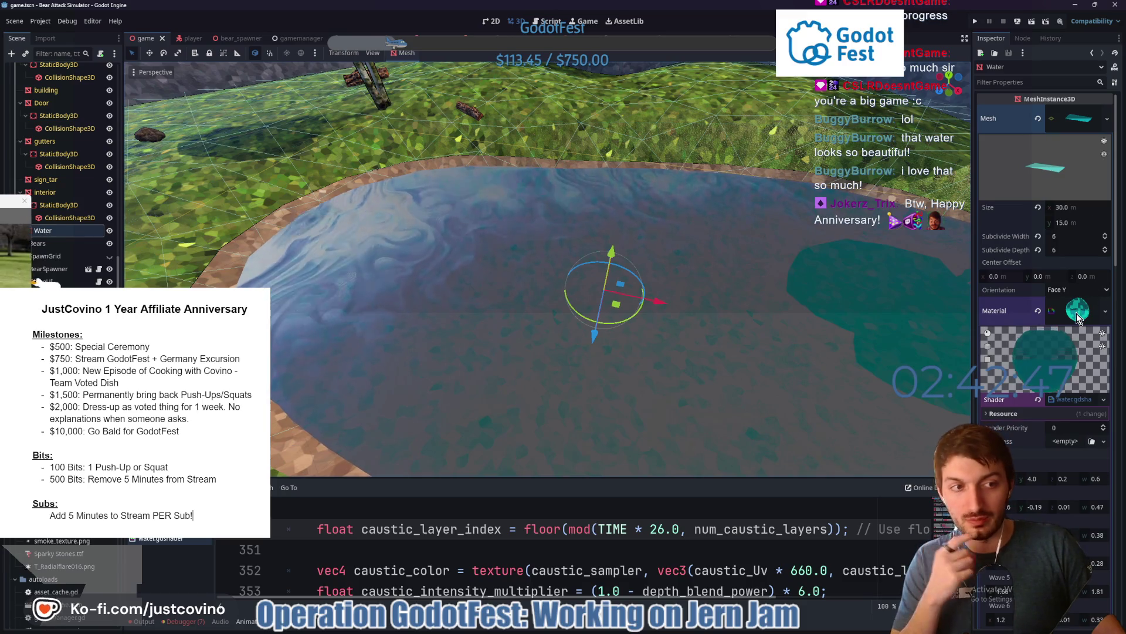
# - Collapse Waves and Wave Peak Effect, then expand Normalmap A's 512 px FastNoiseLite texture
pyautogui.scroll(-3, 1062, 321)
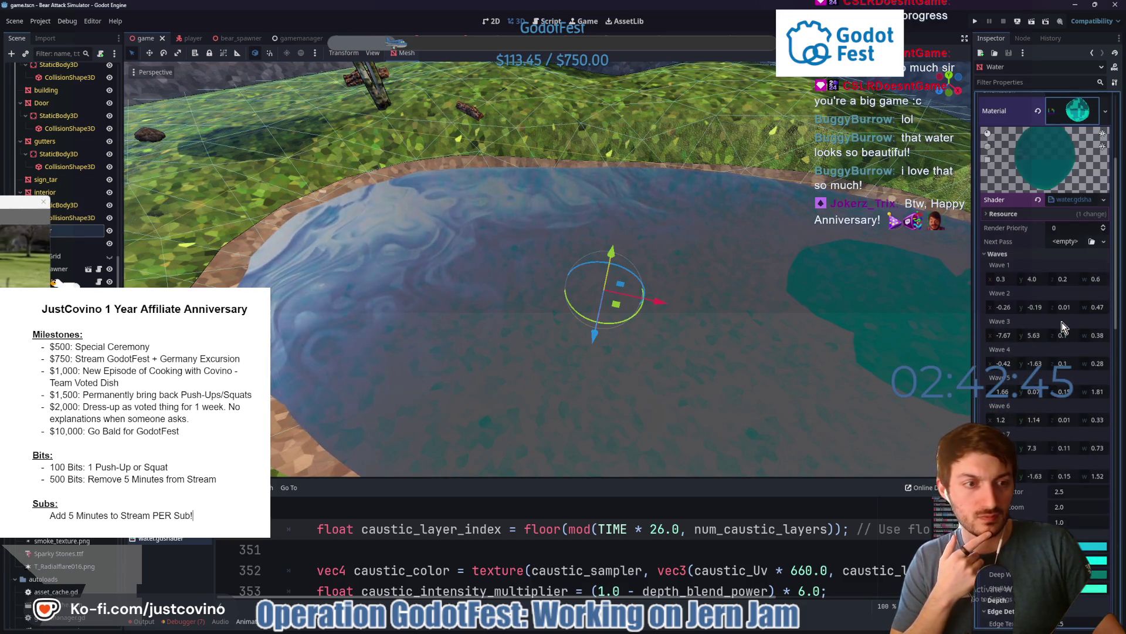
pyautogui.click(997, 253)
pyautogui.click(1004, 298)
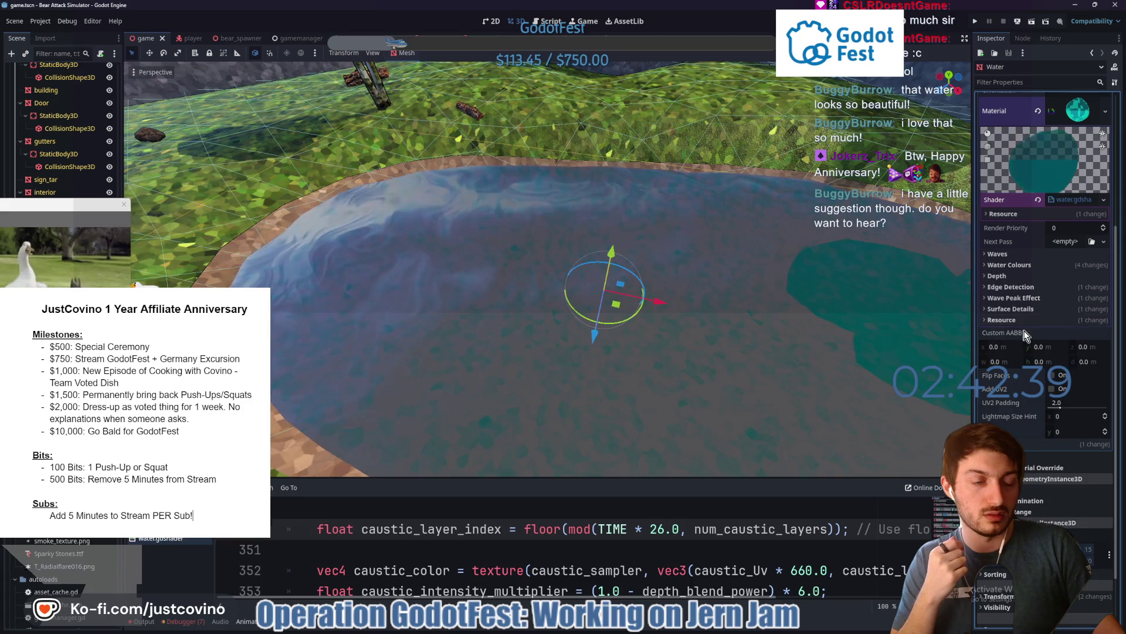
pyautogui.scroll(-5, 1015, 322)
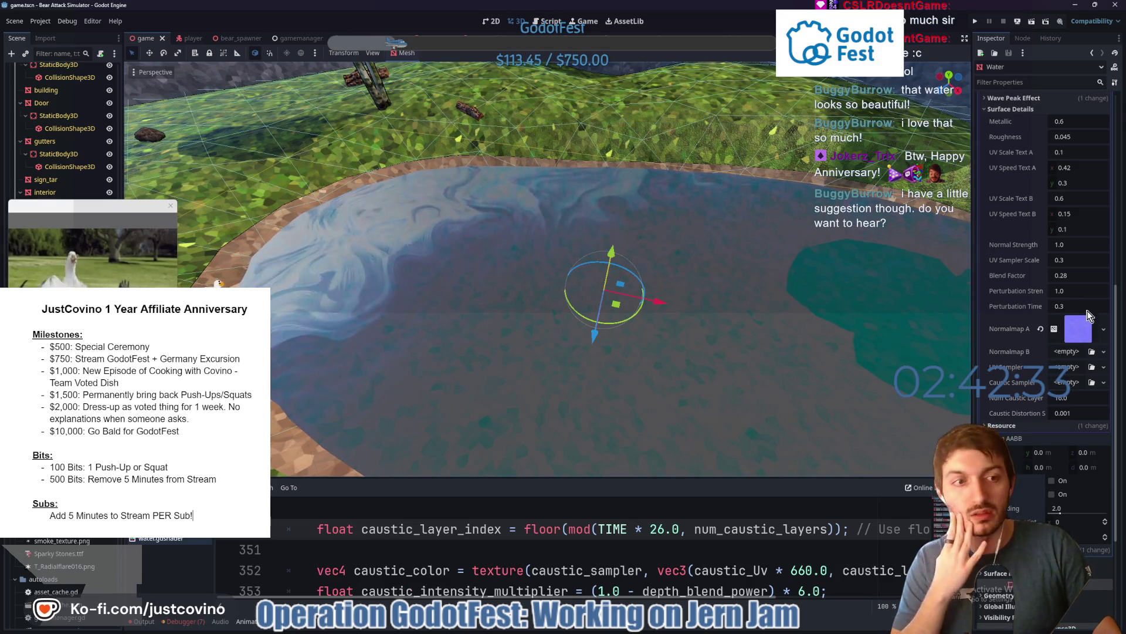
pyautogui.click(1068, 330)
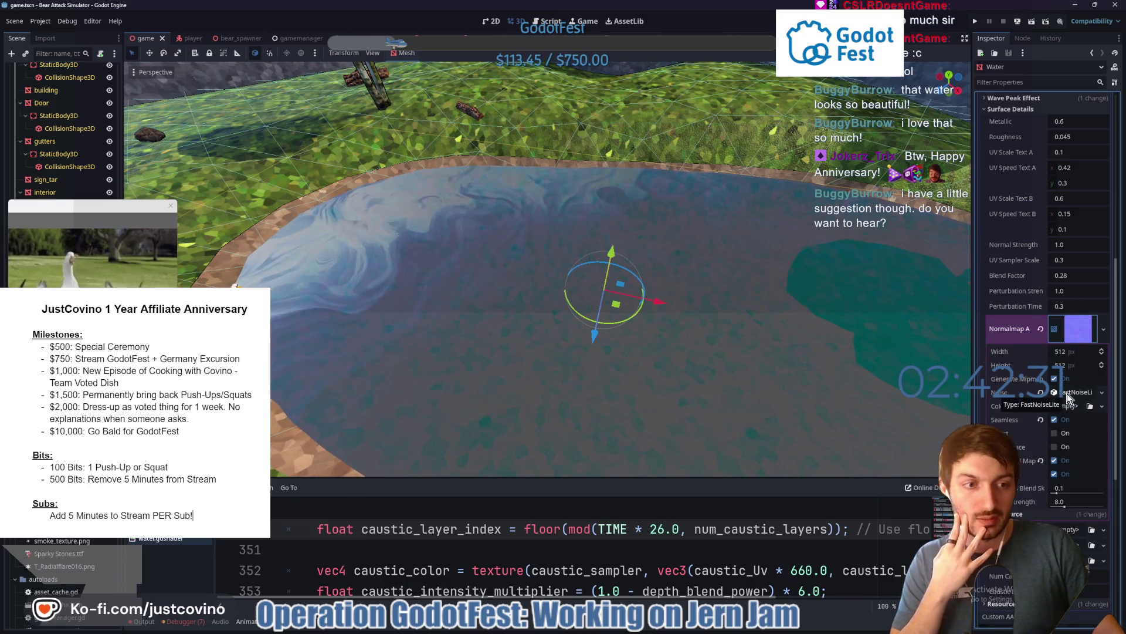
pyautogui.moveTo(724, 354); pyautogui.dragTo(582, 282)
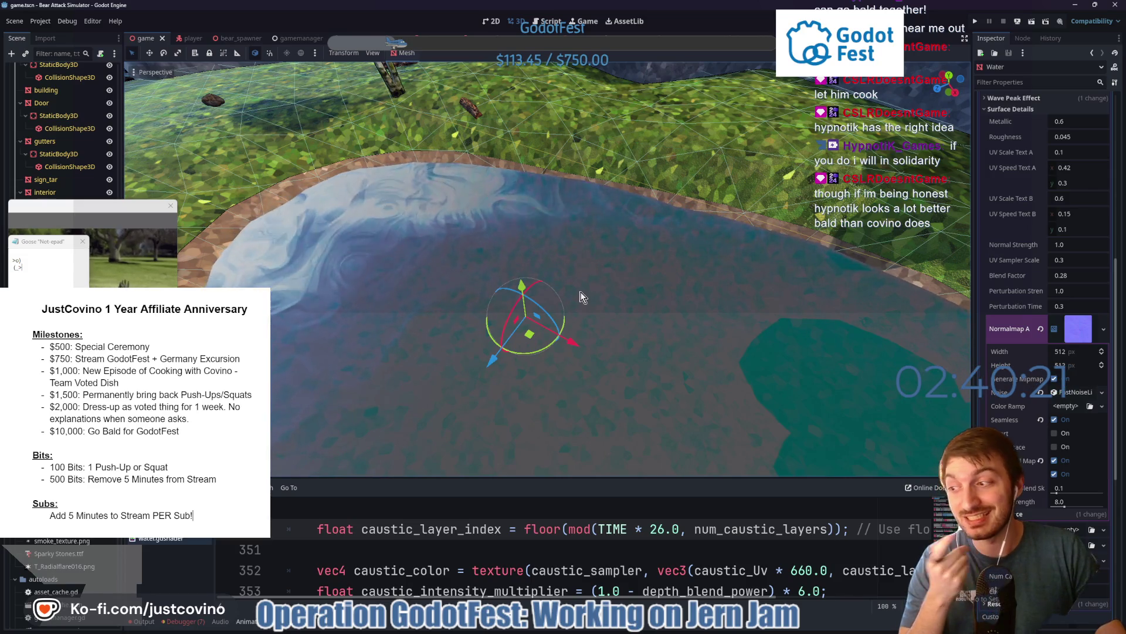
pyautogui.moveTo(577, 301)
pyautogui.mouseDown()
pyautogui.moveTo(586, 286)
pyautogui.moveTo(681, 270)
pyautogui.moveTo(643, 279)
pyautogui.mouseUp()
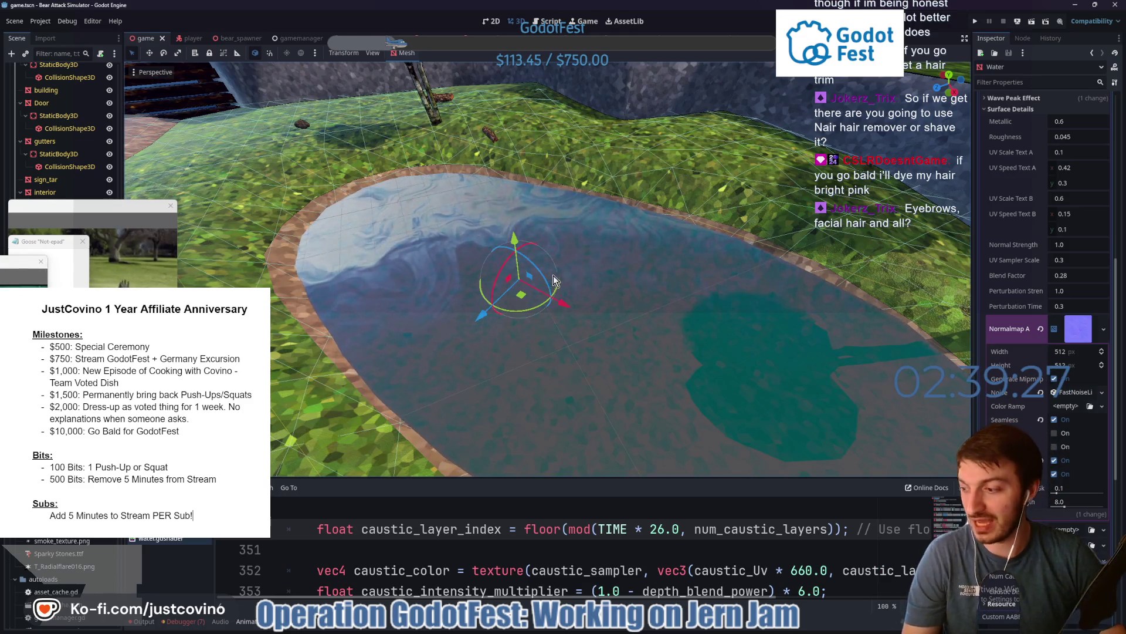
pyautogui.click(569, 287)
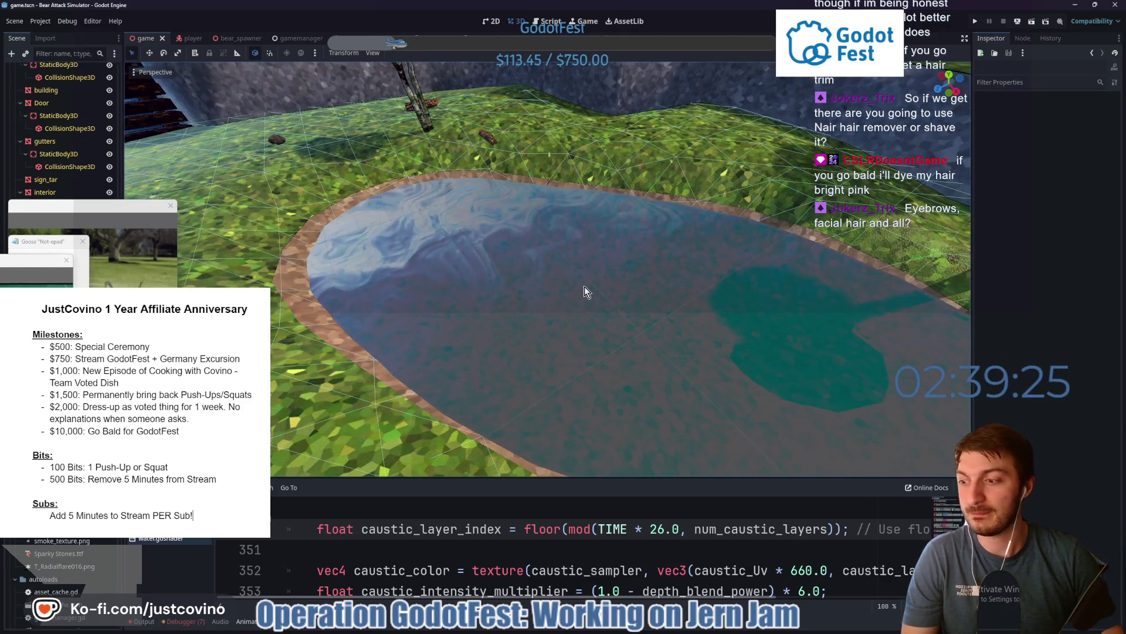
# - Evict the desktop goose and its notes with Esc, leaving the finished pond visible
pyautogui.press('Escape')
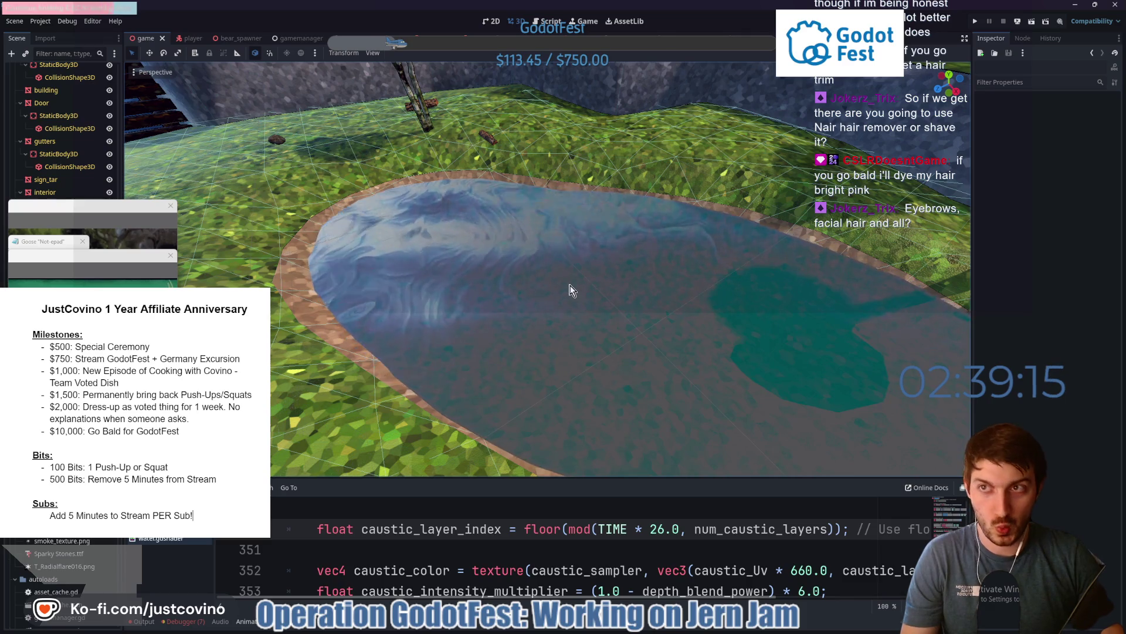
pyautogui.press('Escape')
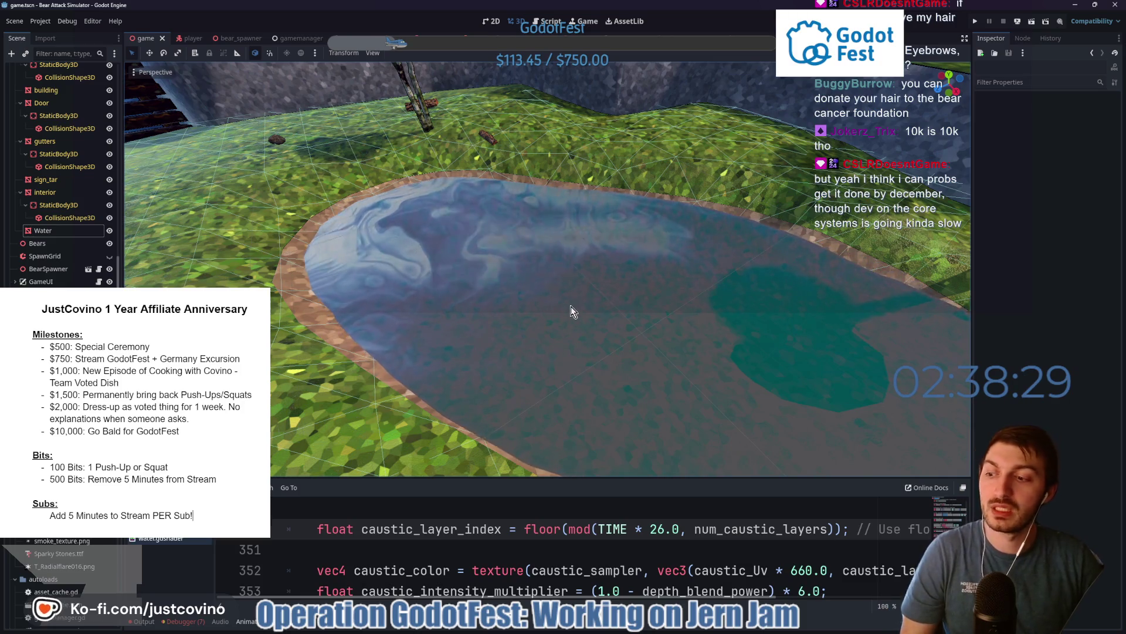
pyautogui.scroll(-3, 572, 307)
pyautogui.scroll(3, 592, 310)
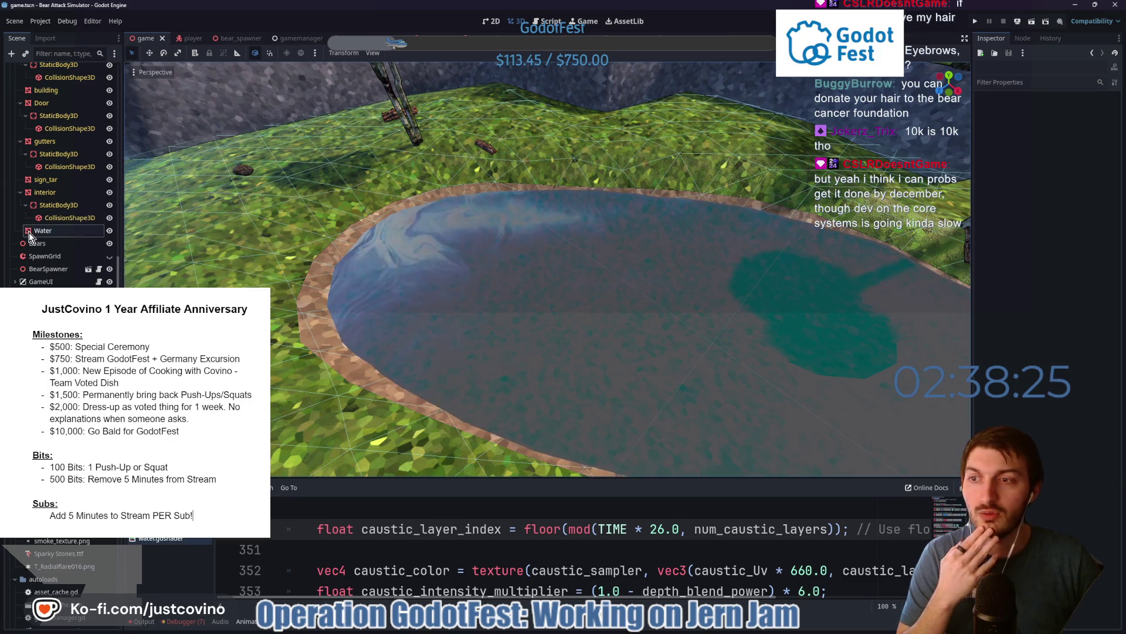
# - Reselect the Water node and collapse its Surface Details group
pyautogui.click(117, 233)
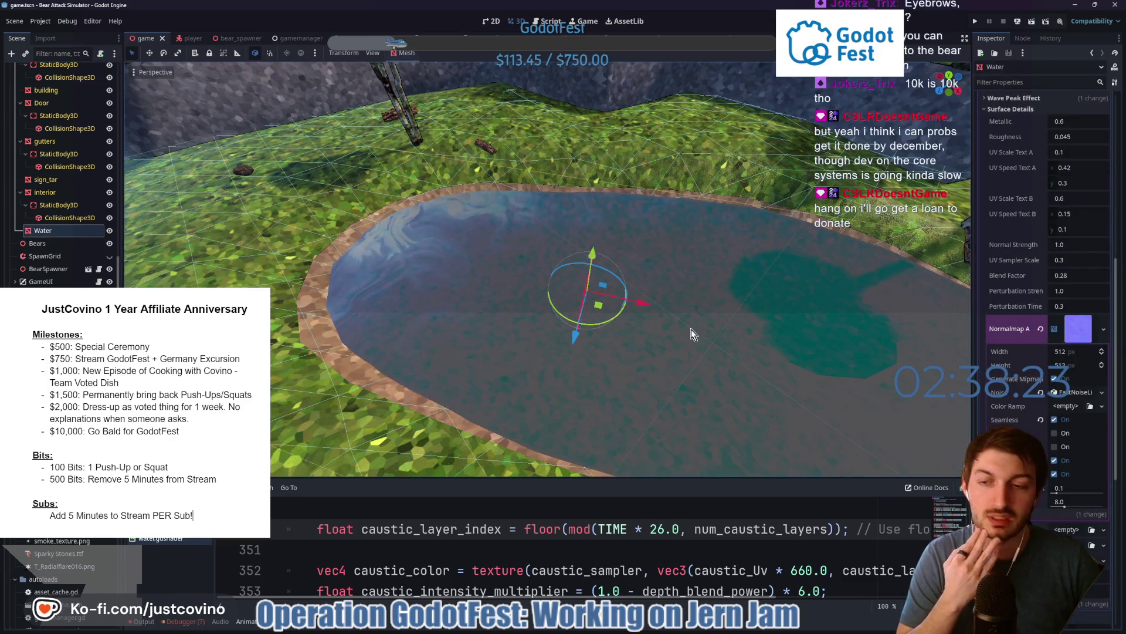
pyautogui.scroll(-2, 709, 331)
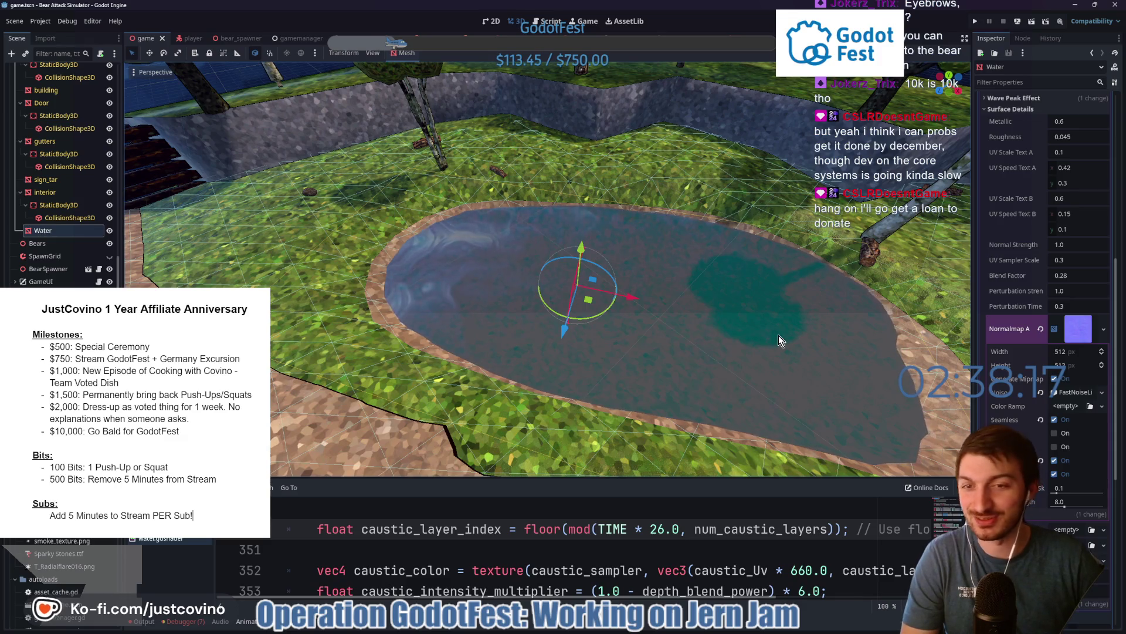
pyautogui.moveTo(779, 336)
pyautogui.mouseDown()
pyautogui.moveTo(725, 330)
pyautogui.moveTo(742, 322)
pyautogui.mouseUp()
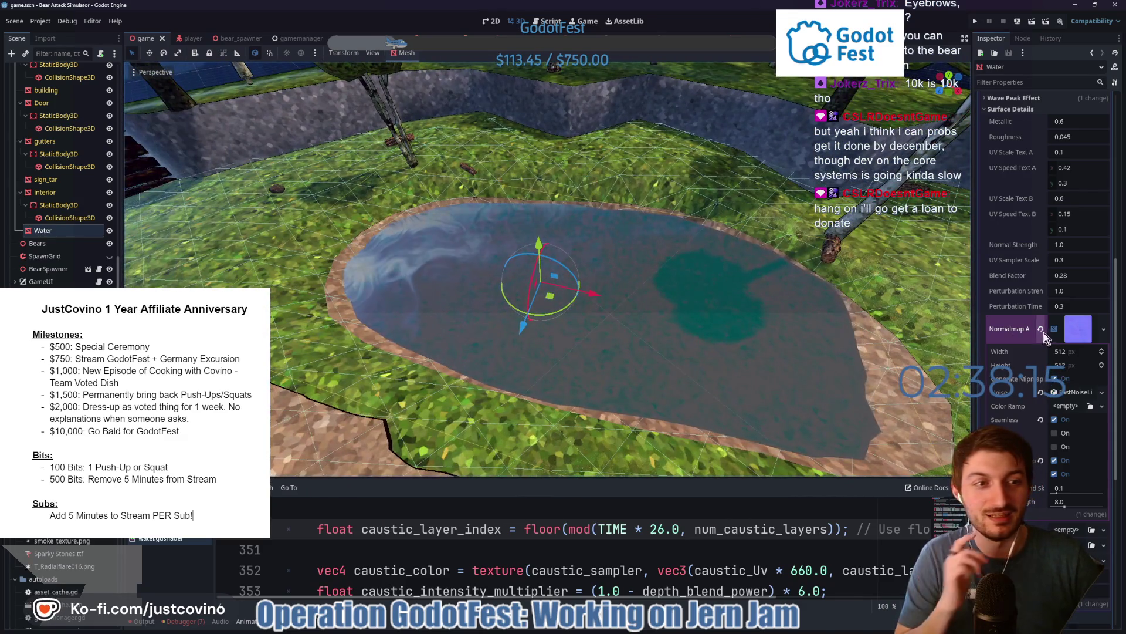
pyautogui.scroll(-5, 1061, 328)
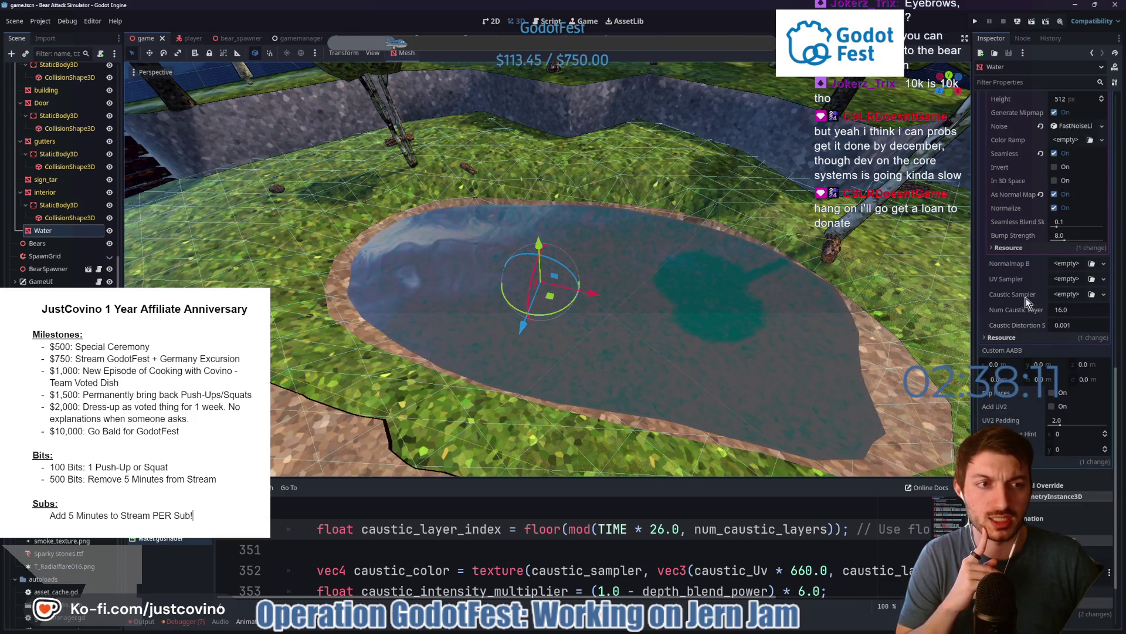
pyautogui.scroll(5, 1061, 299)
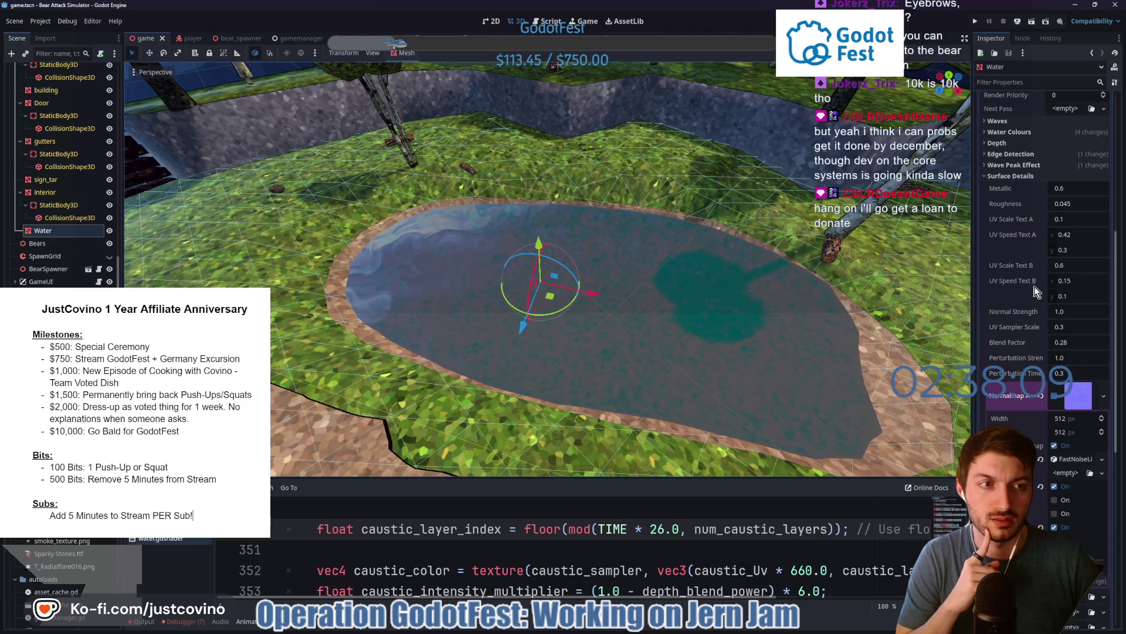
pyautogui.scroll(3, 1069, 224)
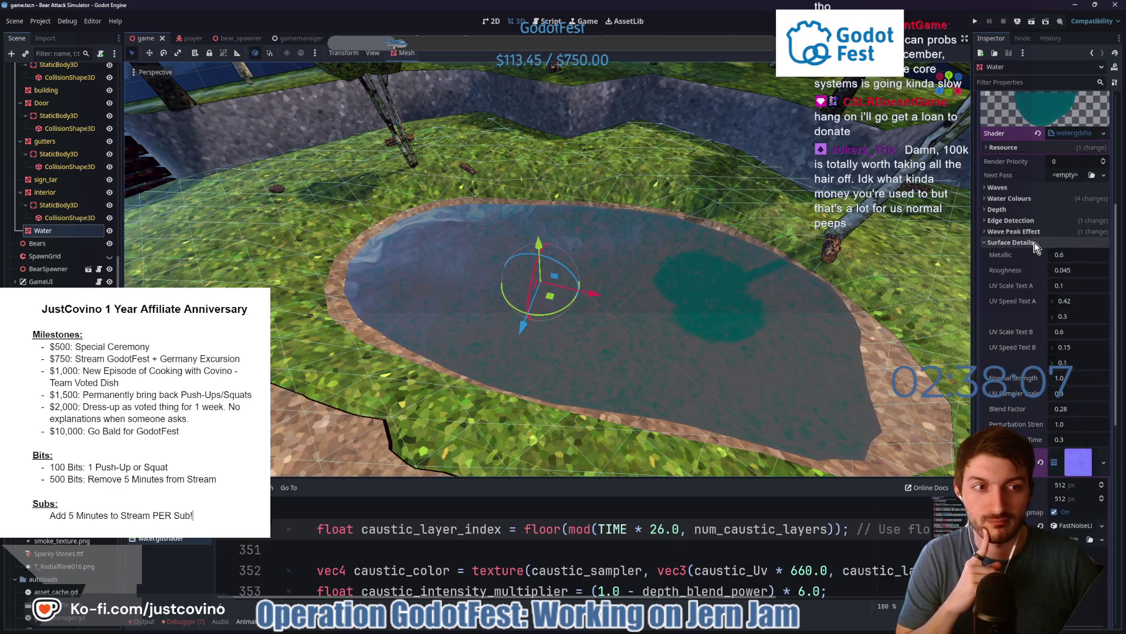
pyautogui.click(1033, 242)
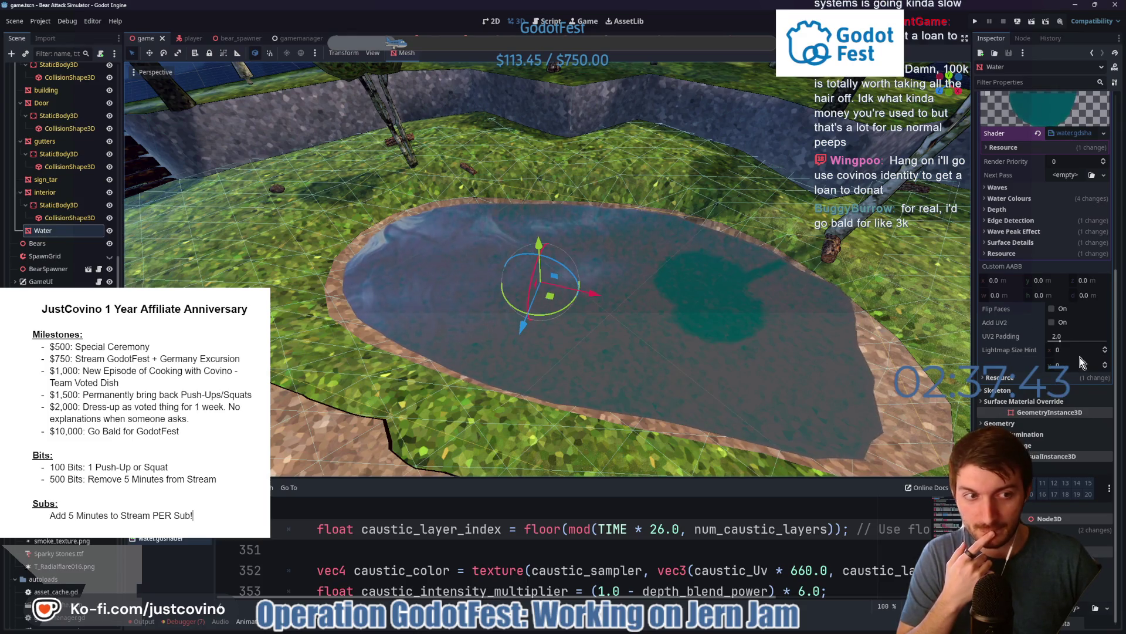
# - Collapse the Normalmap A texture and scroll up to Edge Detection (scale 3.5, foam 2.0)
pyautogui.scroll(5, 1089, 334)
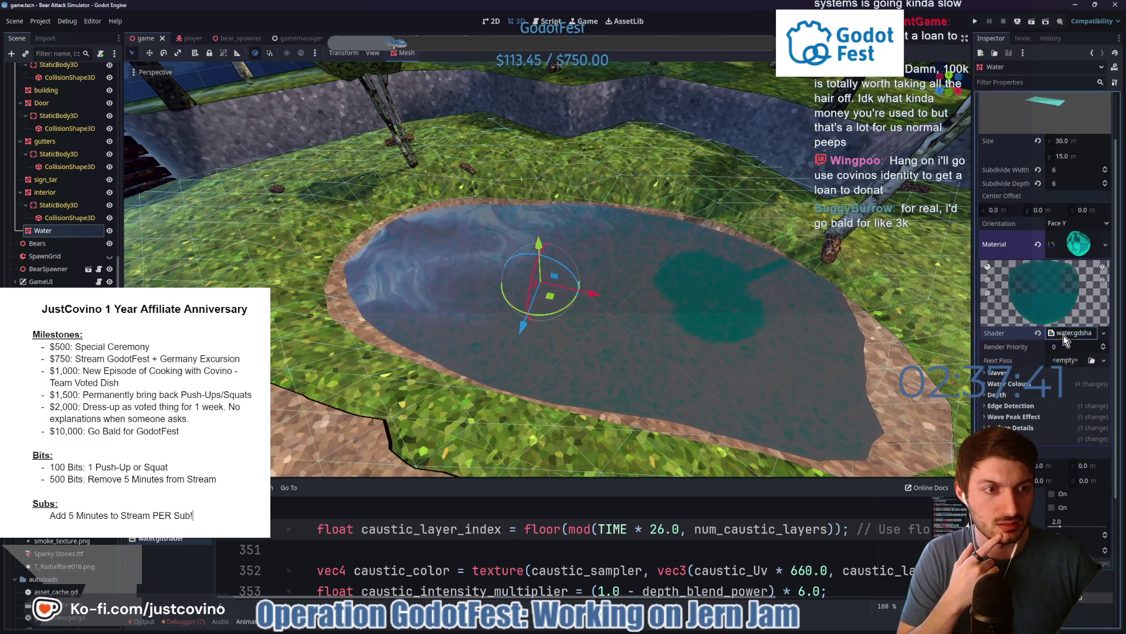
pyautogui.scroll(-3, 1049, 405)
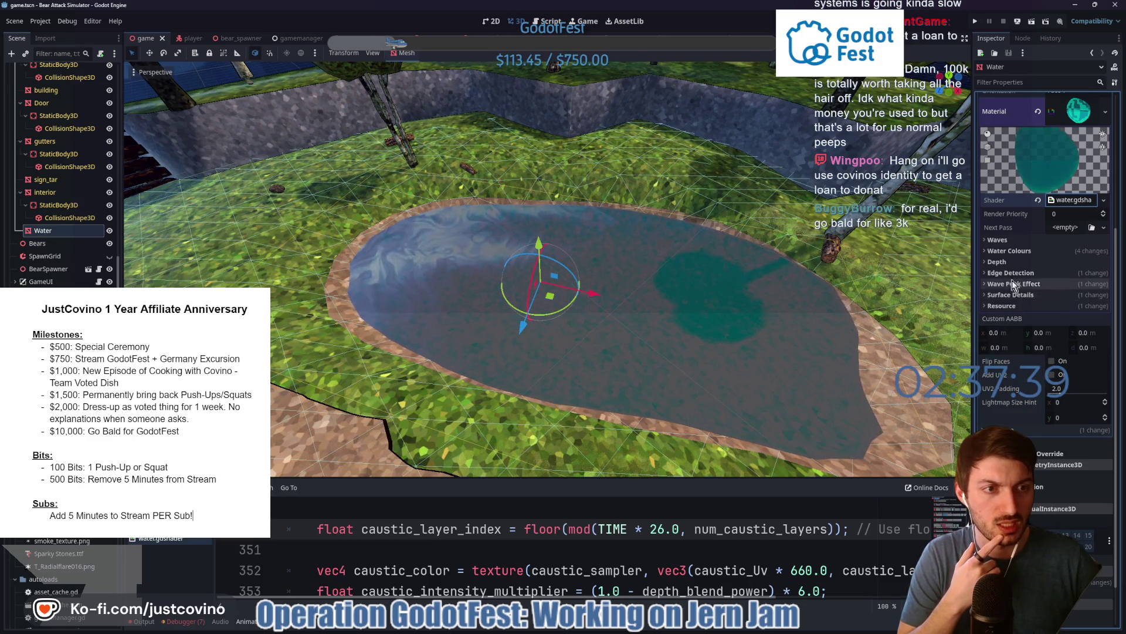
pyautogui.click(1017, 296)
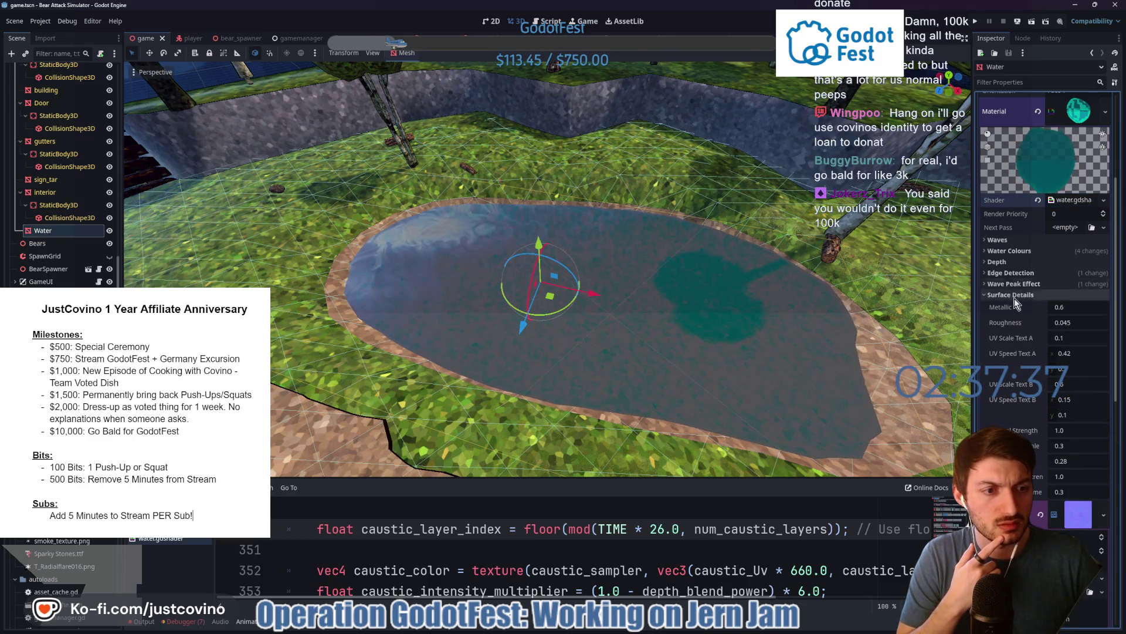
pyautogui.scroll(-3, 1018, 311)
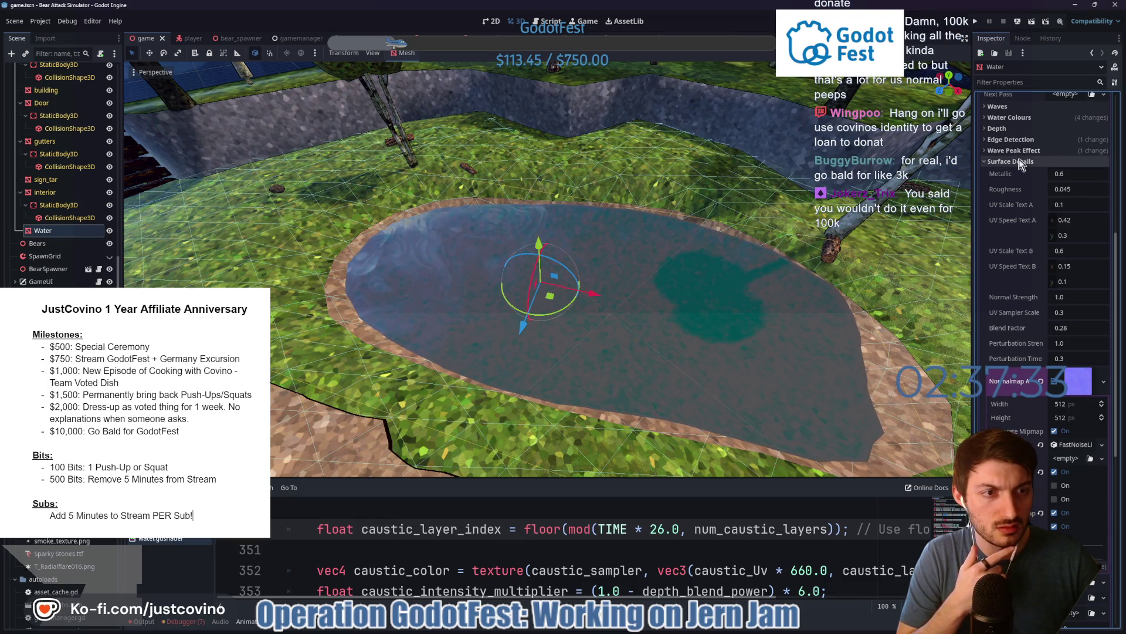
pyautogui.scroll(-3, 1018, 259)
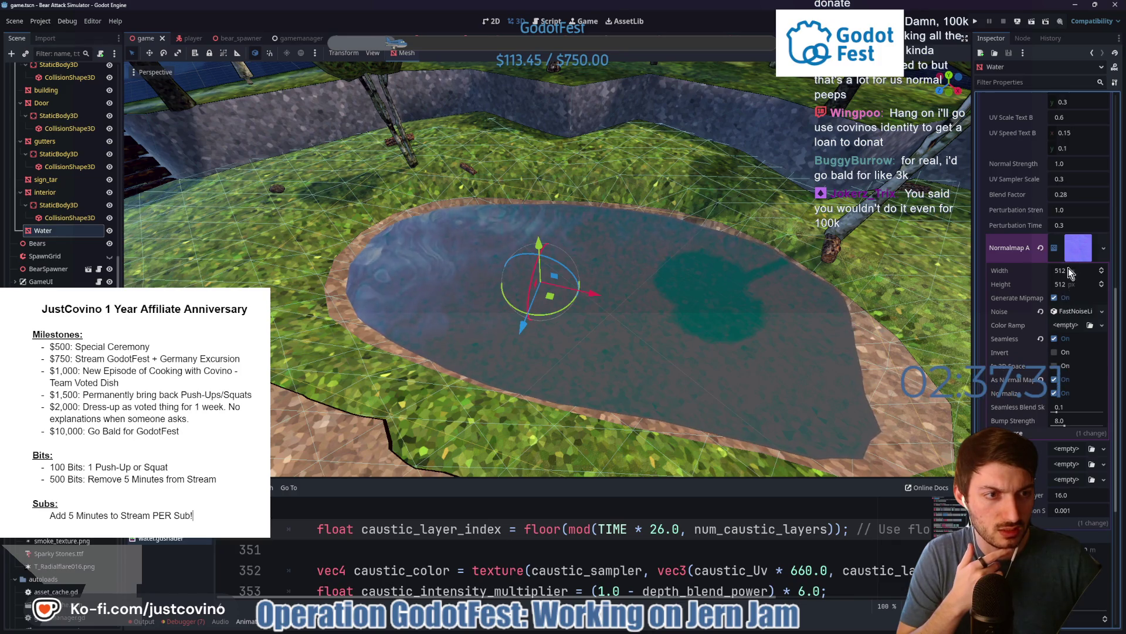
pyautogui.click(1078, 249)
pyautogui.scroll(7, 1039, 325)
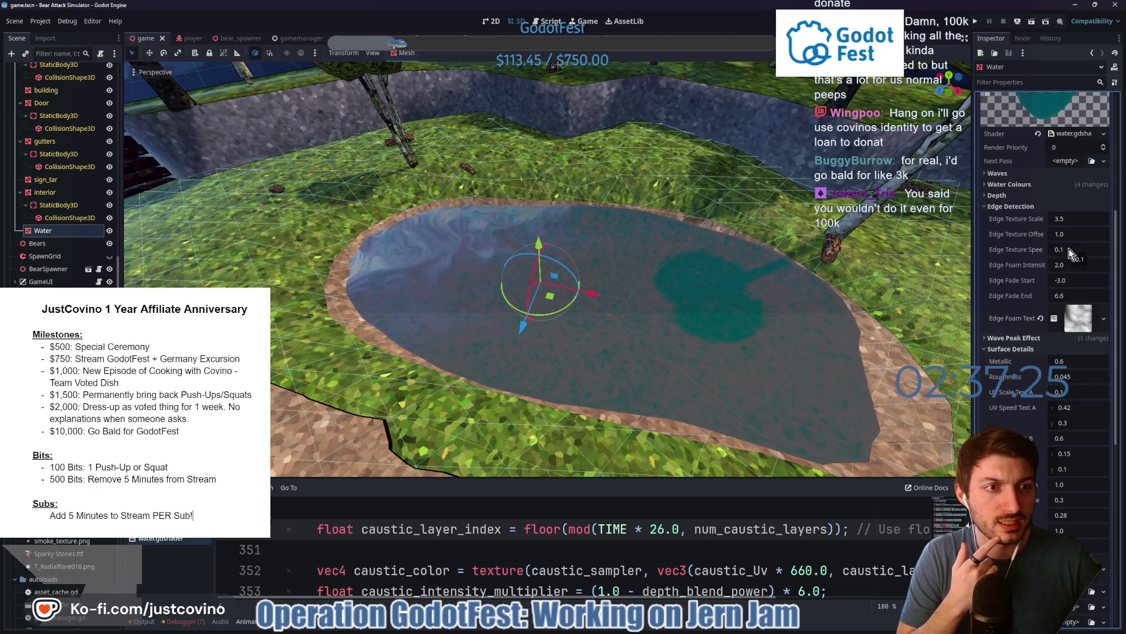
# - Try different Edge Detection values, restoring Edge Texture Scale to its default 3.5
pyautogui.moveTo(1069, 248); pyautogui.dragTo(1069, 248)
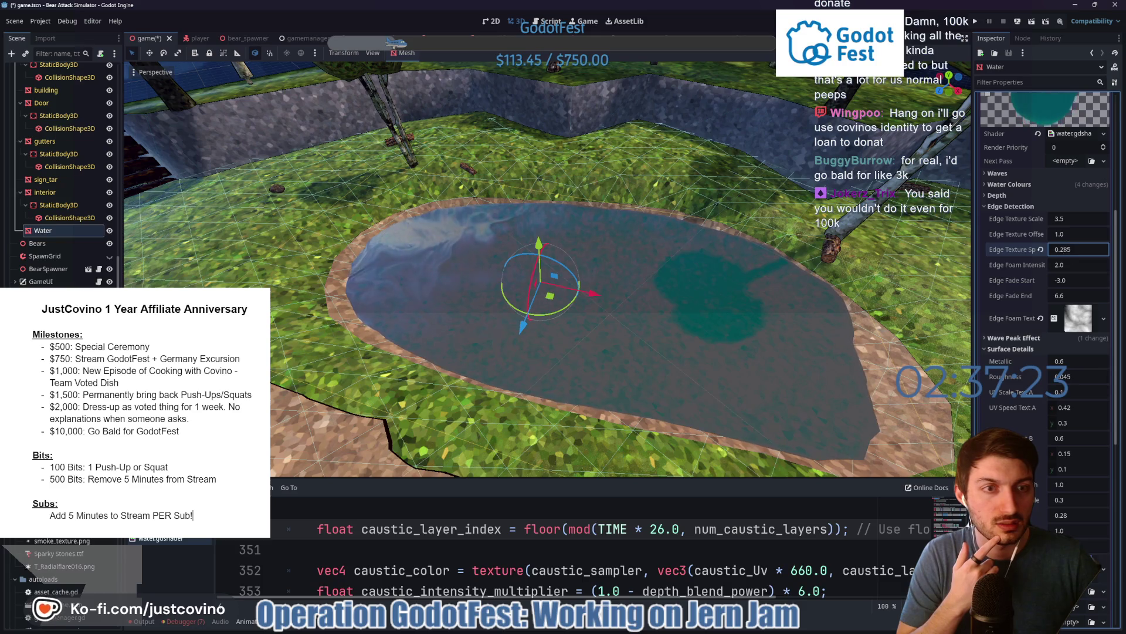
pyautogui.click(1066, 234)
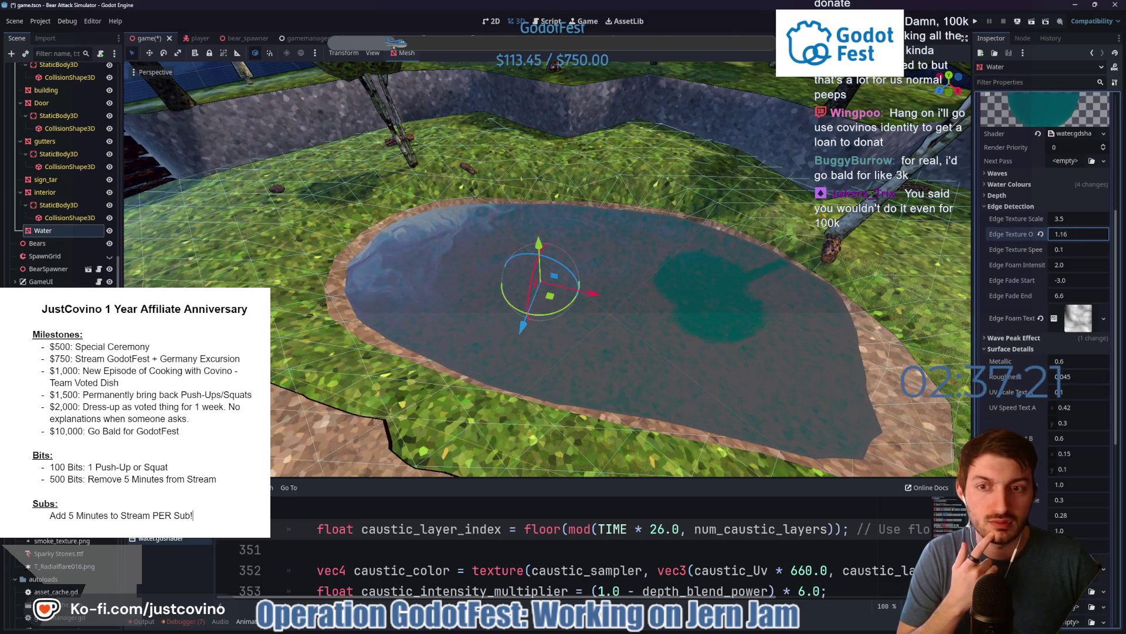
pyautogui.moveTo(1069, 218); pyautogui.dragTo(1069, 219)
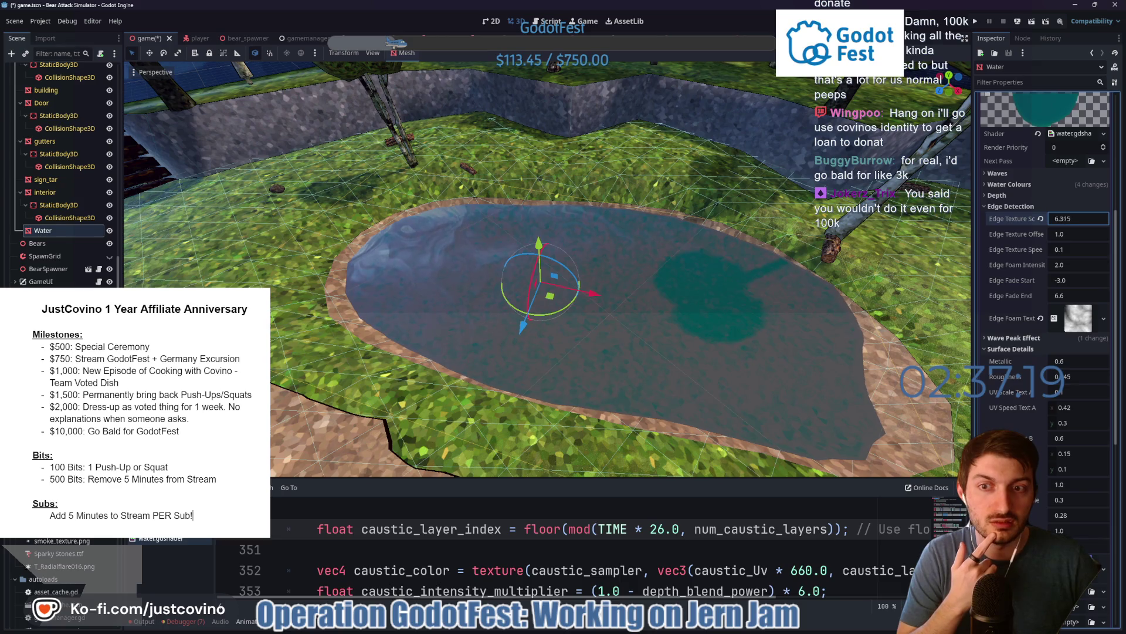
pyautogui.click(1041, 218)
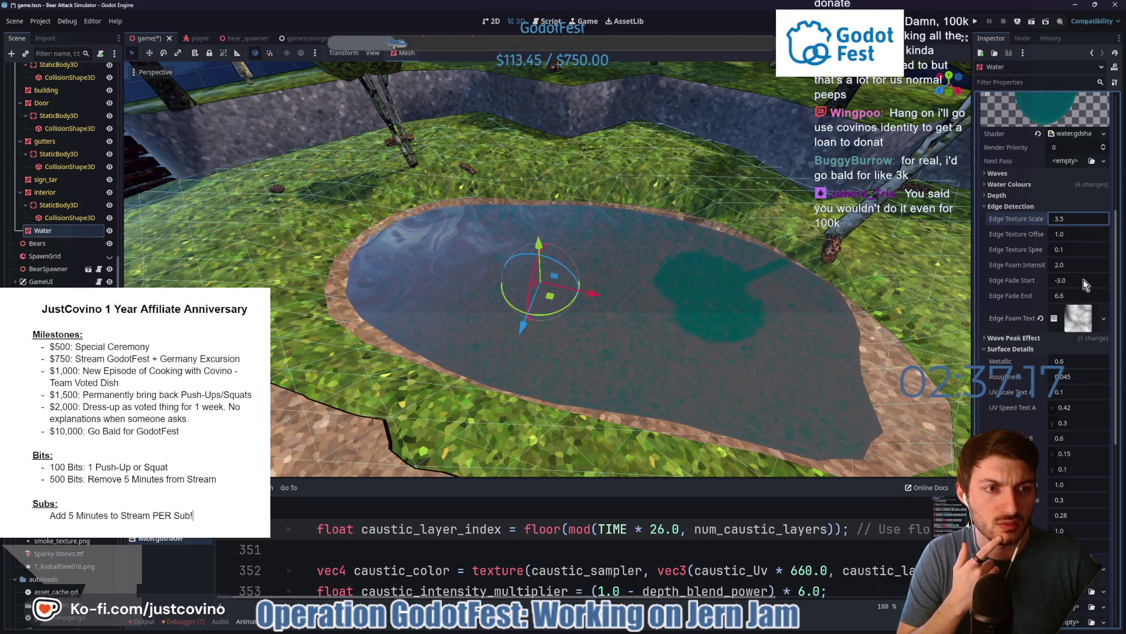
pyautogui.moveTo(1071, 279)
pyautogui.mouseDown()
pyautogui.moveTo(1106, 279)
pyautogui.moveTo(1069, 296)
pyautogui.moveTo(1081, 296)
pyautogui.mouseUp()
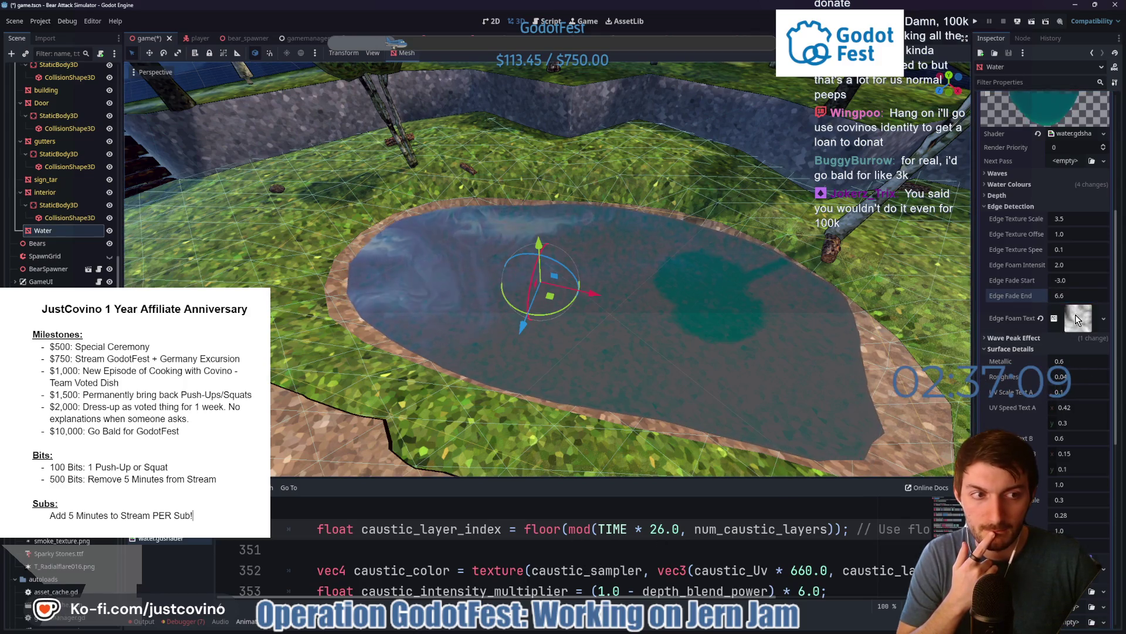
# - Make the Edge Foam noise texture seamless, then expand the Wave Peak Effect group
pyautogui.click(1078, 319)
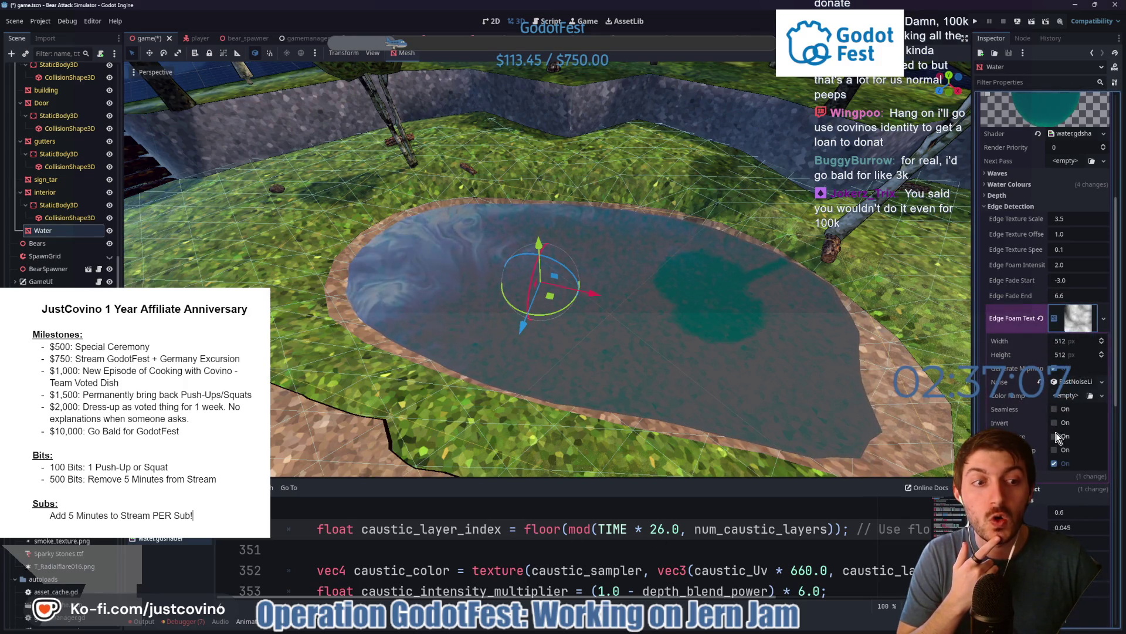
pyautogui.click(1054, 450)
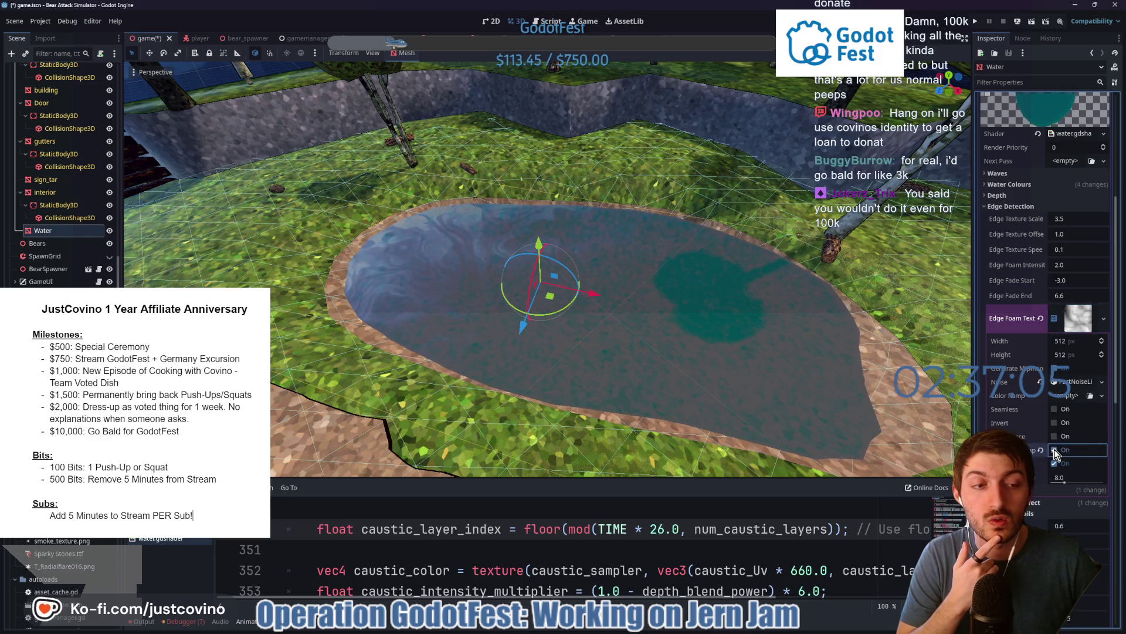
pyautogui.click(1054, 449)
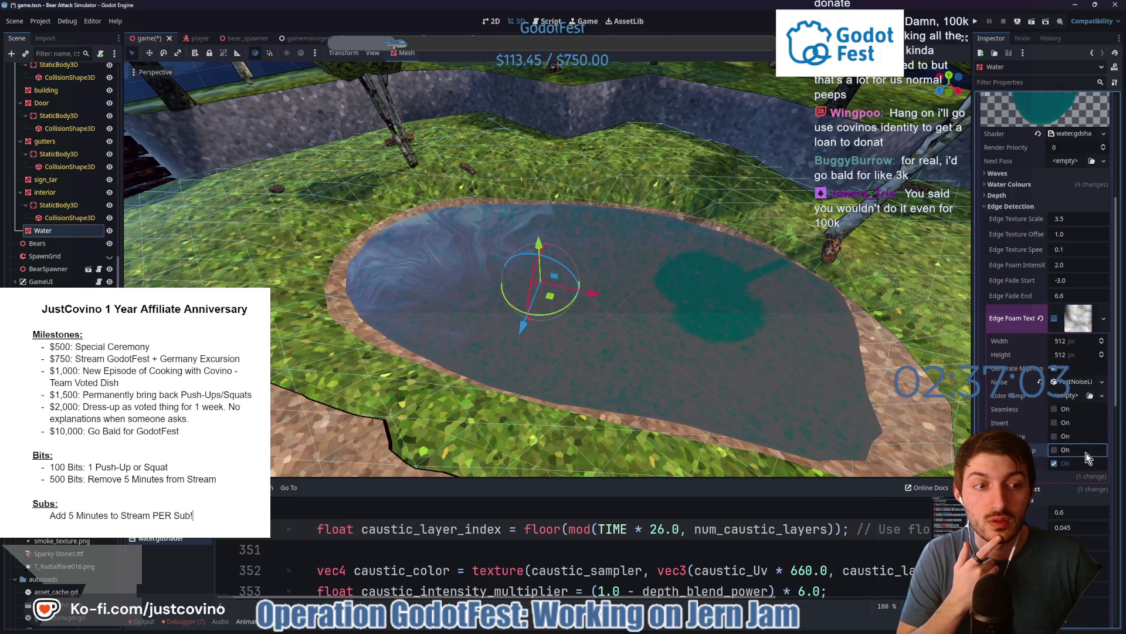
pyautogui.click(1054, 436)
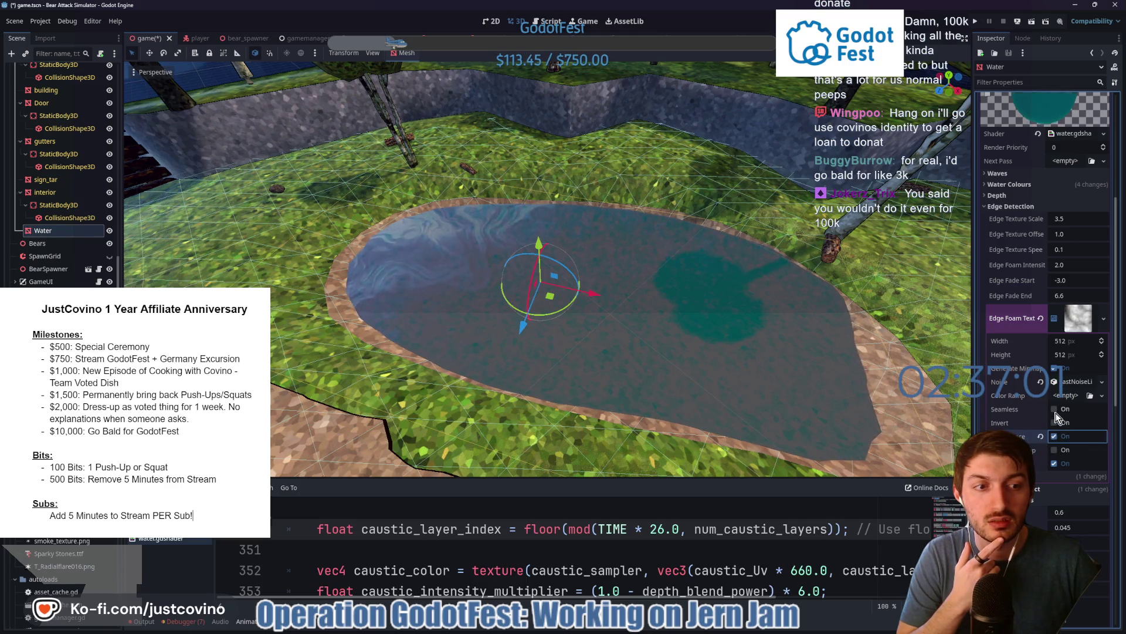
pyautogui.click(1056, 410)
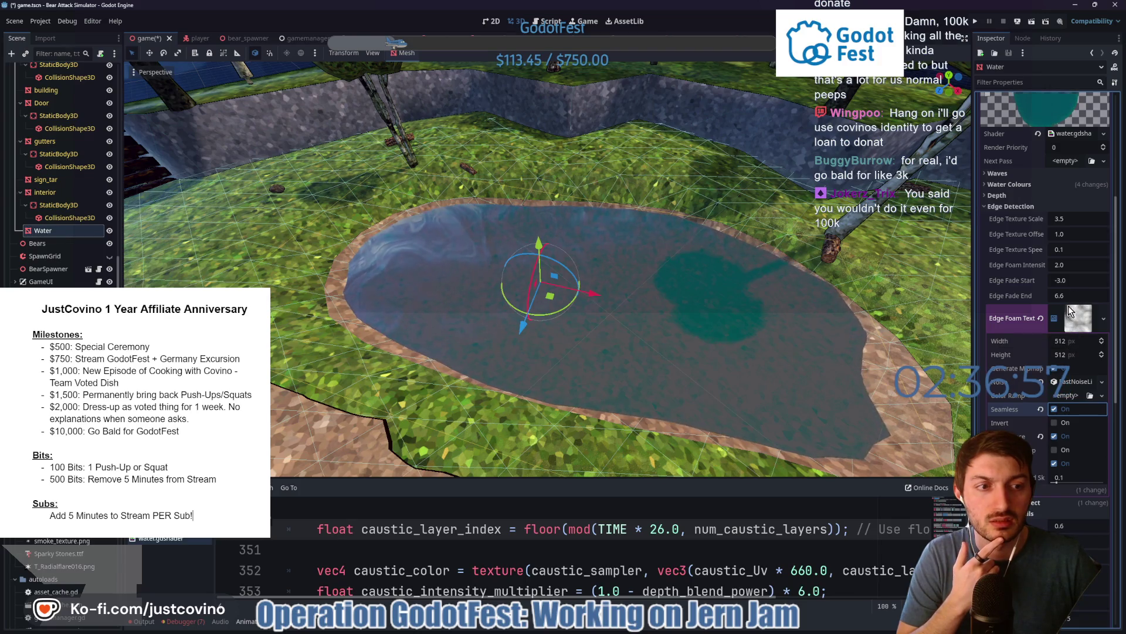
pyautogui.click(1069, 318)
pyautogui.click(1050, 337)
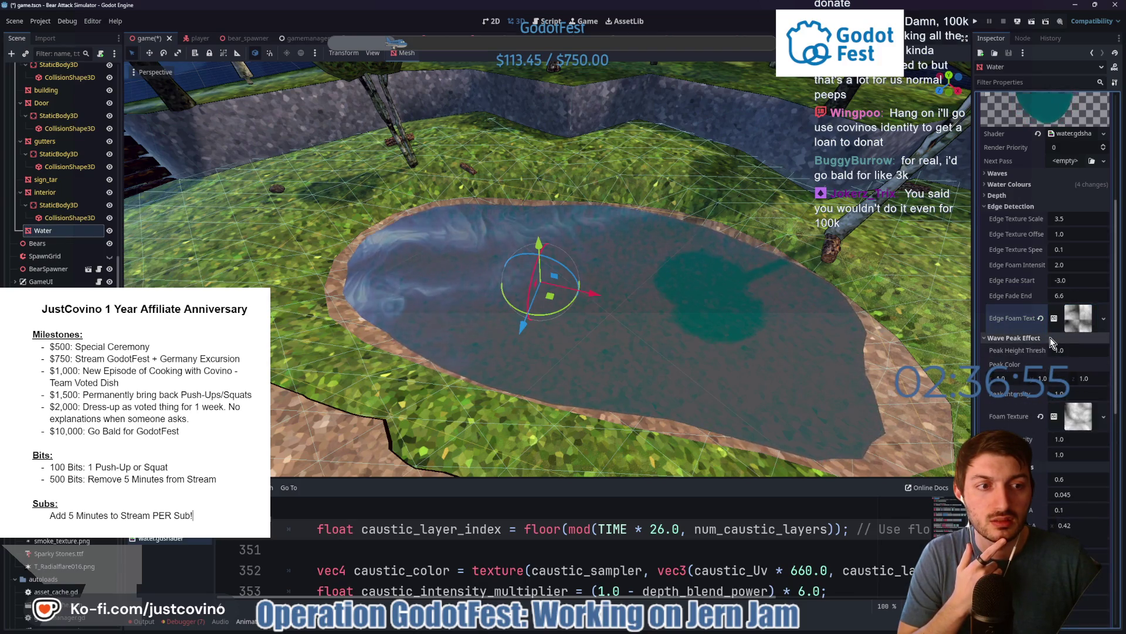
# - Raise the Peak Height Threshold and Peak Intensity to brighten the water highlights
pyautogui.moveTo(1064, 350); pyautogui.dragTo(1100, 351)
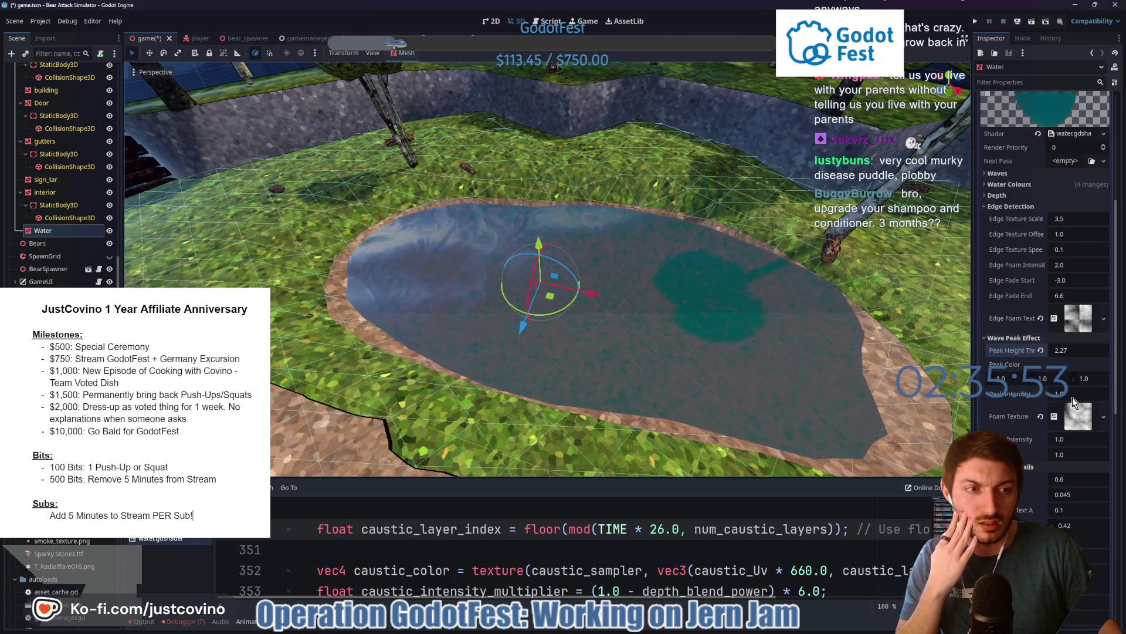
pyautogui.moveTo(1065, 397); pyautogui.dragTo(1091, 398)
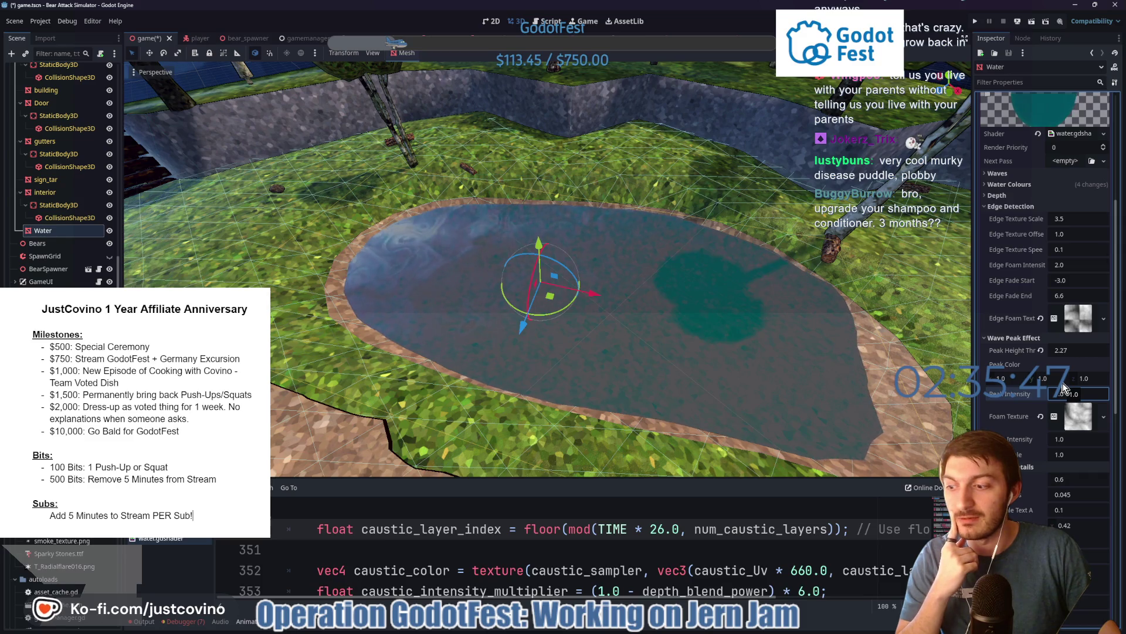
pyautogui.scroll(-3, 1085, 399)
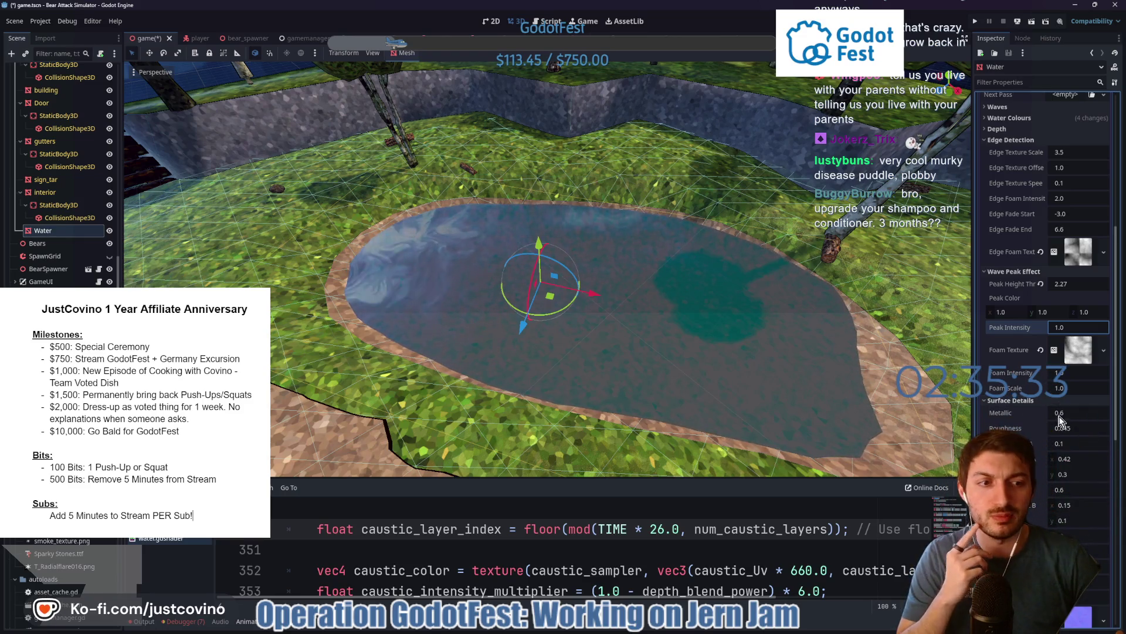
pyautogui.scroll(-2, 1059, 418)
pyautogui.scroll(-2, 1062, 414)
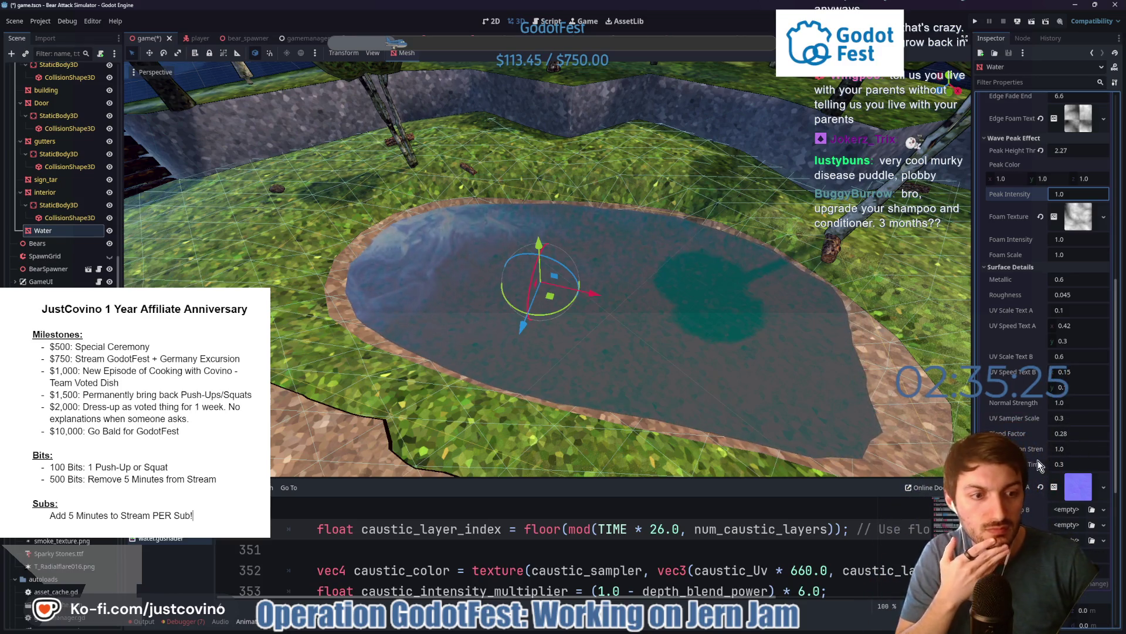
pyautogui.scroll(-4, 1037, 460)
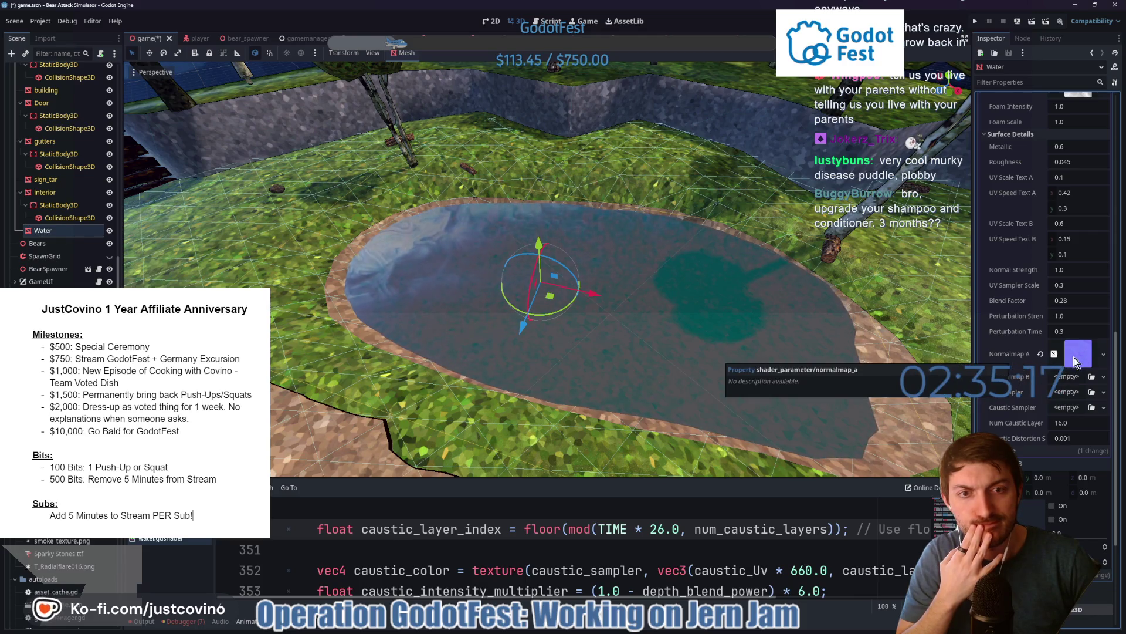
pyautogui.scroll(10, 1073, 357)
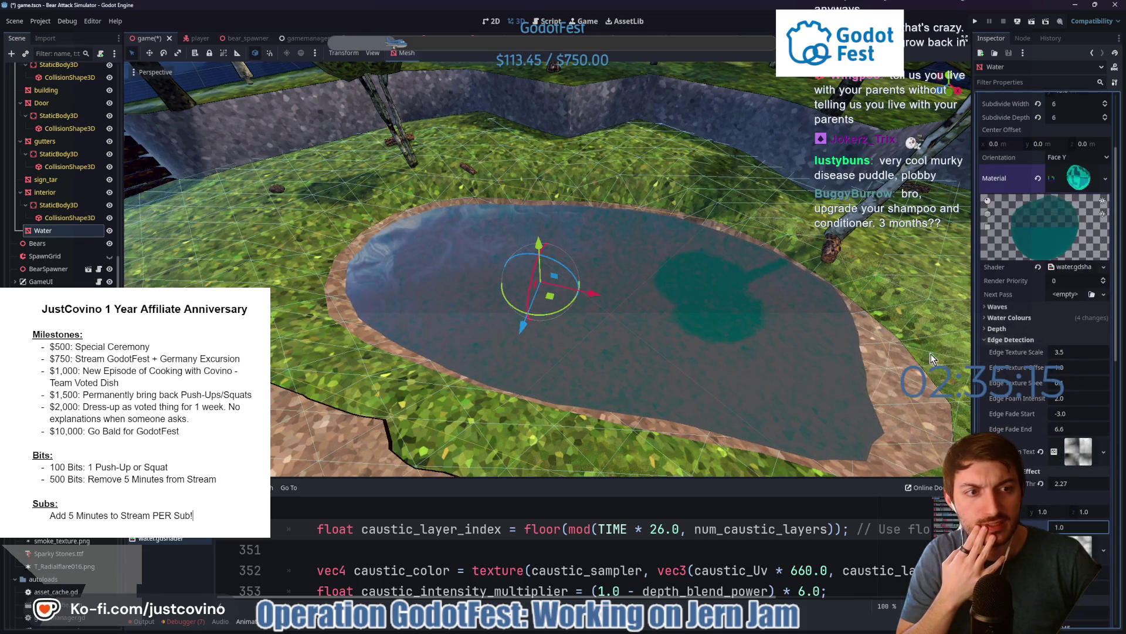
# - Enlarge the bottom shader code editor panel by dragging its top edge upward
pyautogui.moveTo(622, 627)
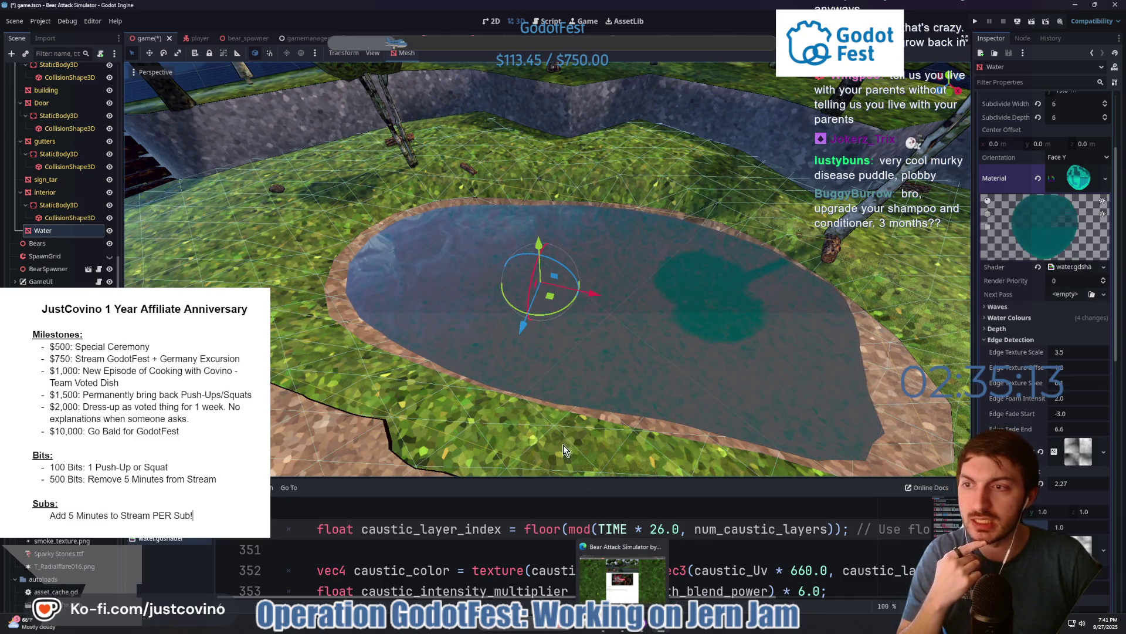
pyautogui.moveTo(563, 480); pyautogui.dragTo(563, 352)
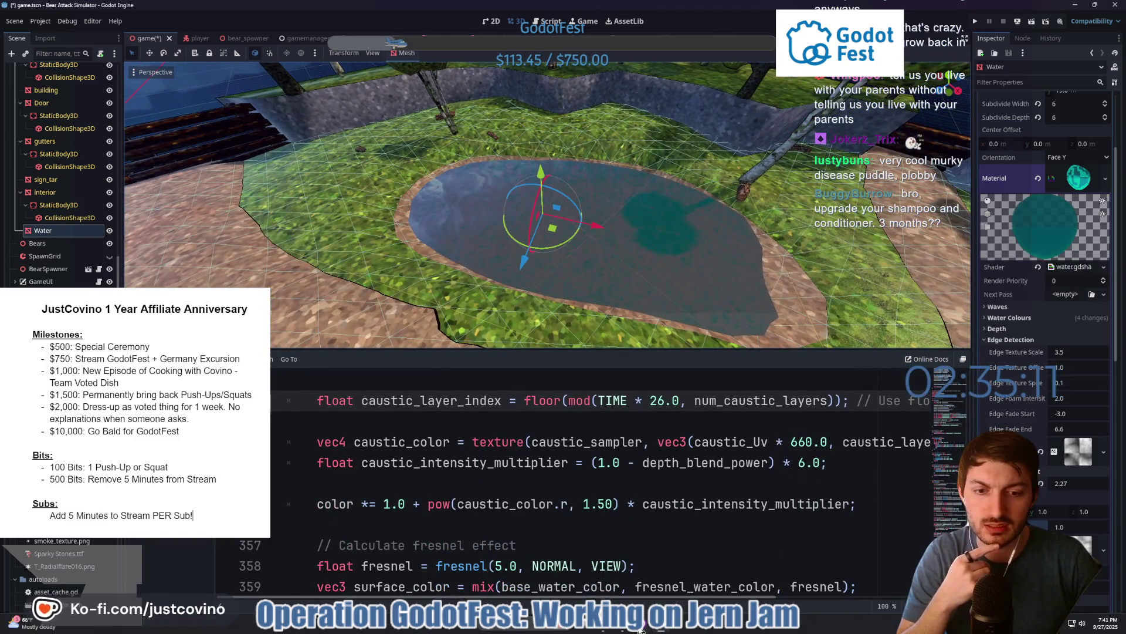
pyautogui.click(622, 626)
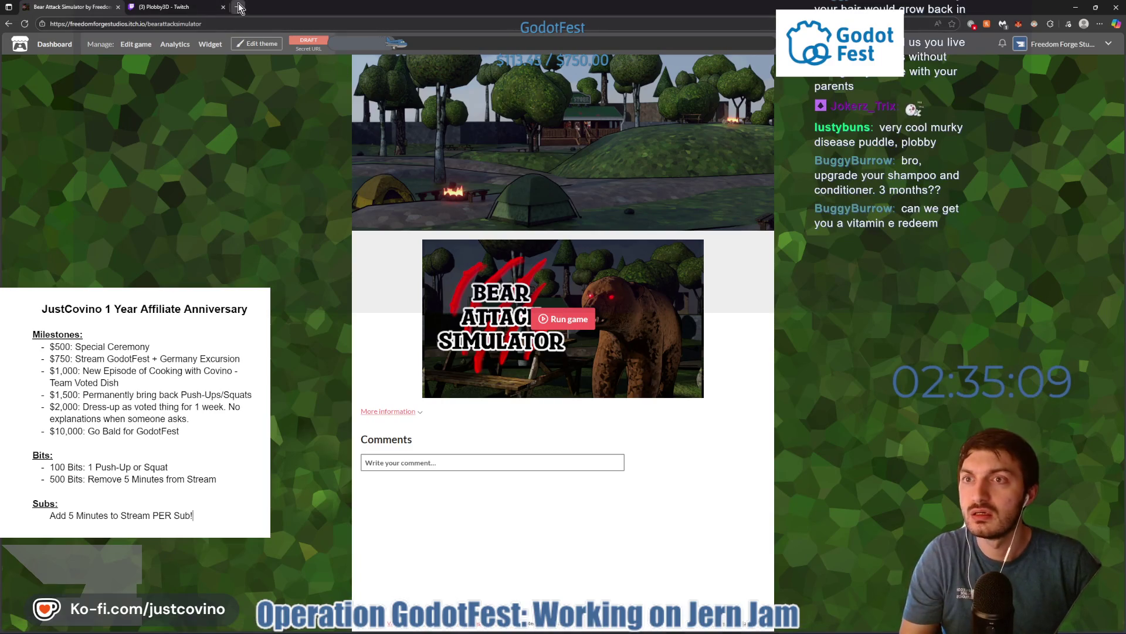
# - Open godotshaders.com in a new browser tab and search it for water shaders
pyautogui.click(239, 7)
pyautogui.write('godotshaders.com')
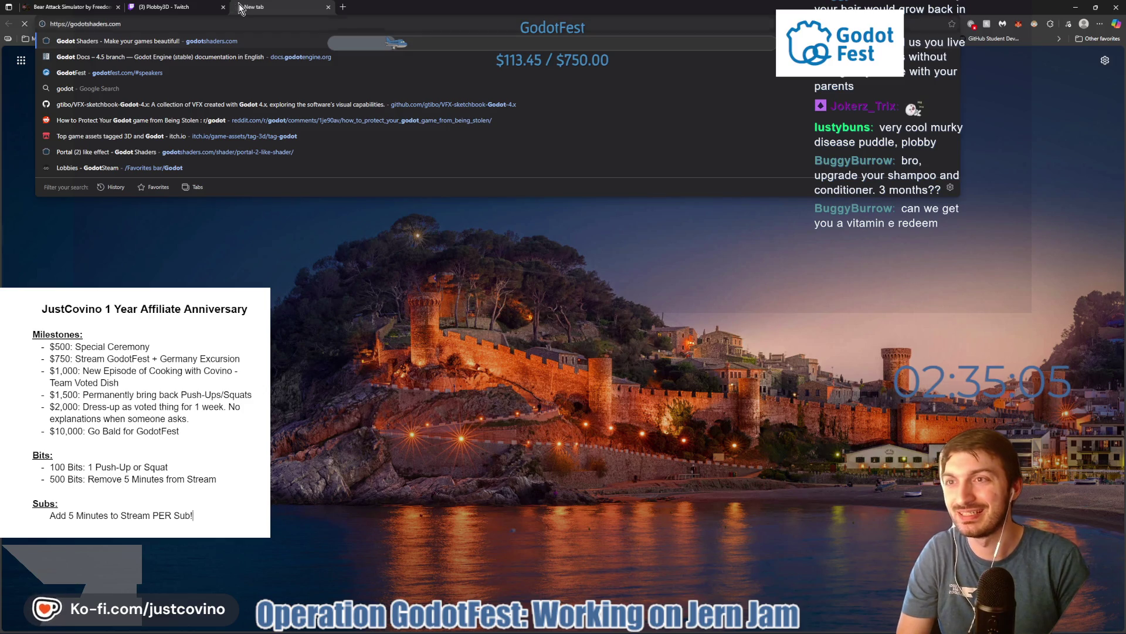
pyautogui.press('Return')
pyautogui.hotkey('ctrl', 'shift', 'Tab')
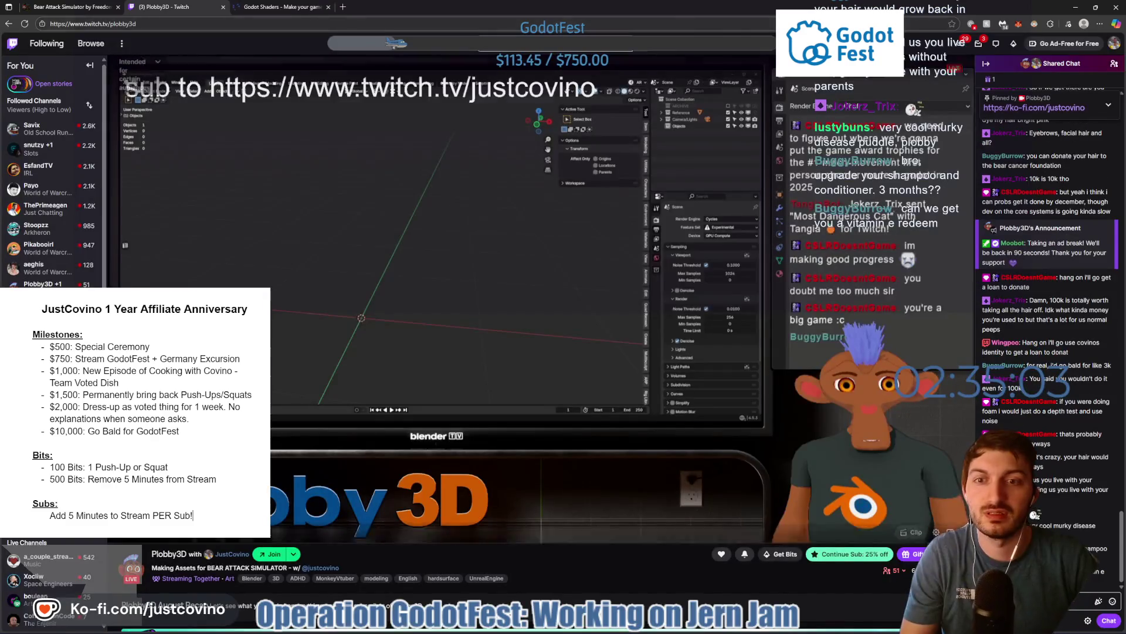
pyautogui.click(284, 10)
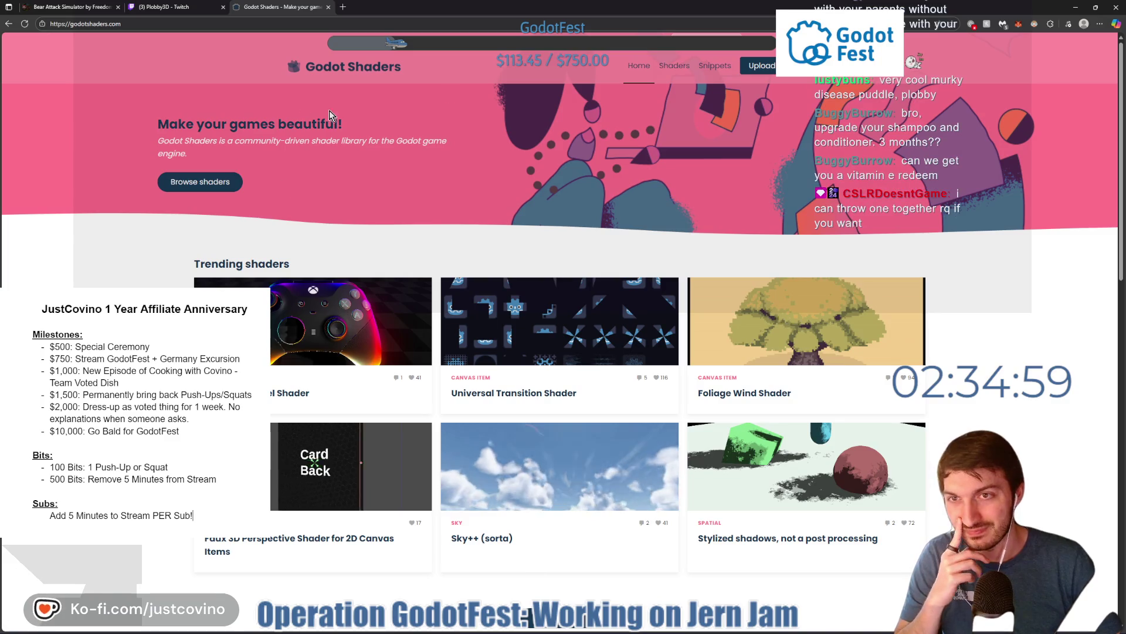
pyautogui.click(789, 65)
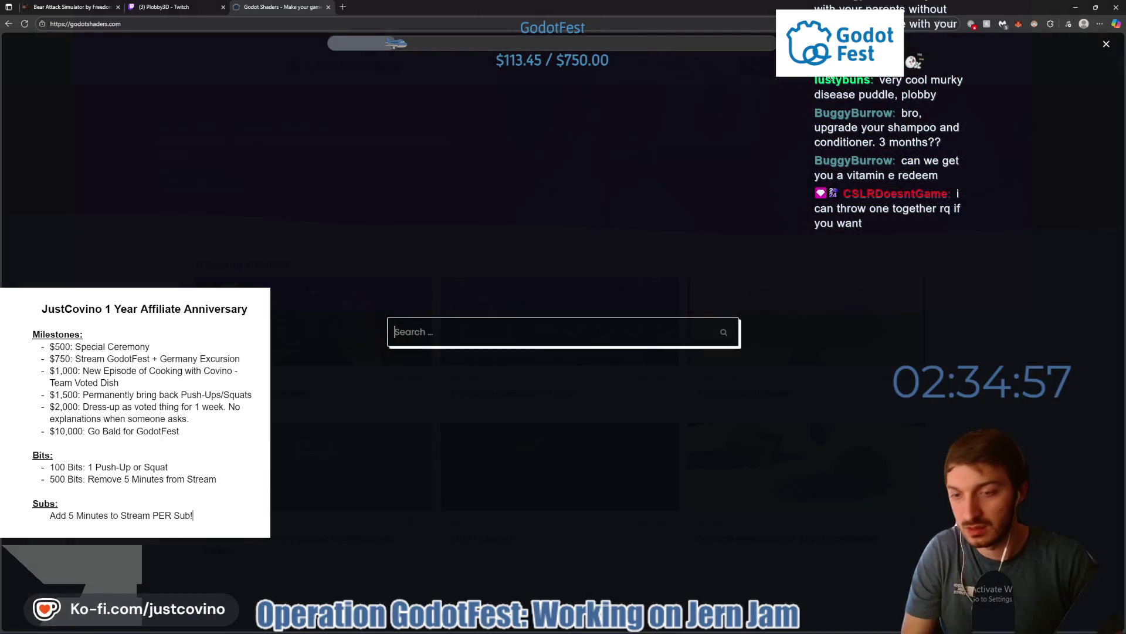
pyautogui.write('water')
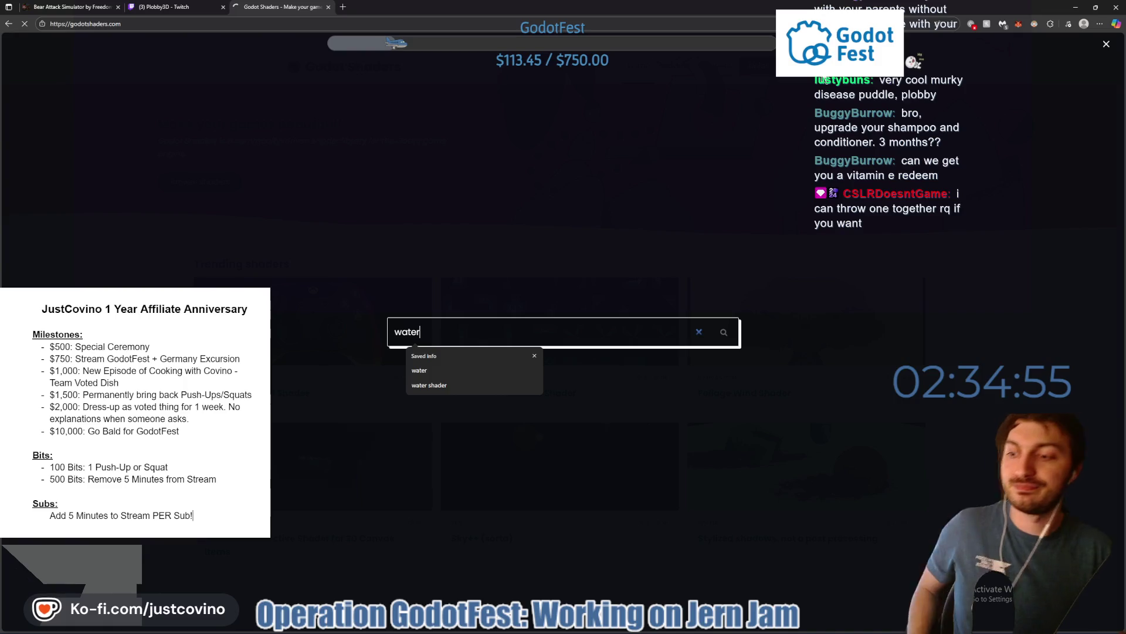
pyautogui.press('Return')
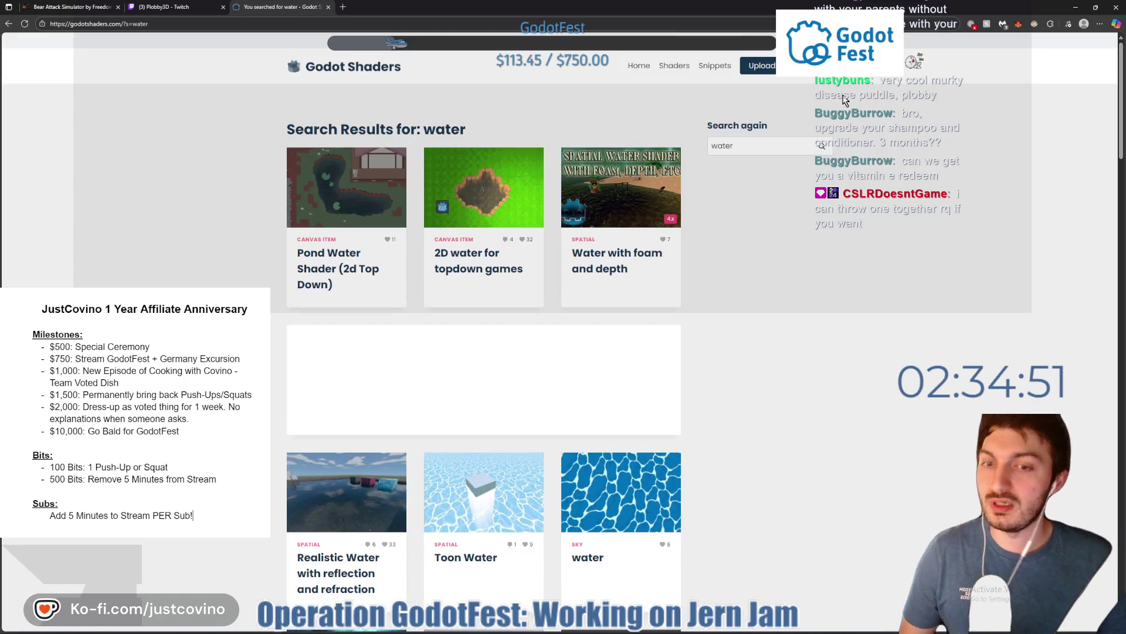
pyautogui.scroll(-5, 746, 276)
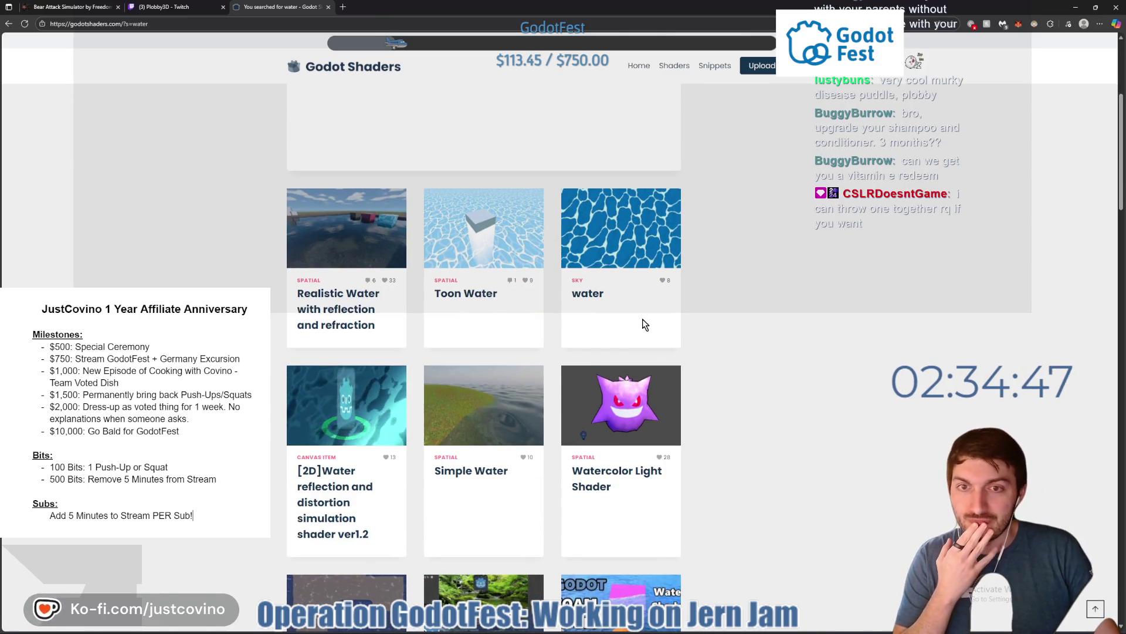
pyautogui.scroll(-3, 599, 320)
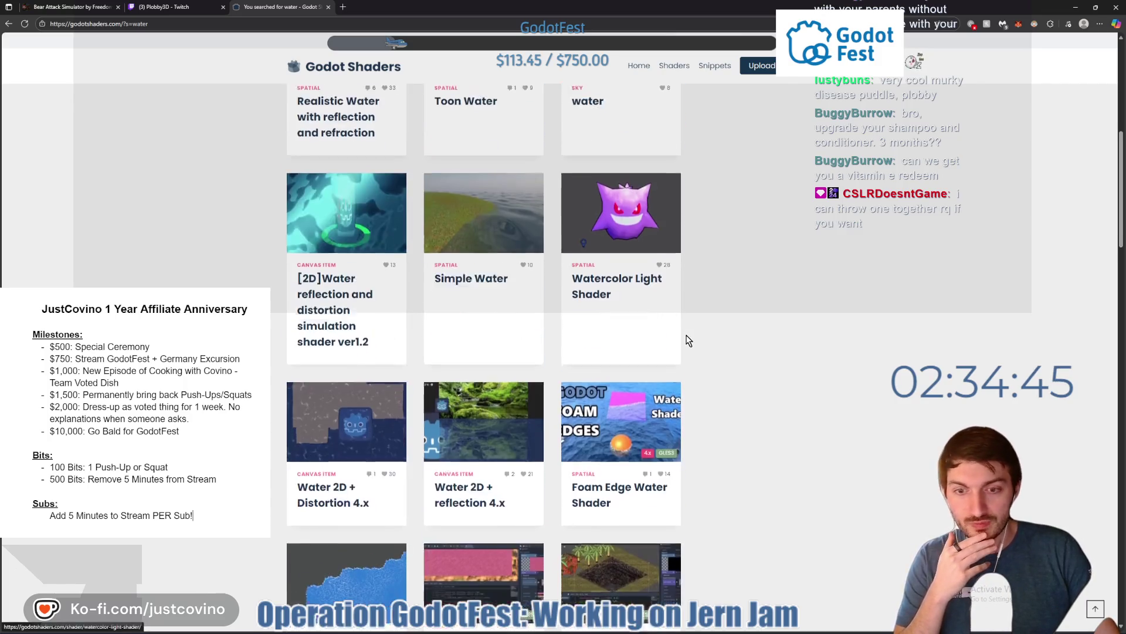
pyautogui.scroll(-6, 698, 331)
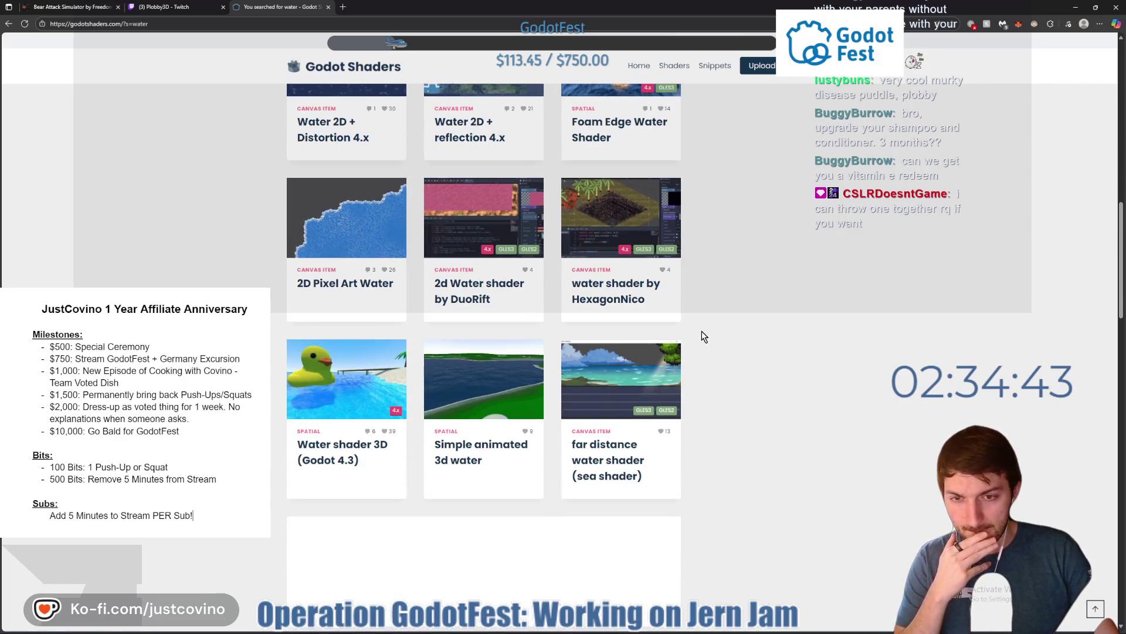
pyautogui.scroll(3, 709, 353)
pyautogui.scroll(-7, 699, 351)
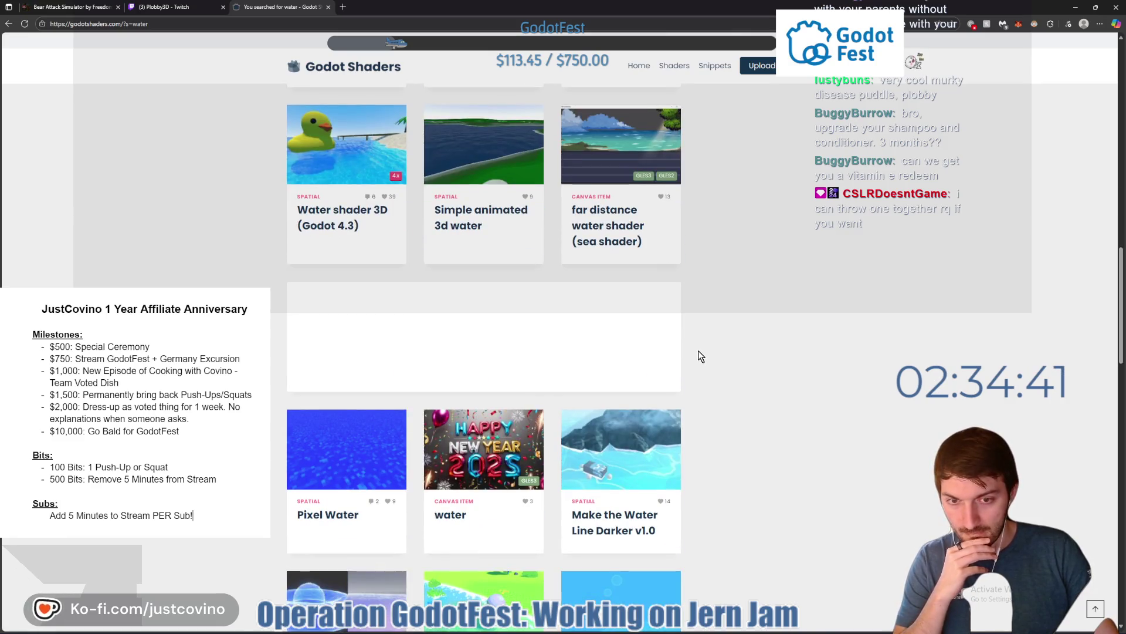
pyautogui.scroll(-2, 700, 357)
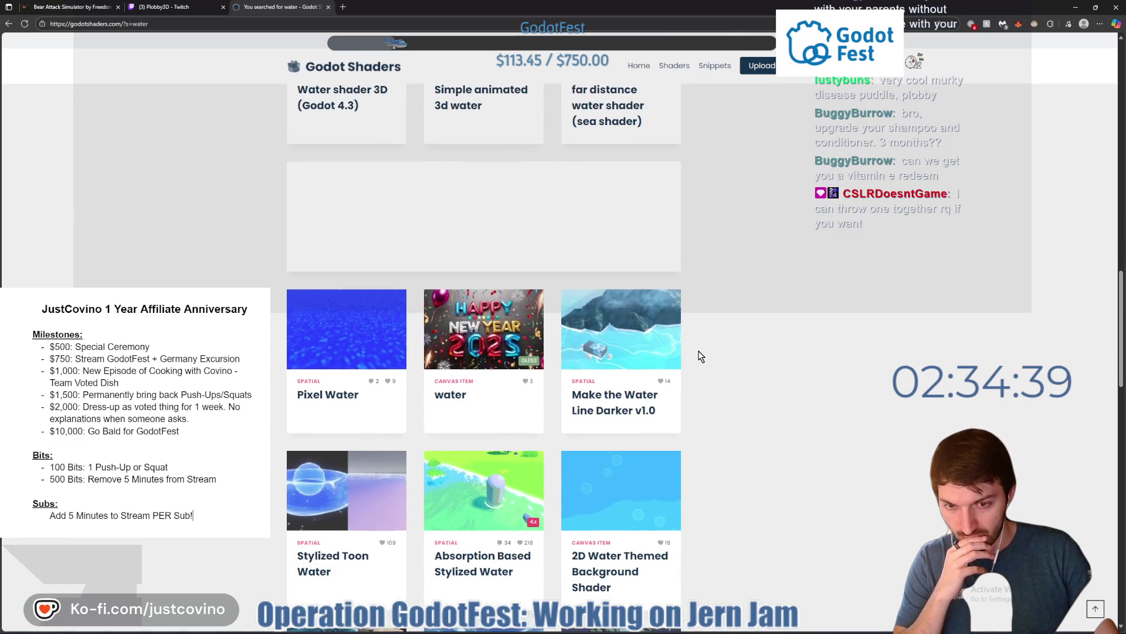
pyautogui.scroll(-1, 700, 356)
pyautogui.scroll(-3, 697, 352)
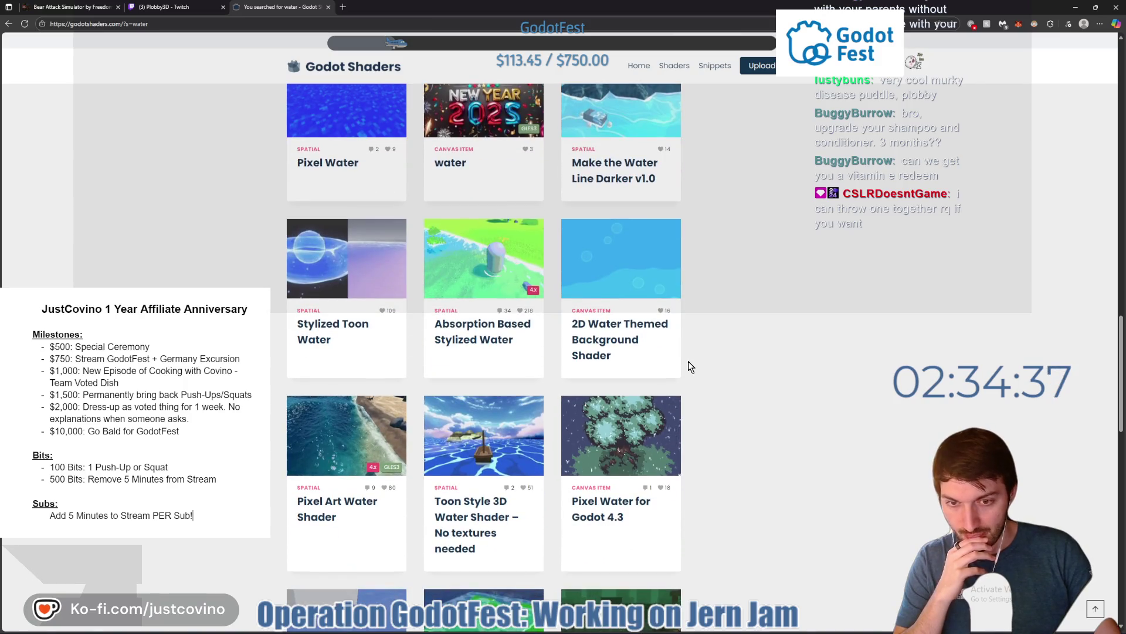
pyautogui.scroll(-2, 645, 487)
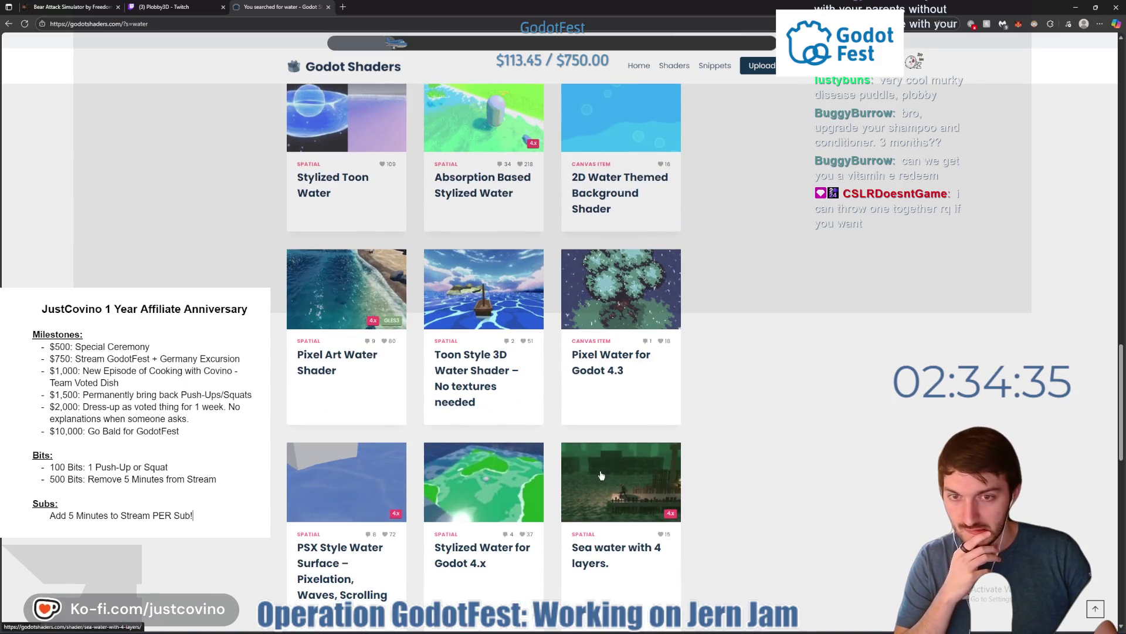
pyautogui.scroll(-1, 534, 513)
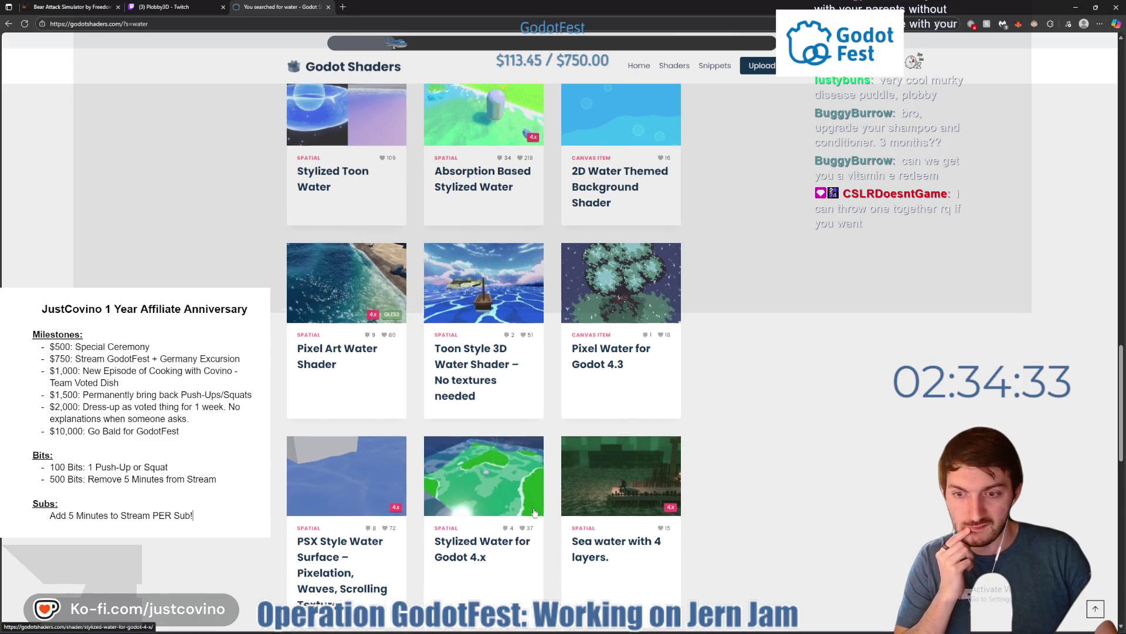
pyautogui.scroll(-1, 535, 513)
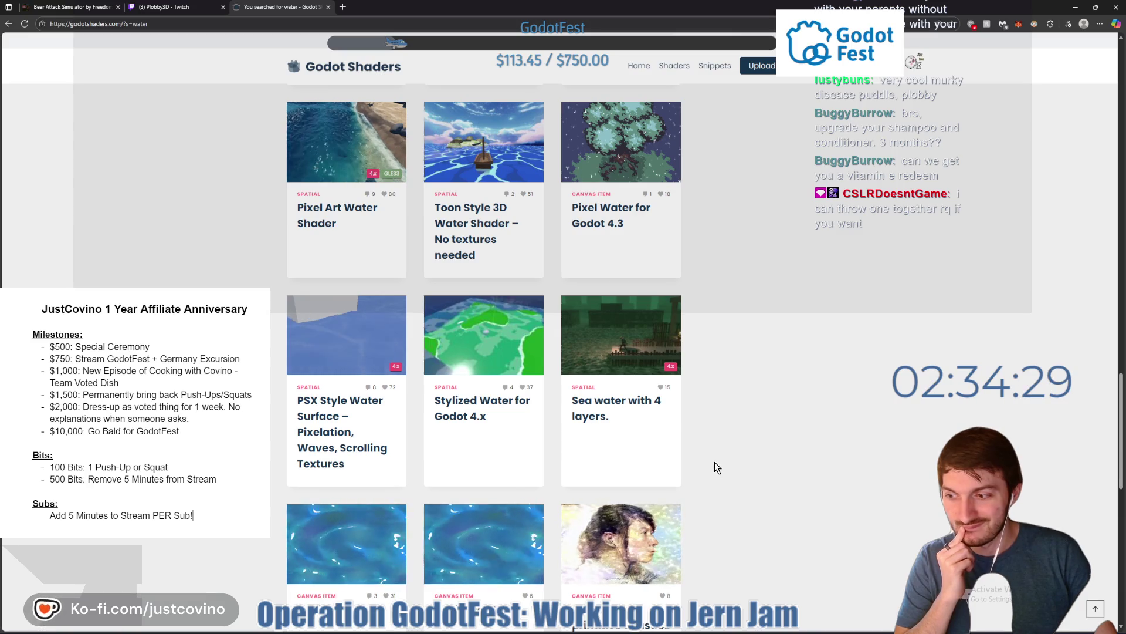
pyautogui.scroll(1, 715, 461)
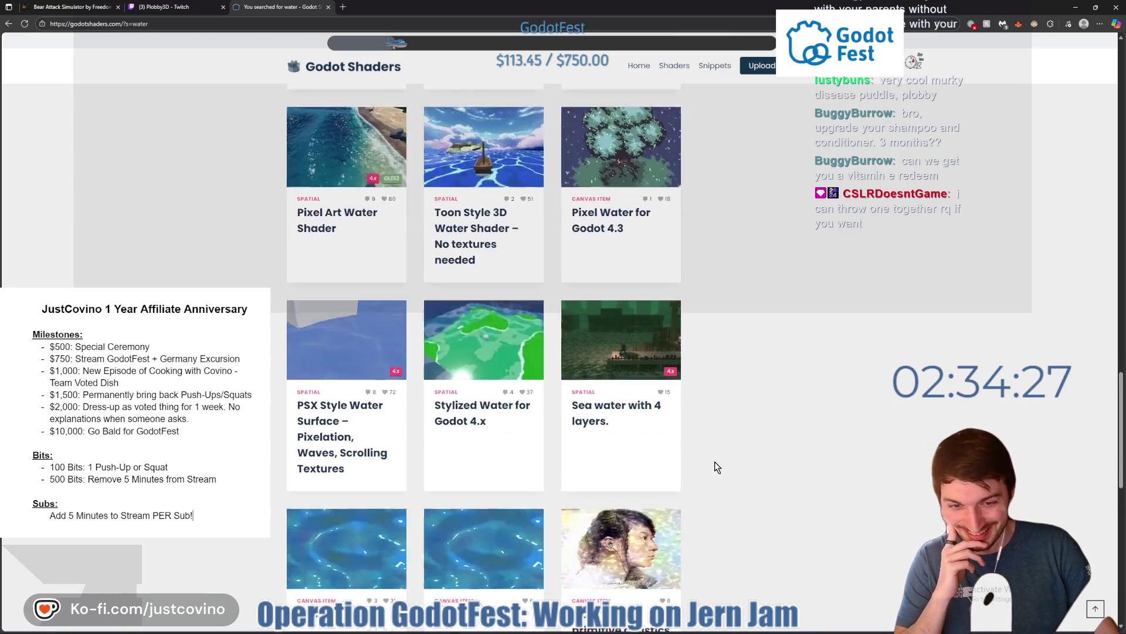
pyautogui.scroll(-3, 710, 455)
pyautogui.scroll(-3, 703, 446)
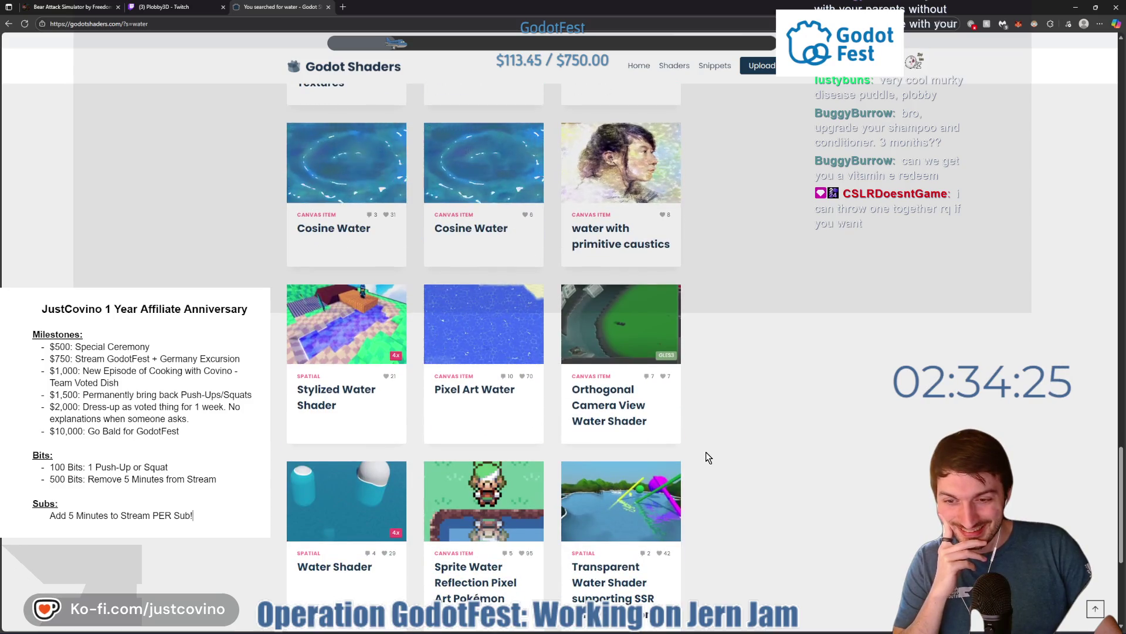
pyautogui.scroll(-3, 687, 453)
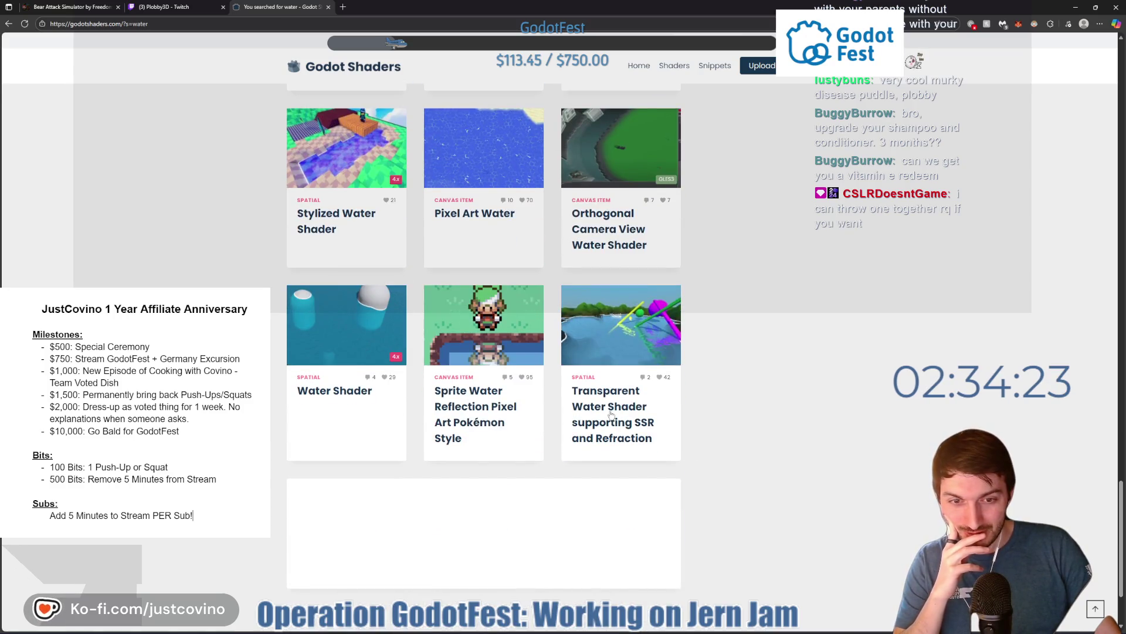
pyautogui.scroll(10, 611, 414)
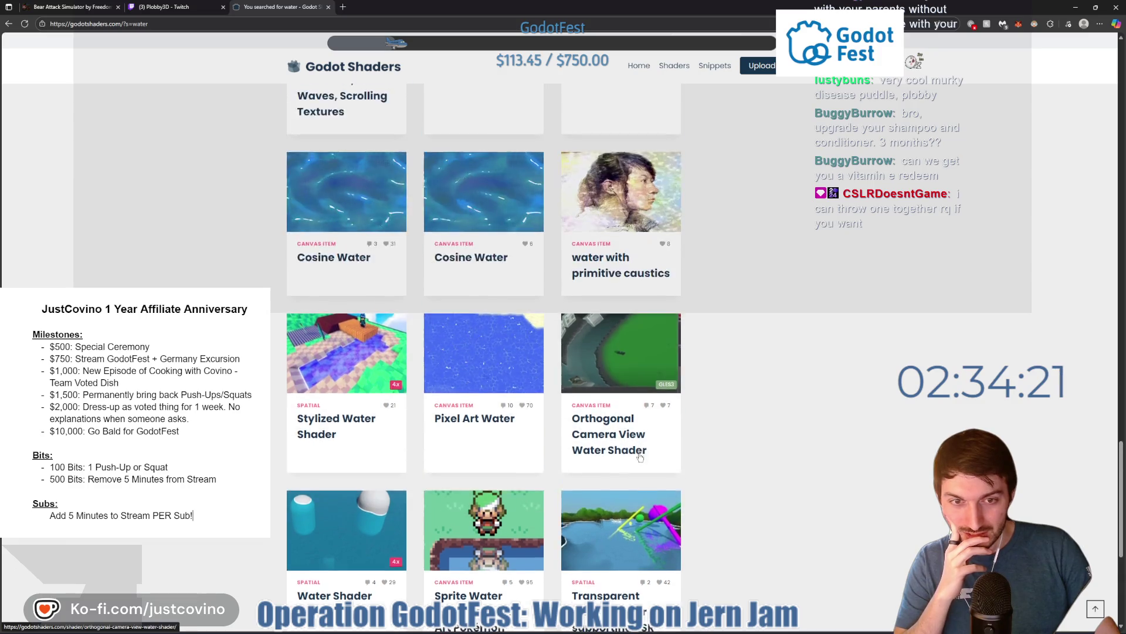
pyautogui.scroll(8, 628, 461)
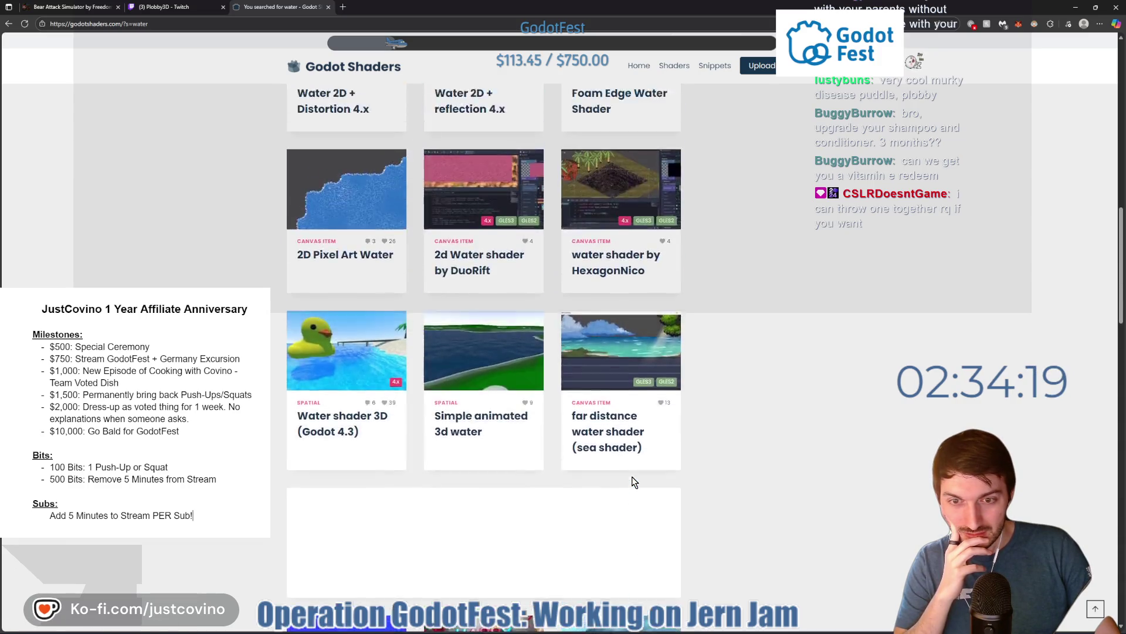
pyautogui.scroll(-2, 632, 476)
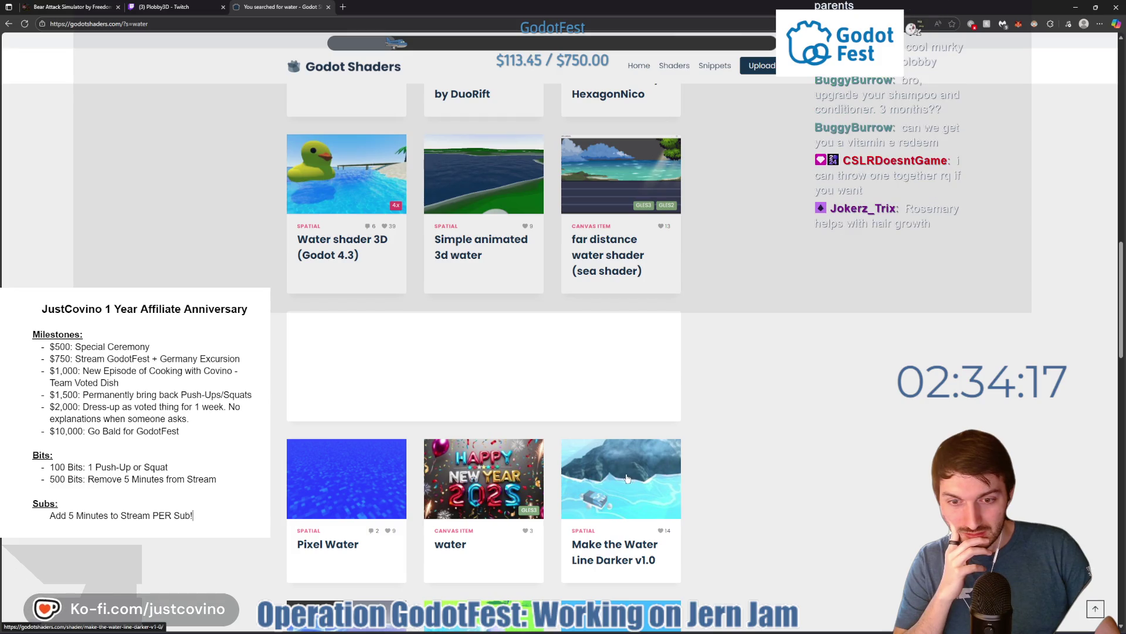
pyautogui.scroll(3, 625, 476)
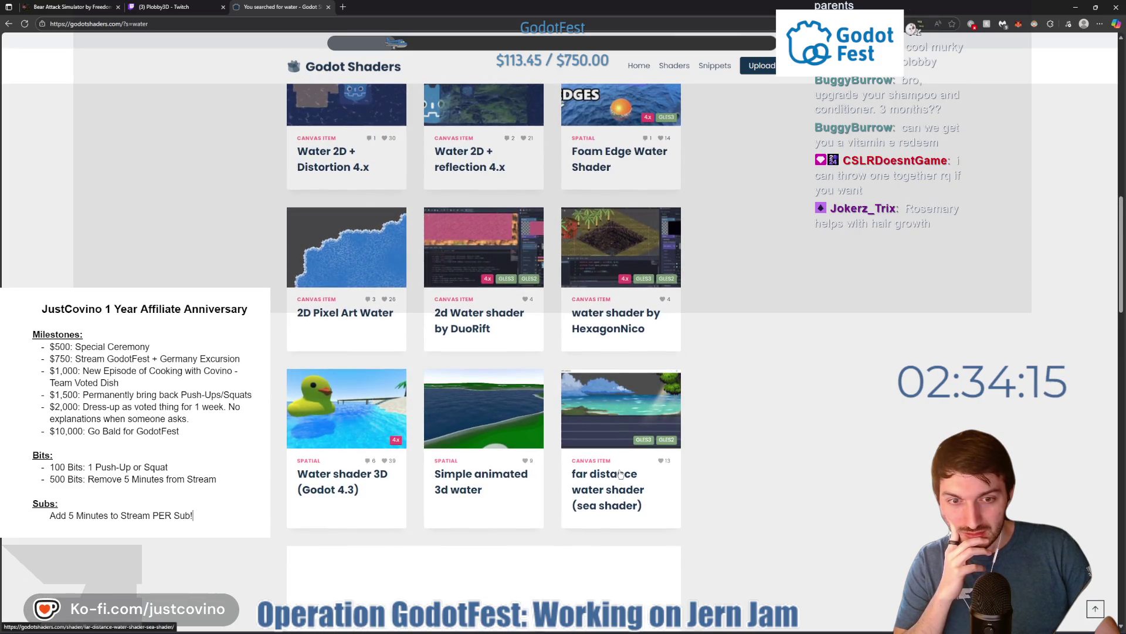
pyautogui.scroll(3, 621, 472)
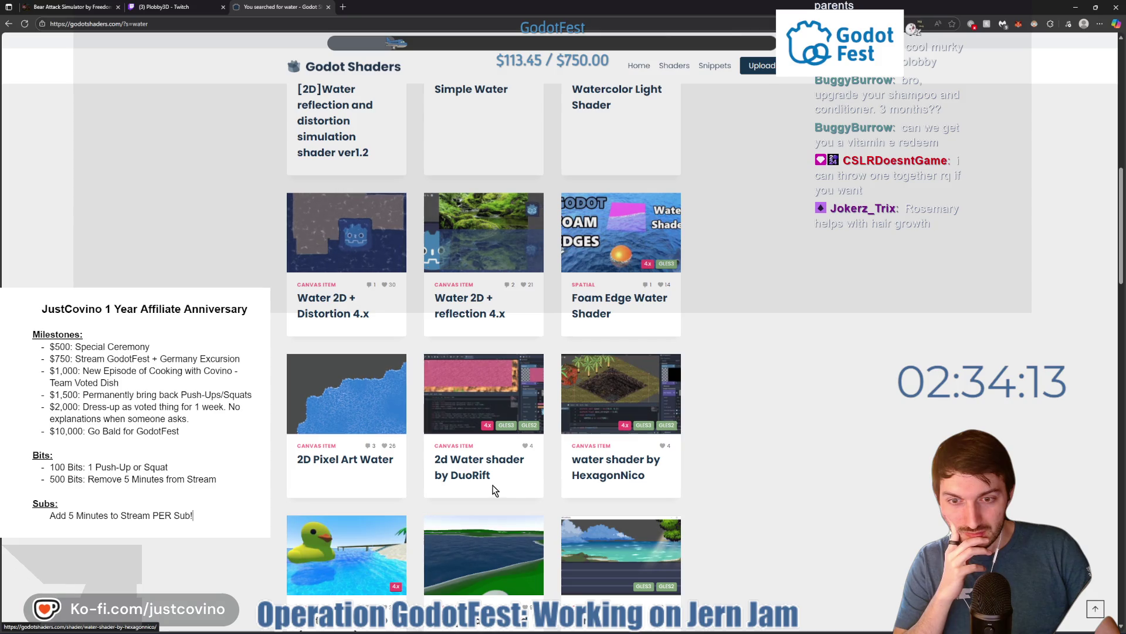
pyautogui.scroll(3, 493, 475)
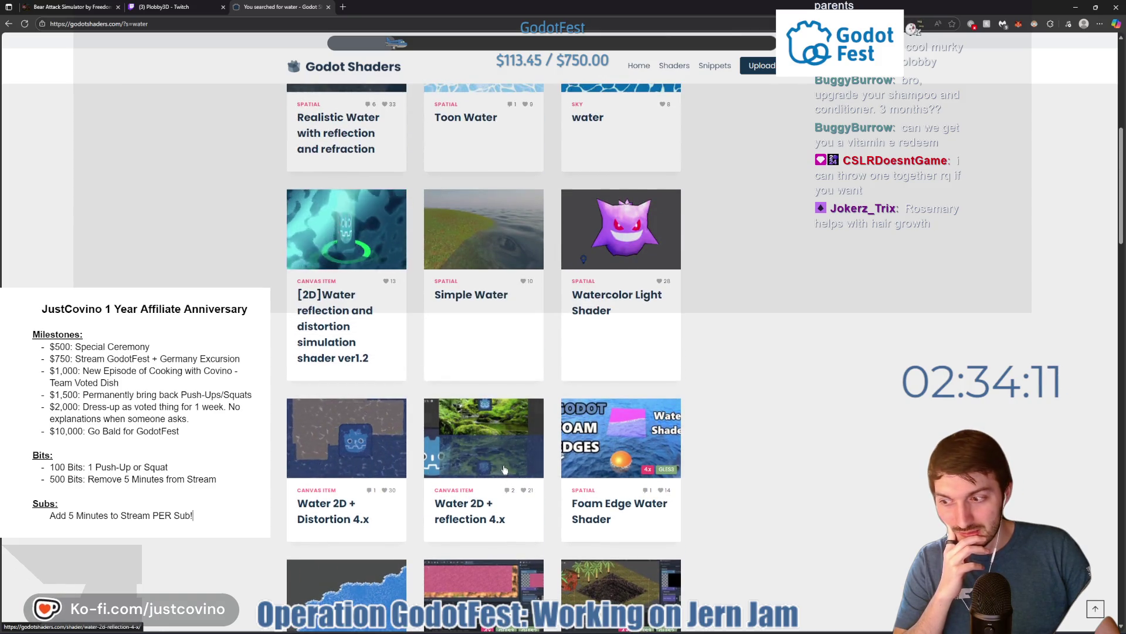
pyautogui.scroll(3, 500, 464)
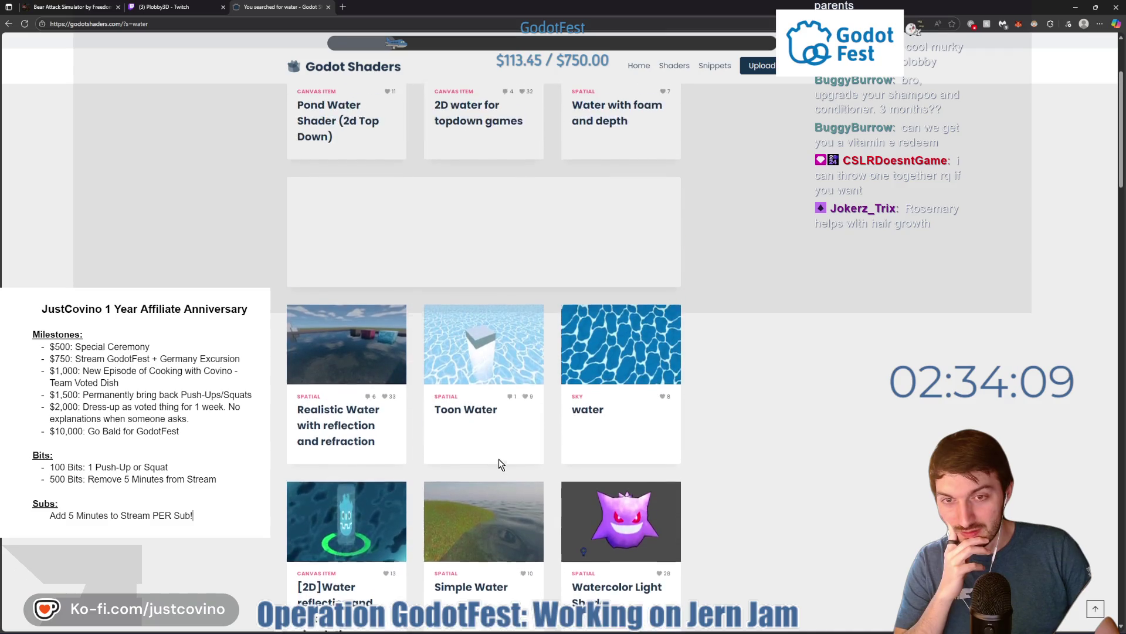
pyautogui.scroll(3, 476, 431)
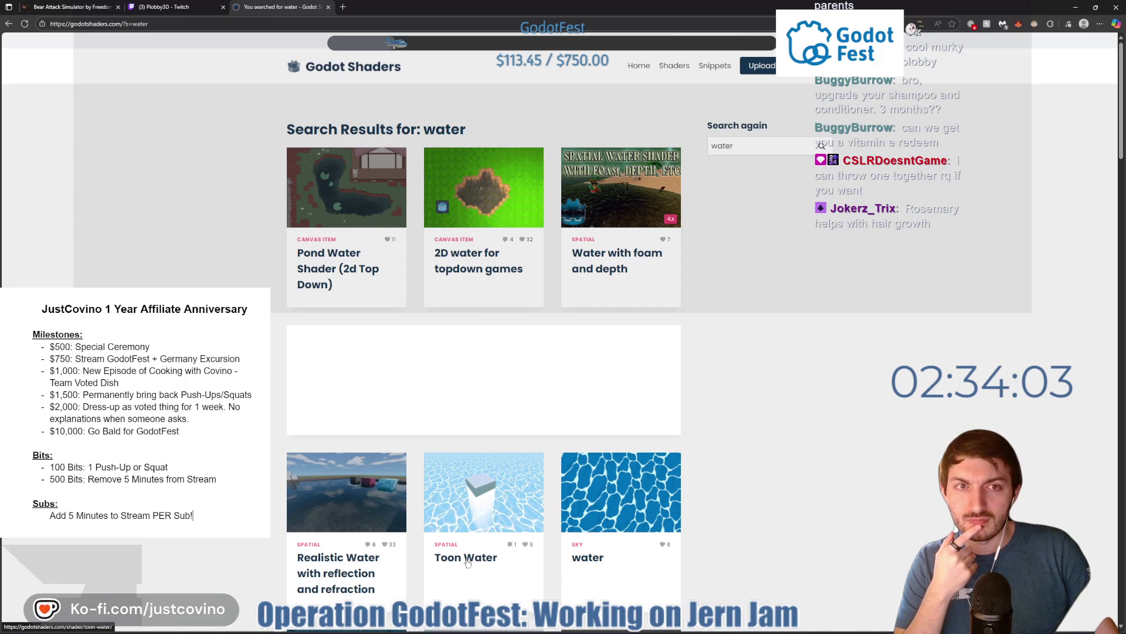
pyautogui.click(170, 7)
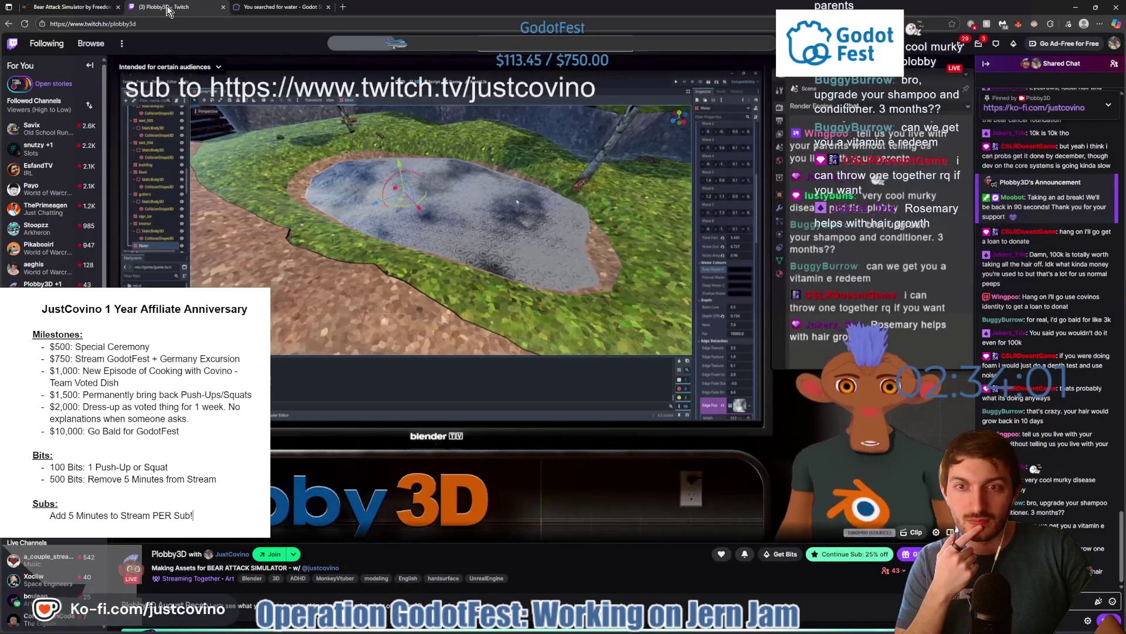
pyautogui.click(298, 8)
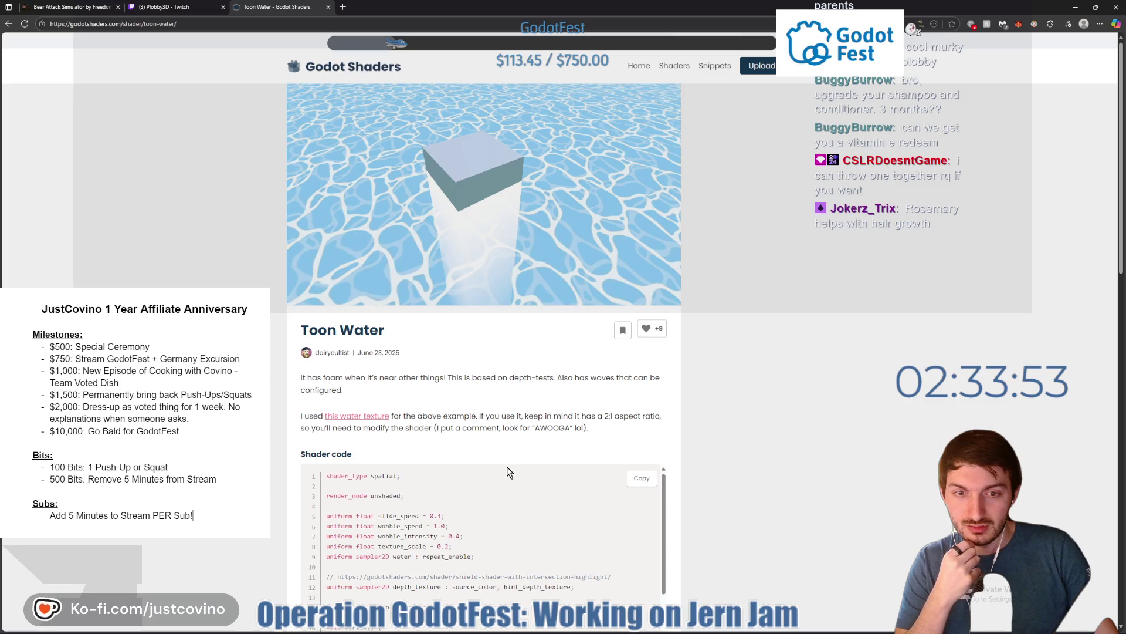
pyautogui.scroll(-3, 508, 463)
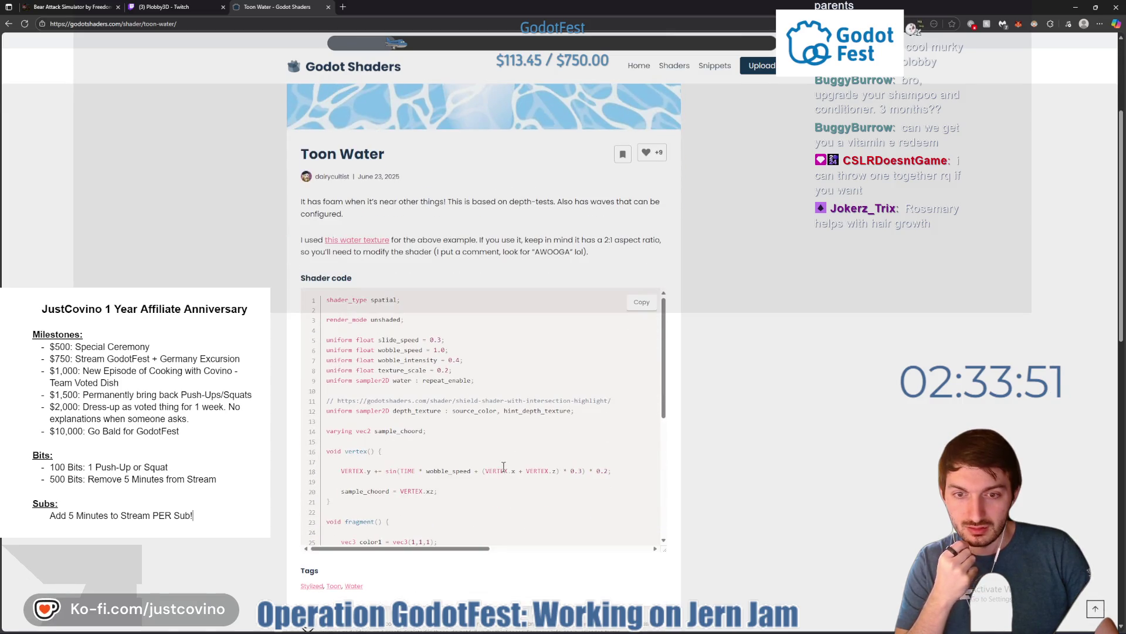
pyautogui.scroll(3, 504, 463)
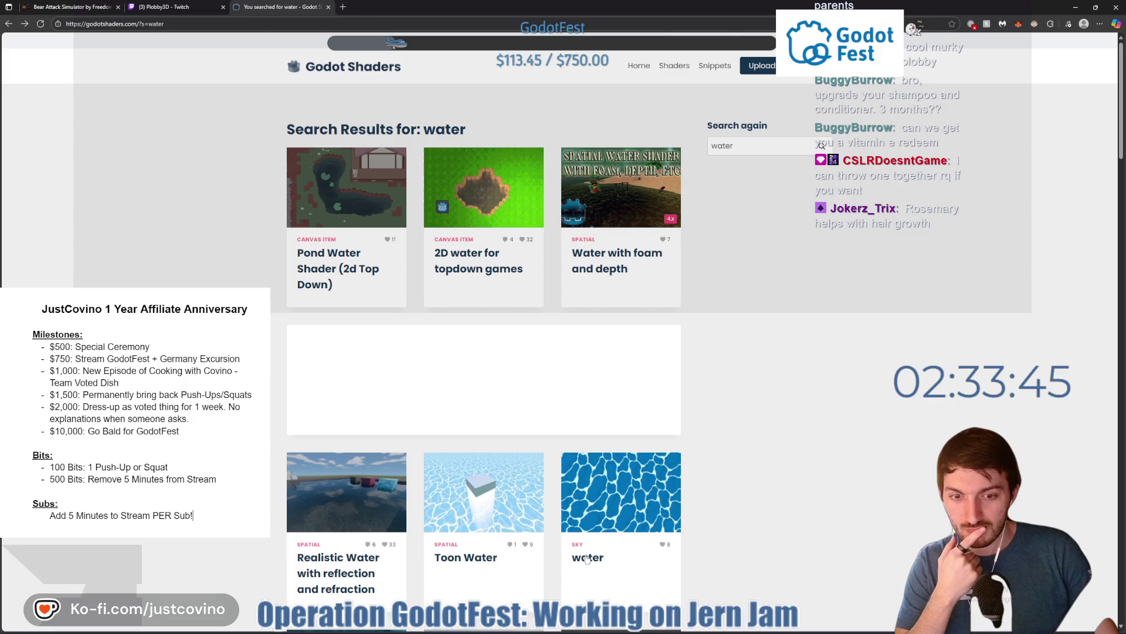
# - Check the 'water' shader page, then return to the results and scroll down
pyautogui.click(587, 559)
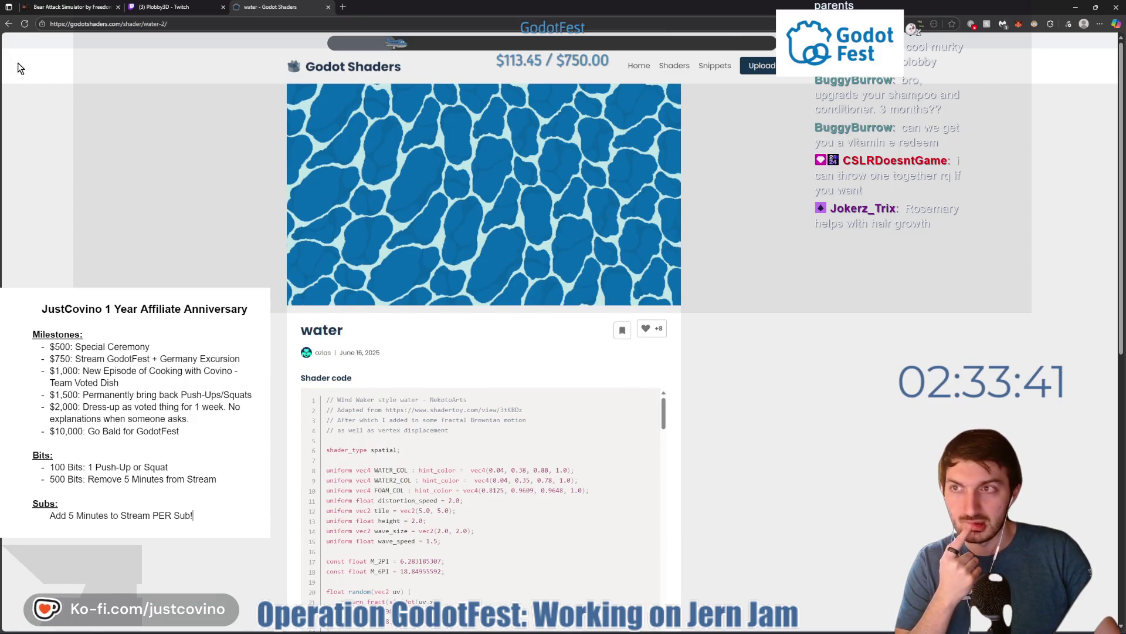
pyautogui.click(8, 24)
pyautogui.scroll(-3, 518, 385)
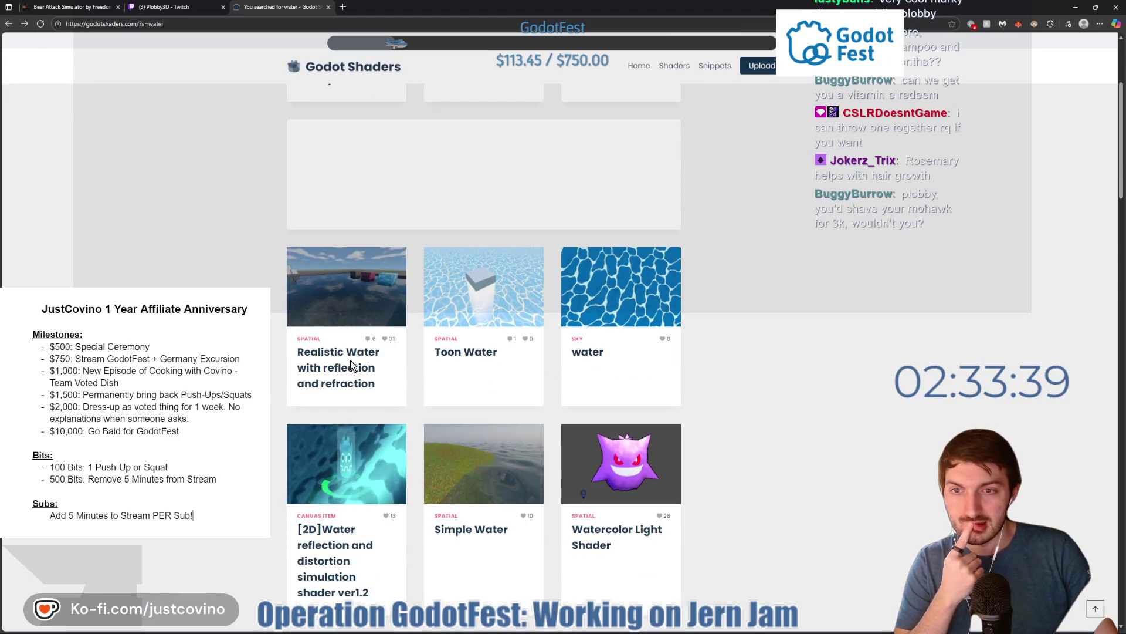
pyautogui.scroll(3, 528, 402)
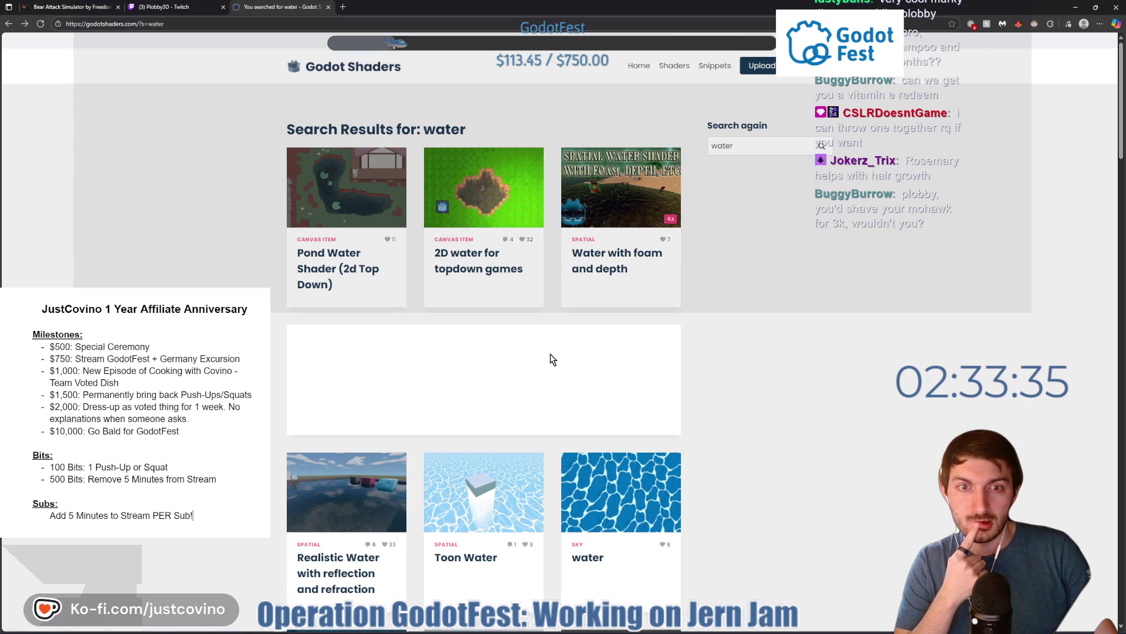
pyautogui.scroll(-3, 550, 354)
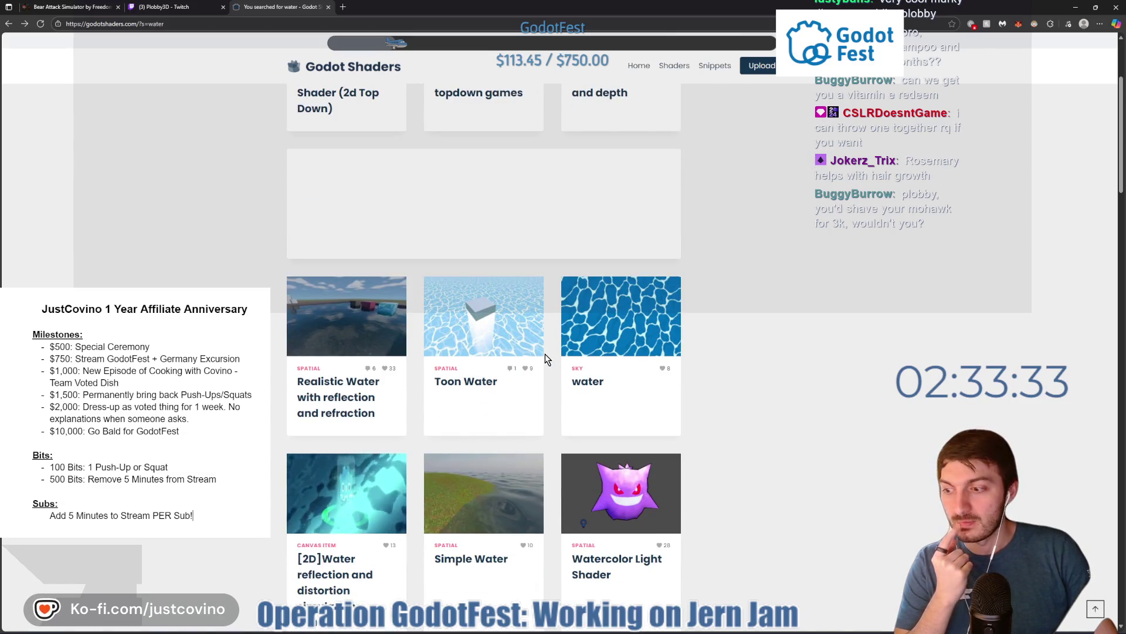
pyautogui.scroll(-3, 655, 345)
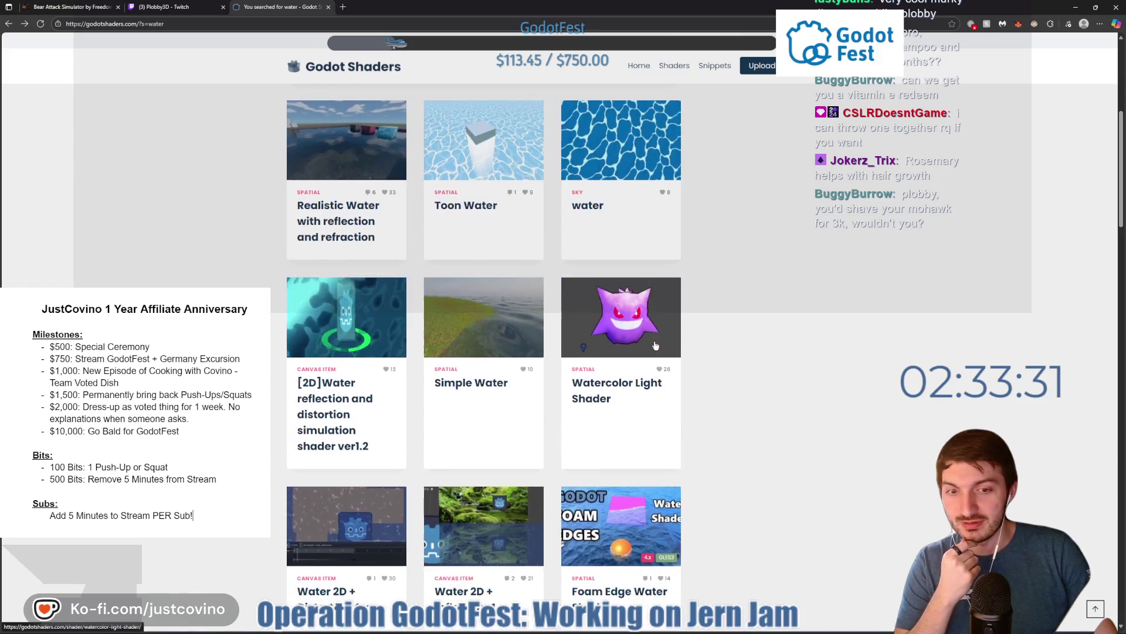
pyautogui.scroll(-3, 651, 371)
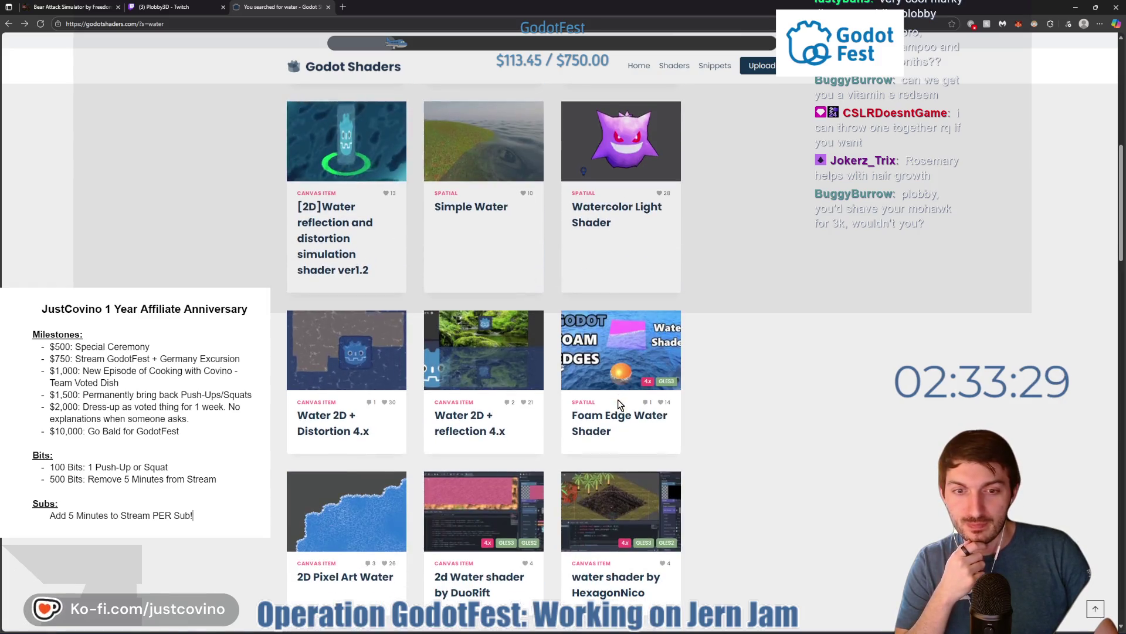
# - Open the Foam Edge Water Shader page and copy its full shader code
pyautogui.click(621, 434)
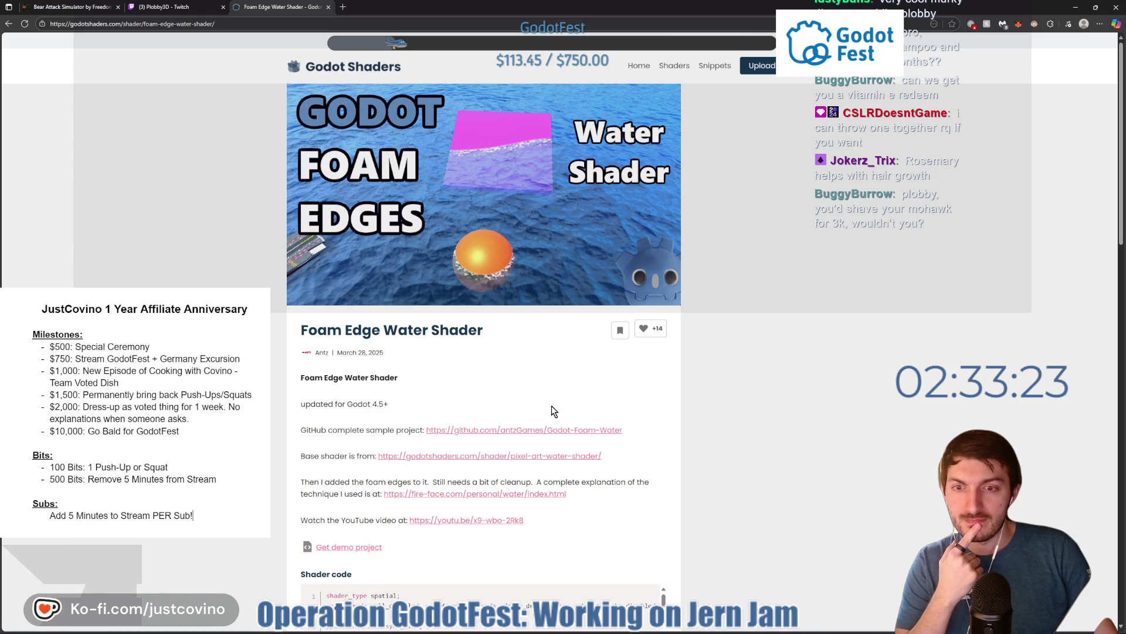
pyautogui.scroll(-2, 464, 415)
pyautogui.scroll(-1, 464, 414)
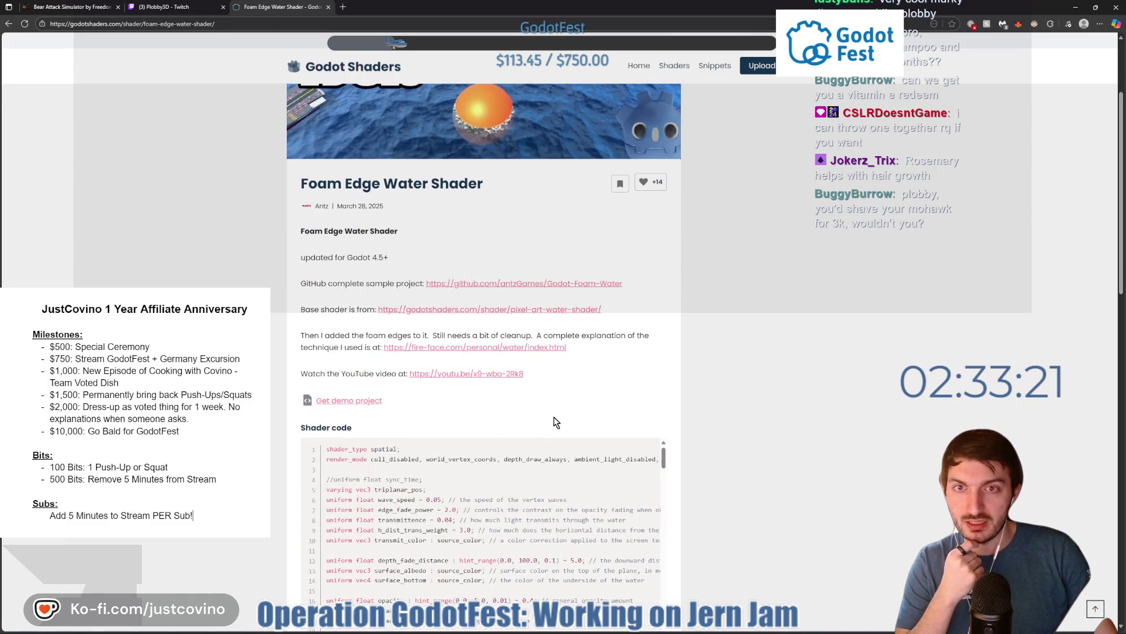
pyautogui.scroll(-3, 545, 408)
pyautogui.click(630, 306)
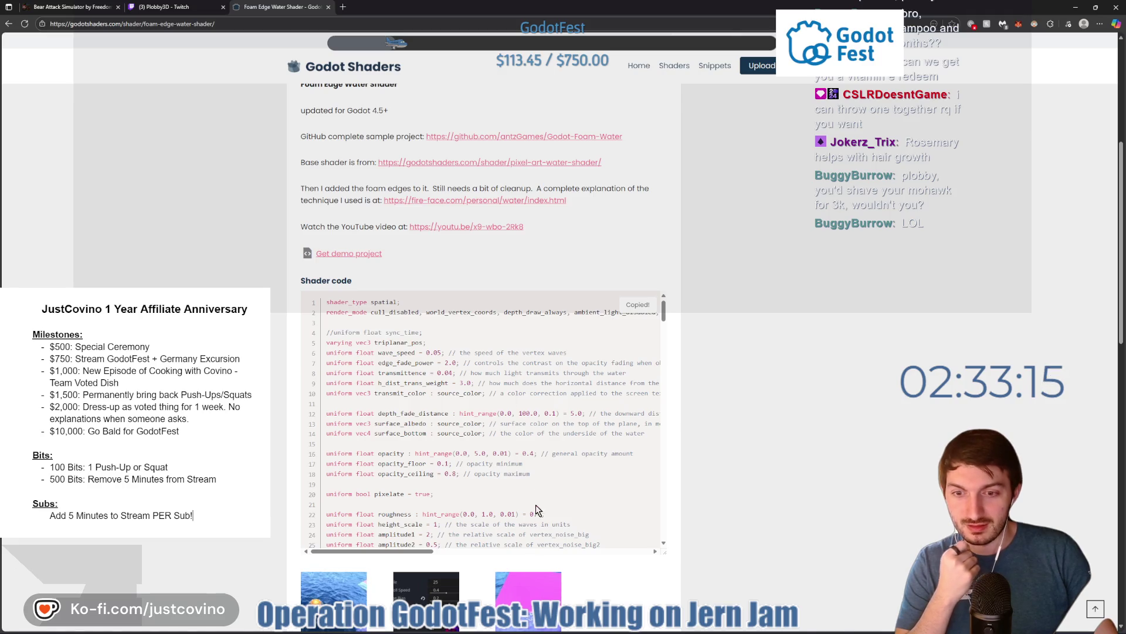
pyautogui.hotkey('alt', 'Tab')
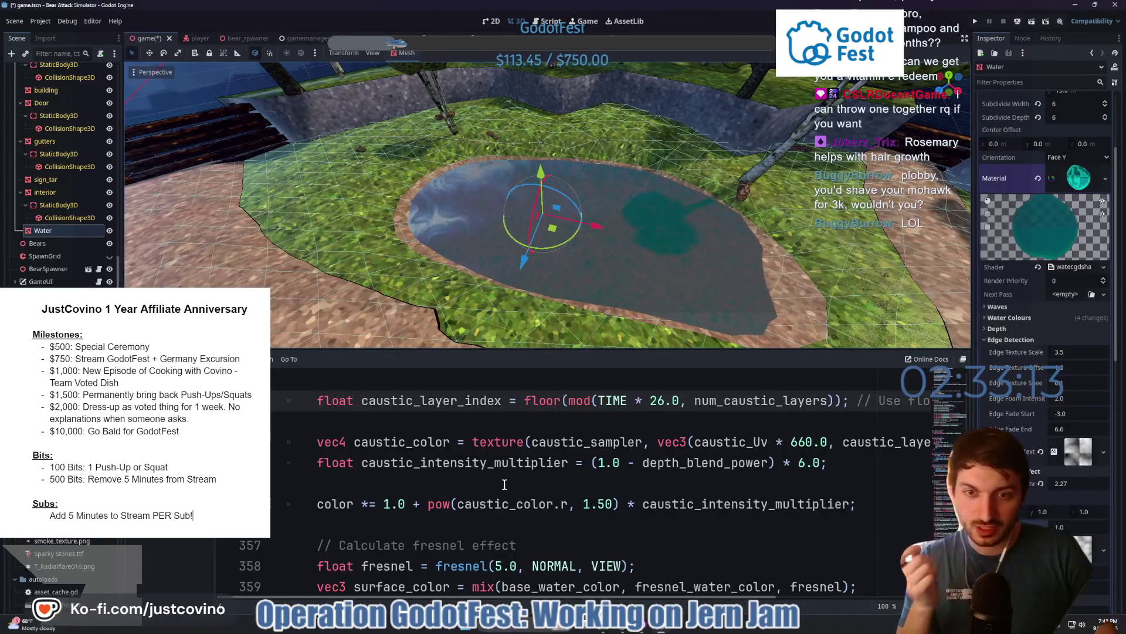
# - Paste the Foam Edge shader code into water.gdshader and save
pyautogui.scroll(-10, 505, 485)
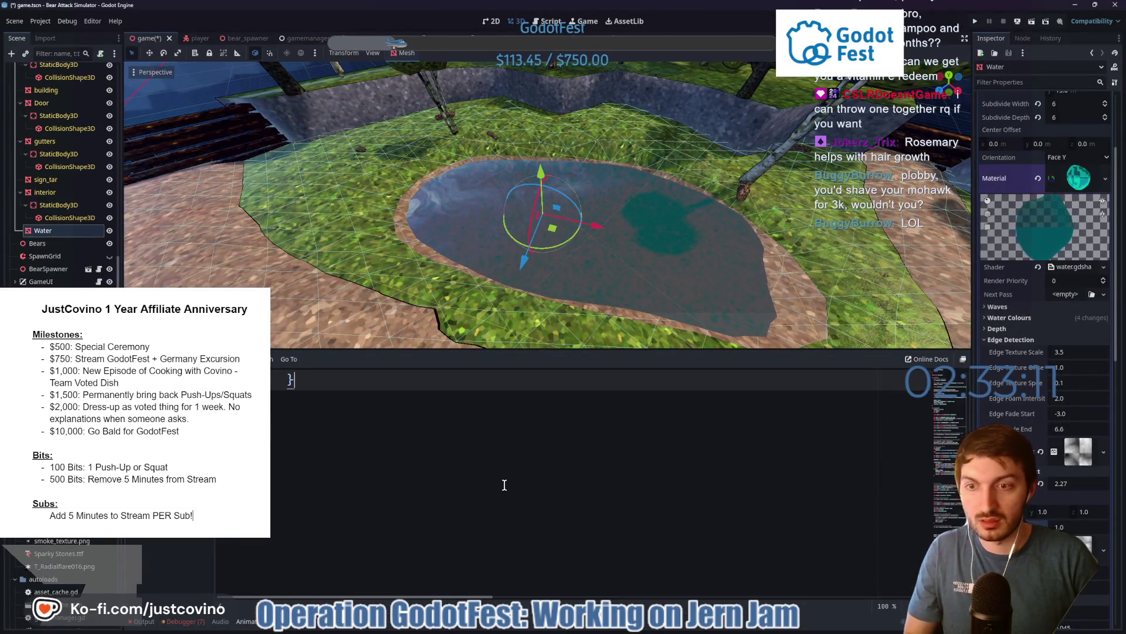
pyautogui.hotkey('ctrl', 'v')
pyautogui.scroll(5, 505, 484)
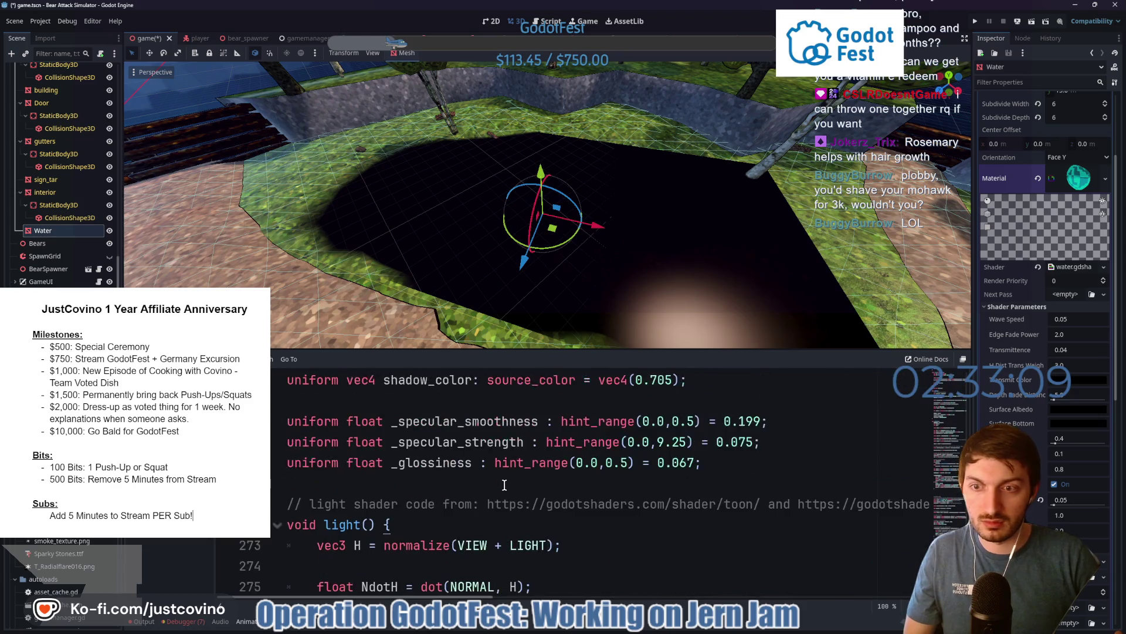
pyautogui.hotkey('ctrl', 's')
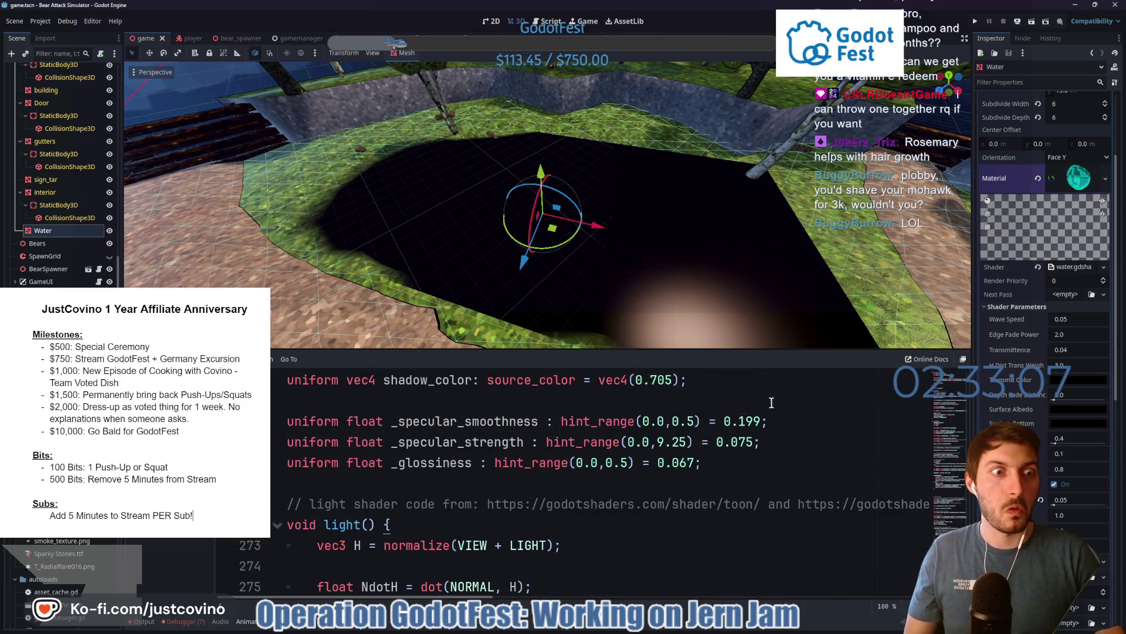
# - Set the Transmit Color to bright cyan
pyautogui.click(1072, 385)
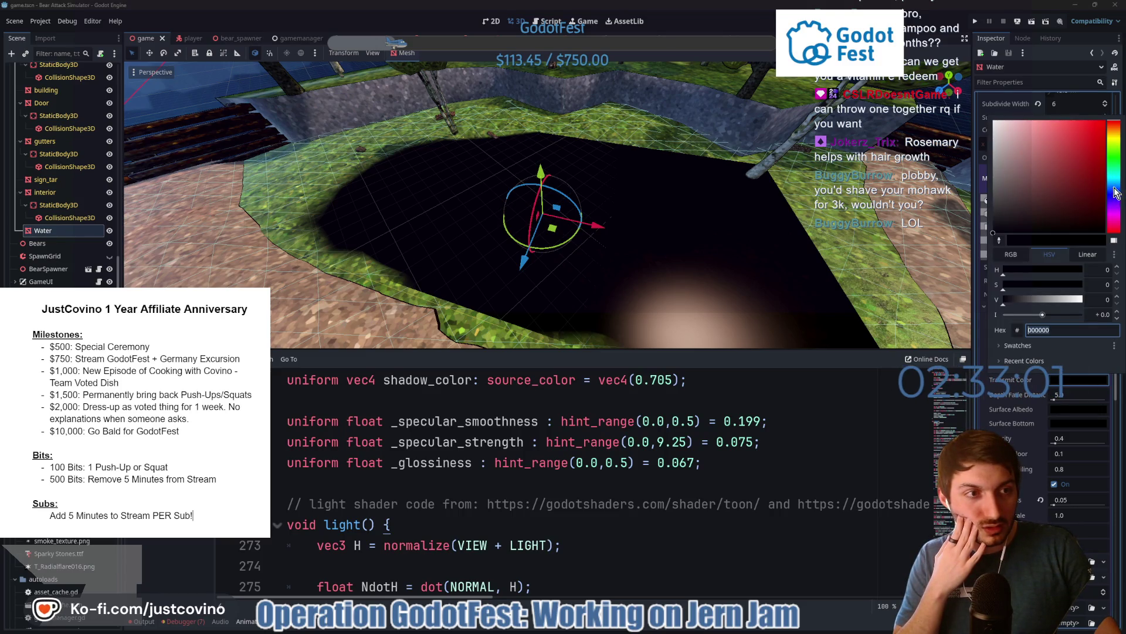
pyautogui.click(1115, 184)
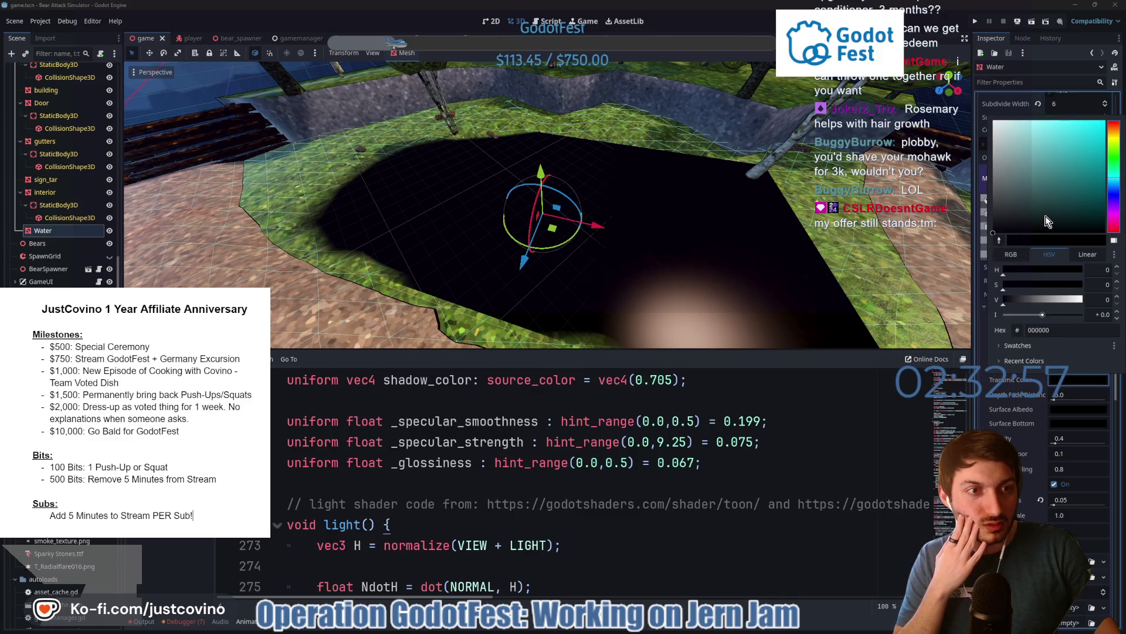
pyautogui.moveTo(1070, 167); pyautogui.dragTo(1098, 137)
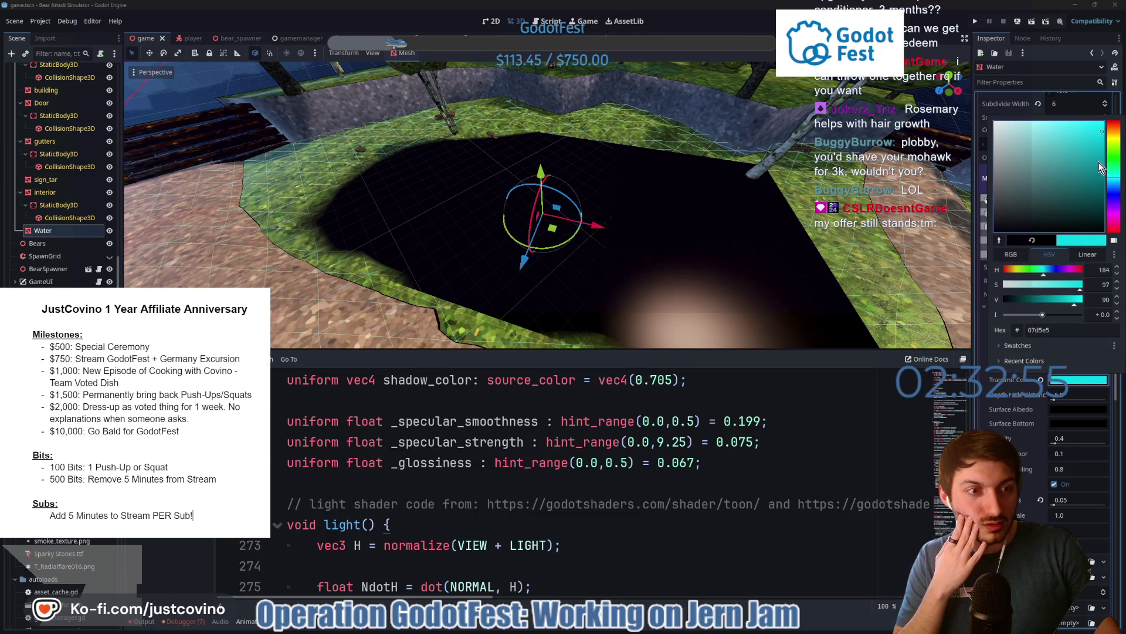
pyautogui.click(1080, 389)
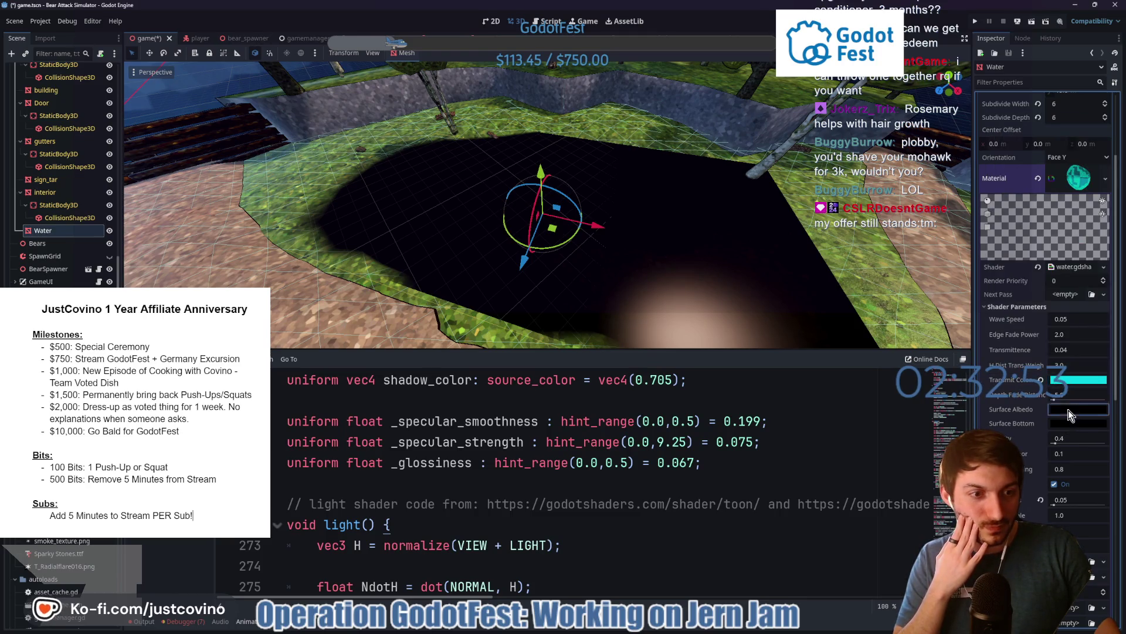
# - Make Surface Albedo a bright cyan-blue and Surface Bottom a blue
pyautogui.click(1069, 411)
pyautogui.click(1115, 208)
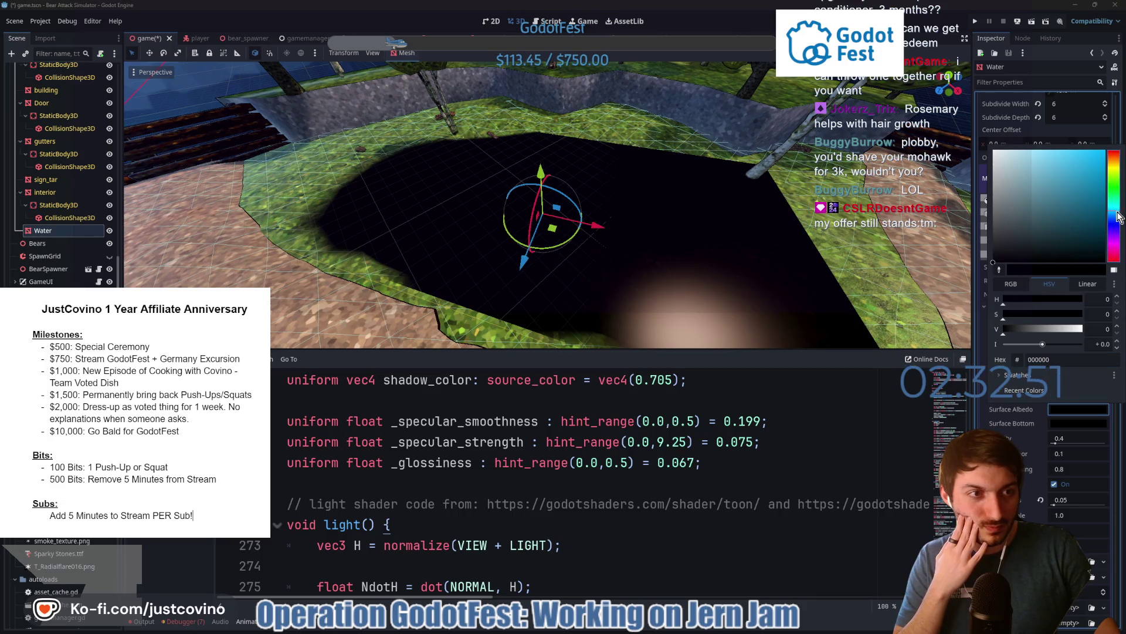
pyautogui.click(1102, 155)
pyautogui.click(1069, 427)
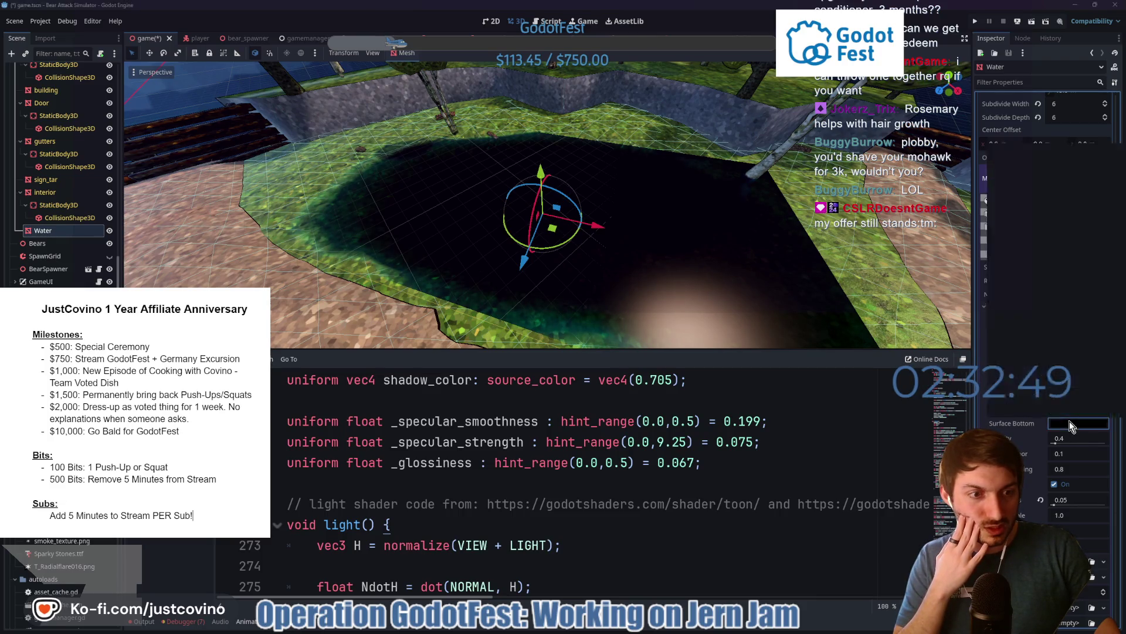
pyautogui.click(1078, 423)
pyautogui.click(1115, 215)
pyautogui.click(1100, 155)
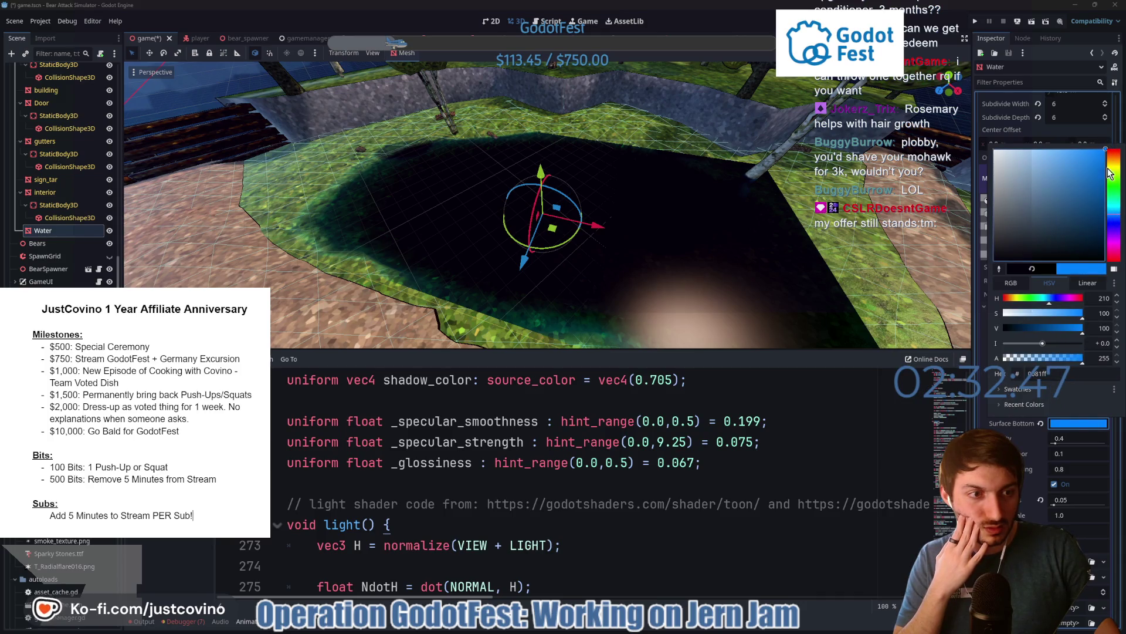
pyautogui.click(1071, 430)
pyautogui.scroll(-3, 1052, 402)
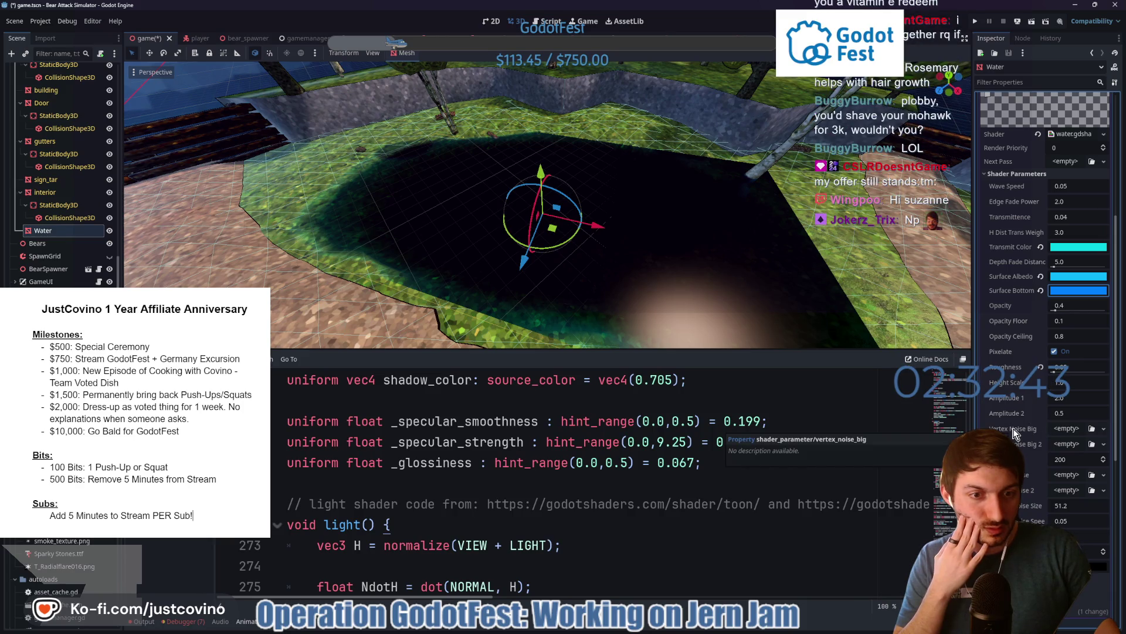
# - Give Vertex Noise Big a new NoiseTexture with a FastNoiseLite noise
pyautogui.click(1065, 433)
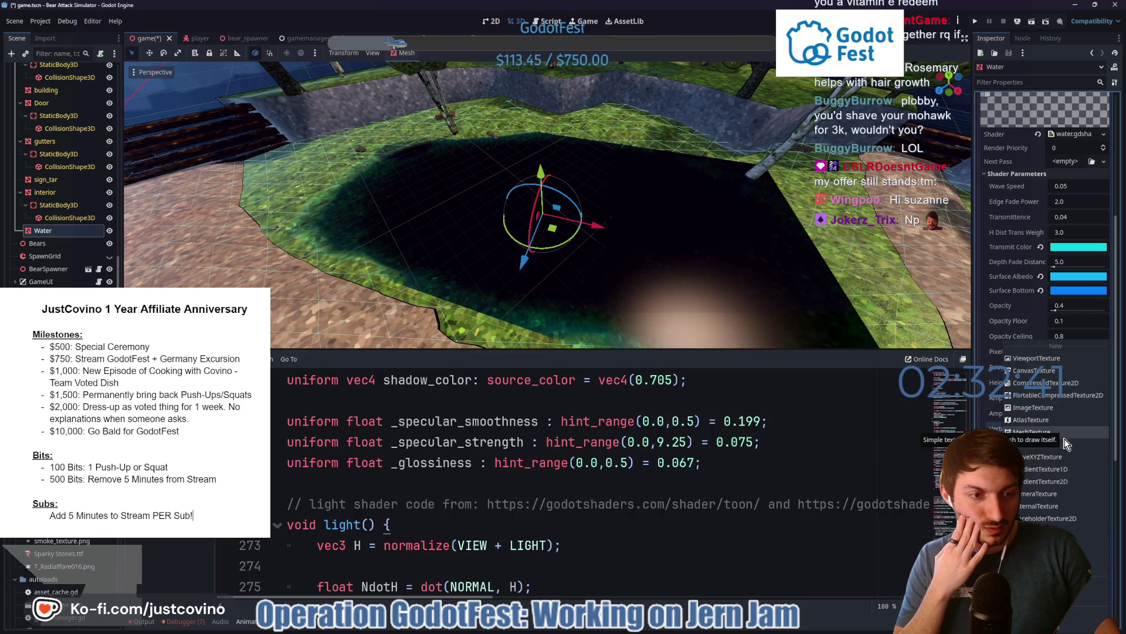
pyautogui.click(1050, 531)
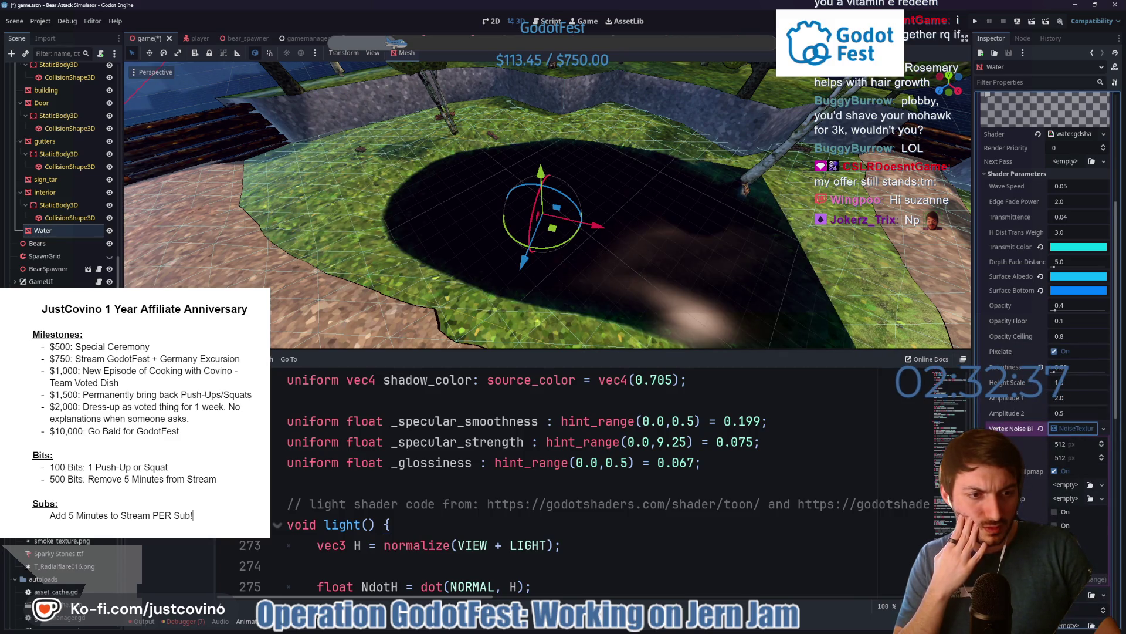
pyautogui.click(1066, 486)
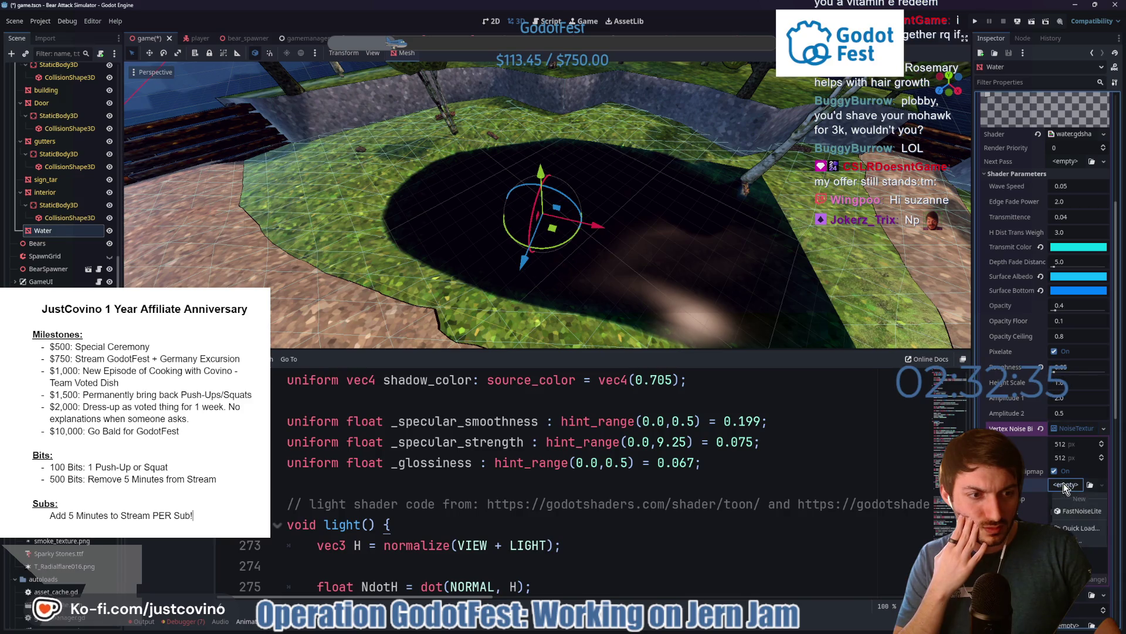
pyautogui.click(1068, 500)
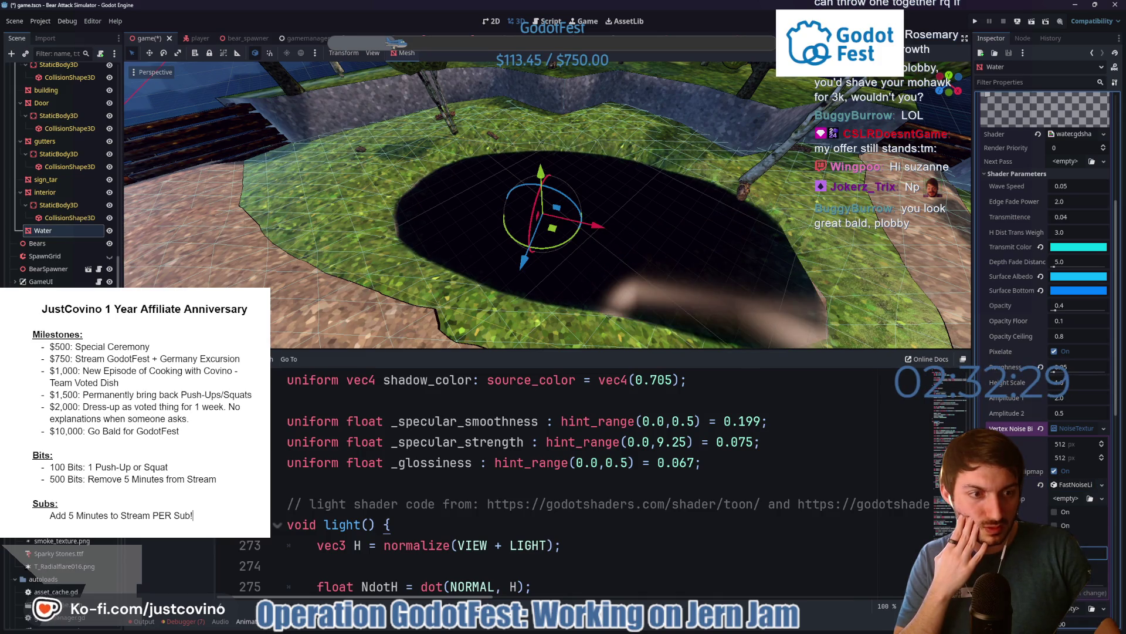
pyautogui.click(1068, 487)
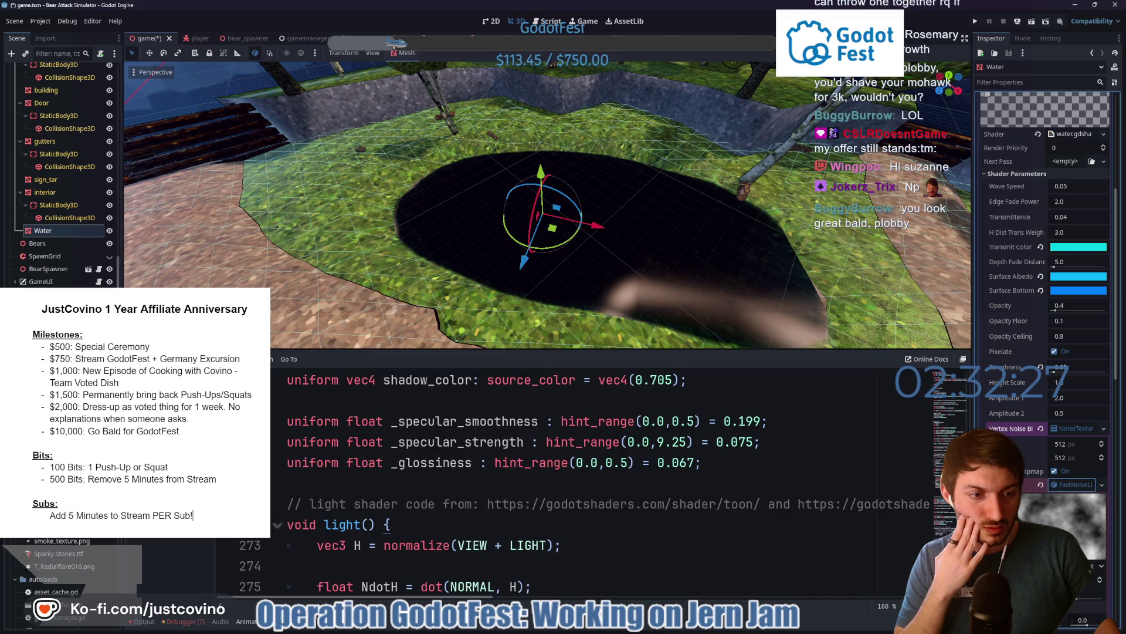
pyautogui.click(1068, 434)
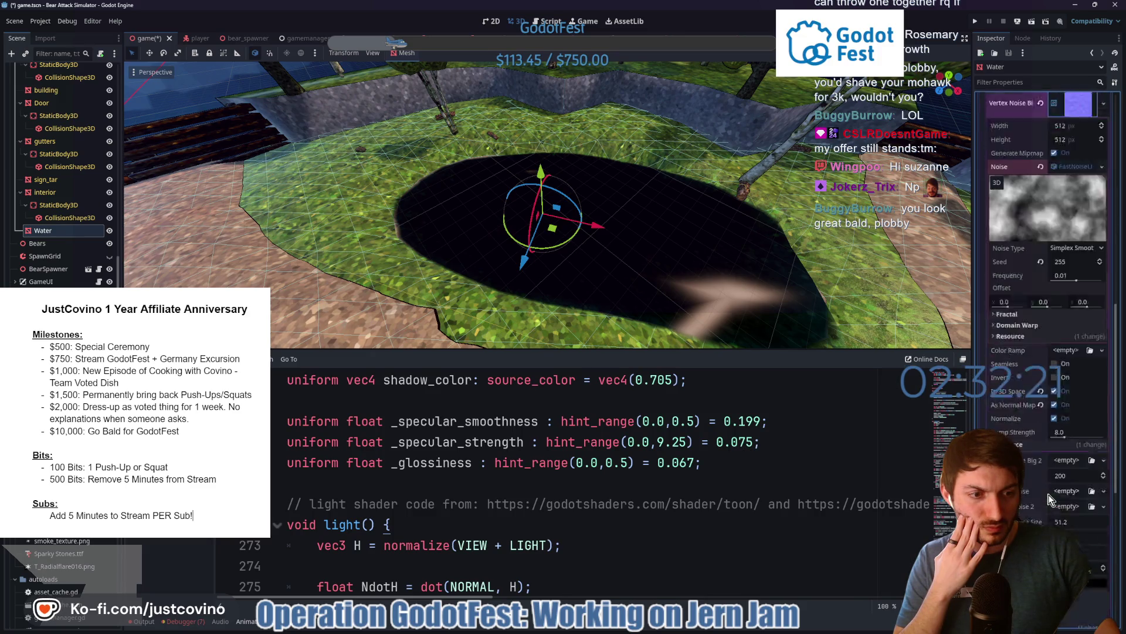
# - Turn off As Normal Map and turn on Seamless for the vertex noise texture
pyautogui.click(1069, 436)
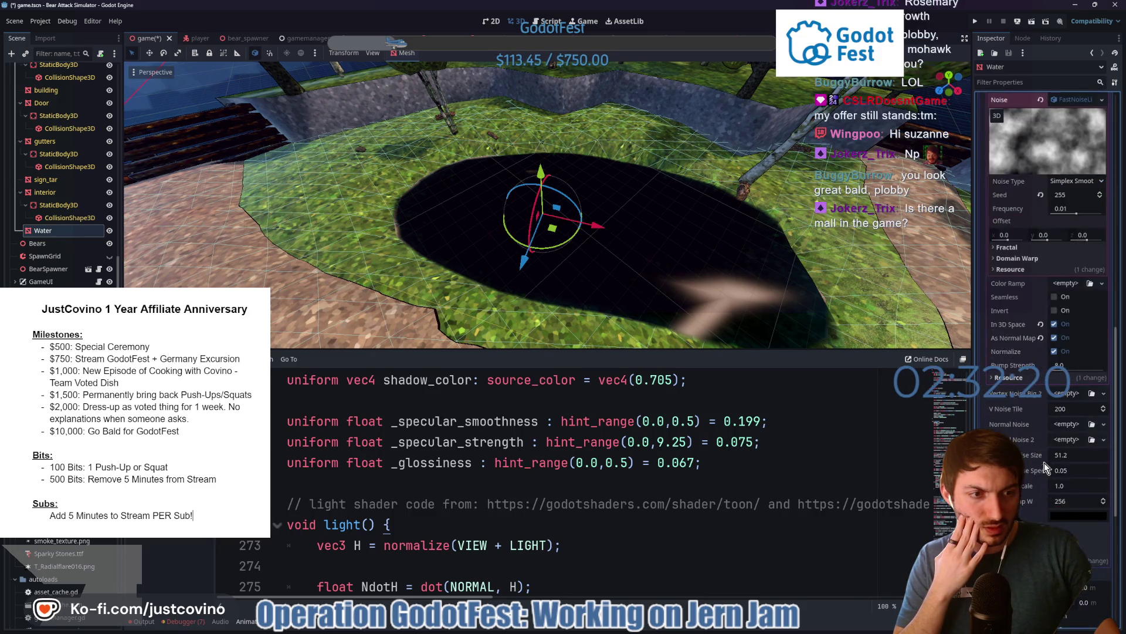
pyautogui.click(1054, 339)
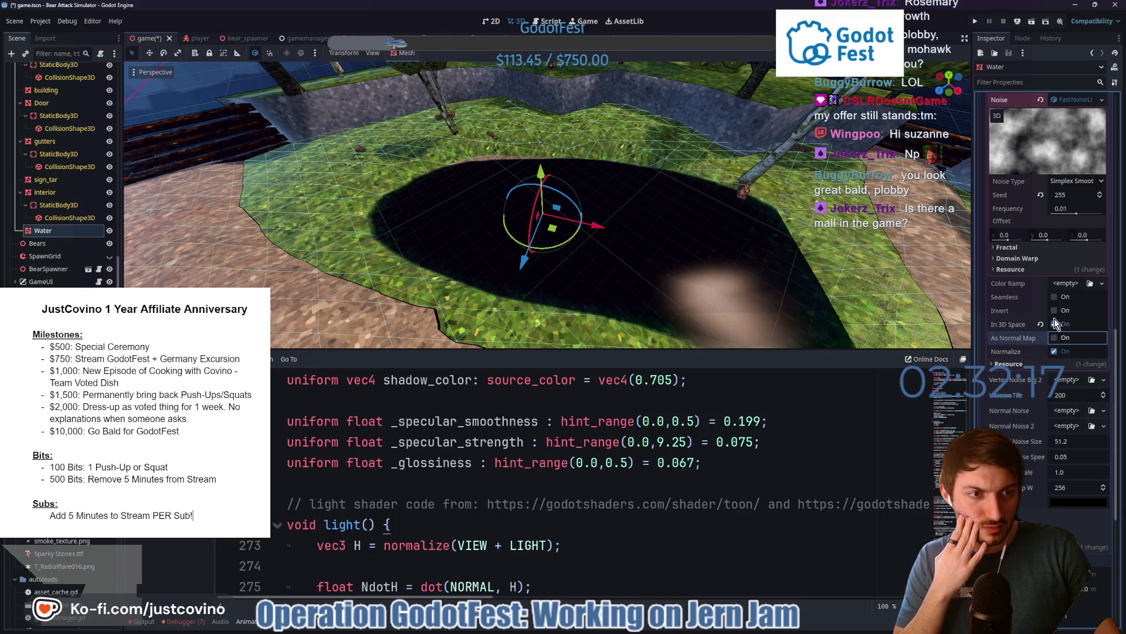
pyautogui.click(1054, 302)
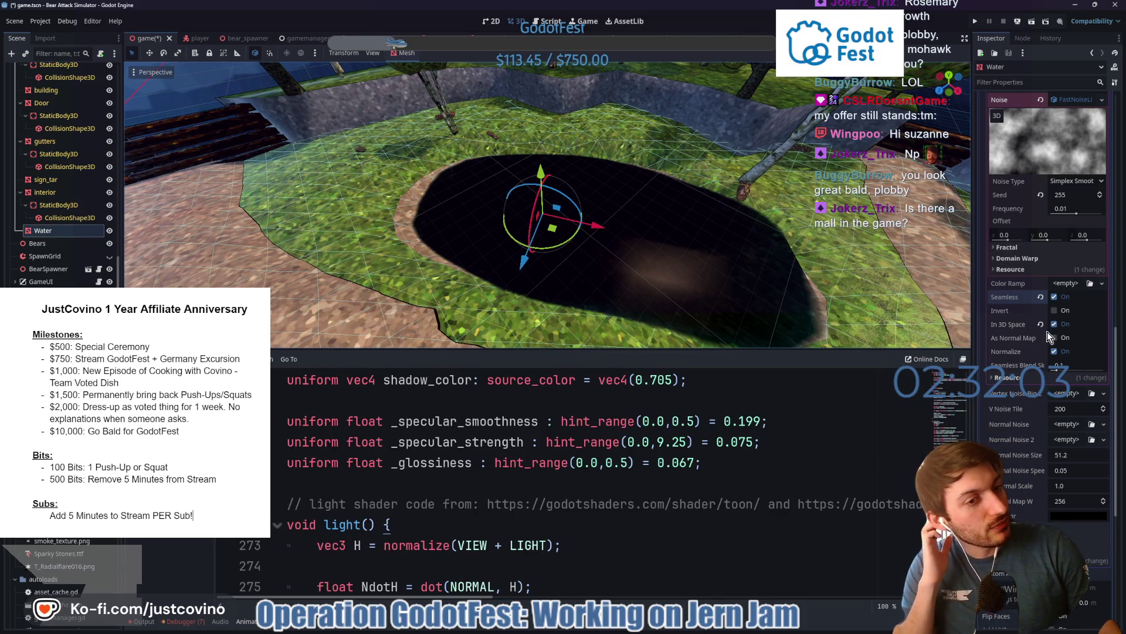
pyautogui.scroll(5, 1044, 348)
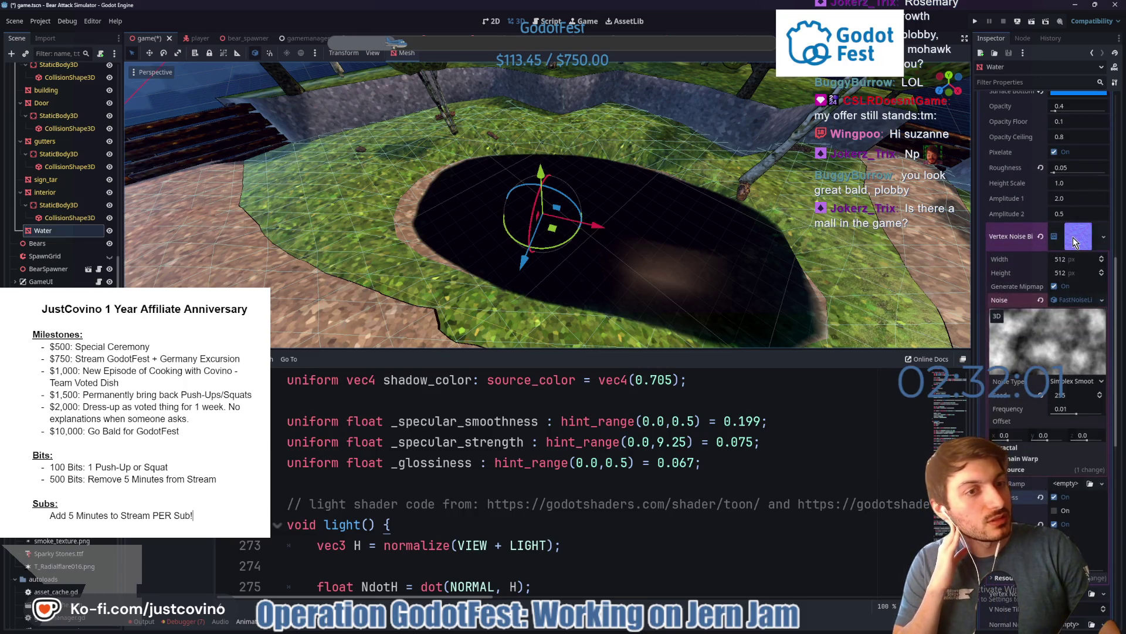
# - Copy the Vertex Noise Big texture and paste it into Vertex Noise Big 2
pyautogui.click(1075, 243)
pyautogui.click(1073, 262)
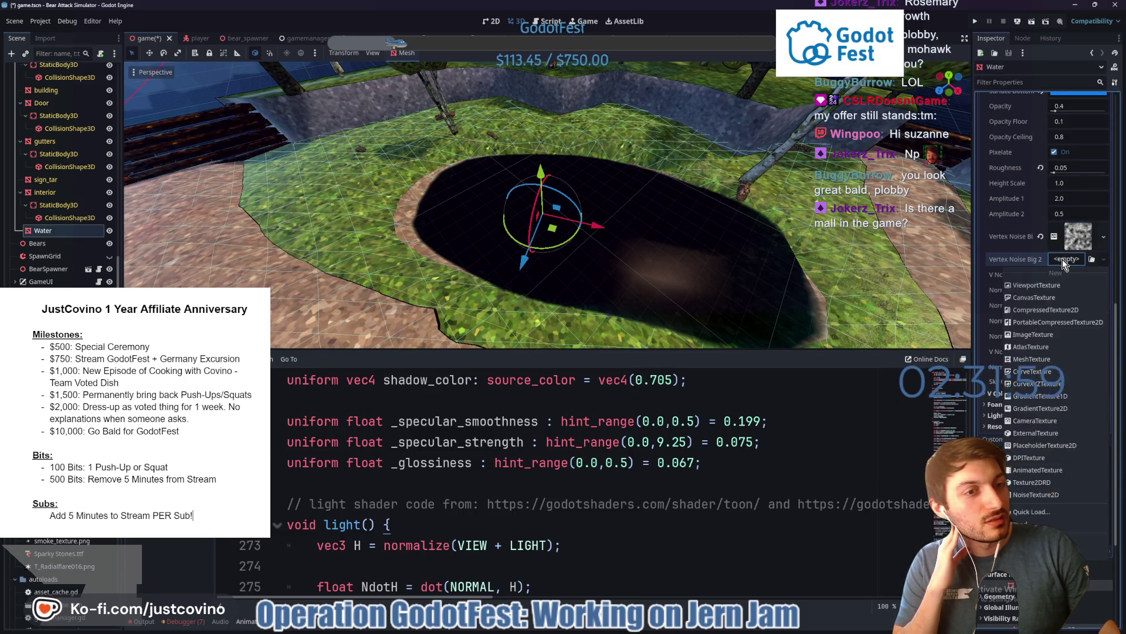
pyautogui.click(1071, 237)
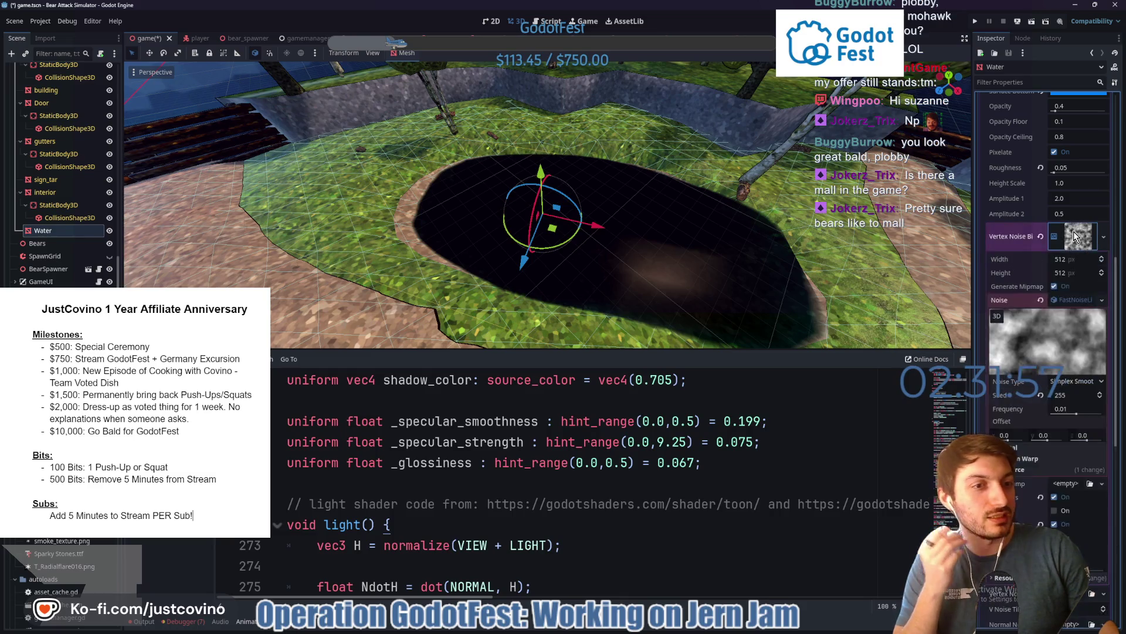
pyautogui.rightClick(1073, 233)
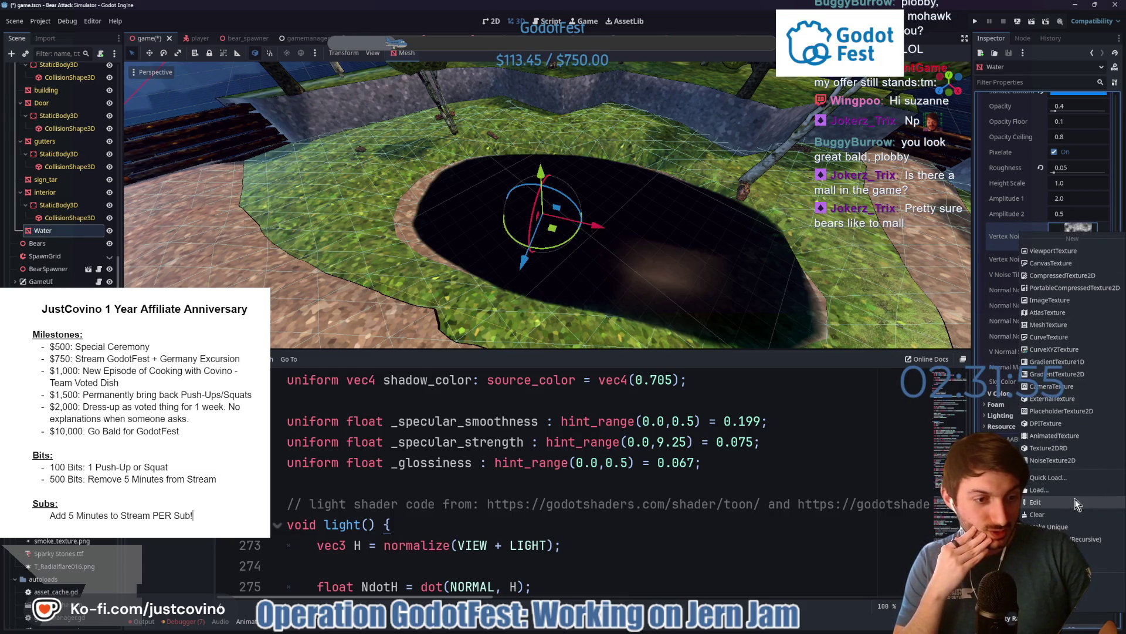
pyautogui.click(1050, 551)
pyautogui.rightClick(1064, 262)
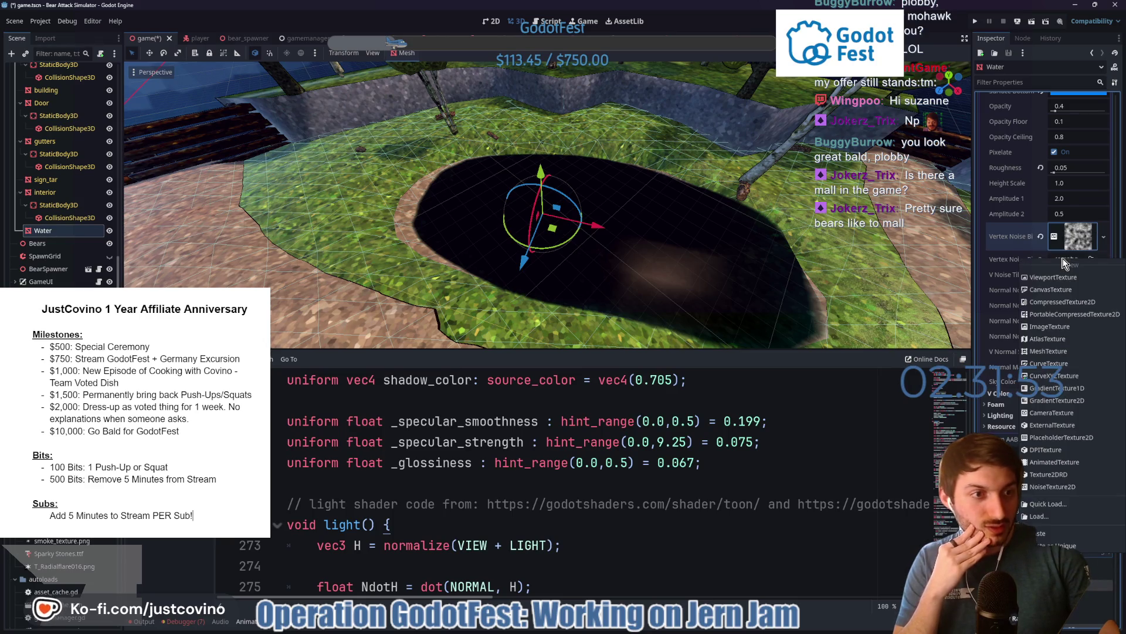
pyautogui.click(1054, 533)
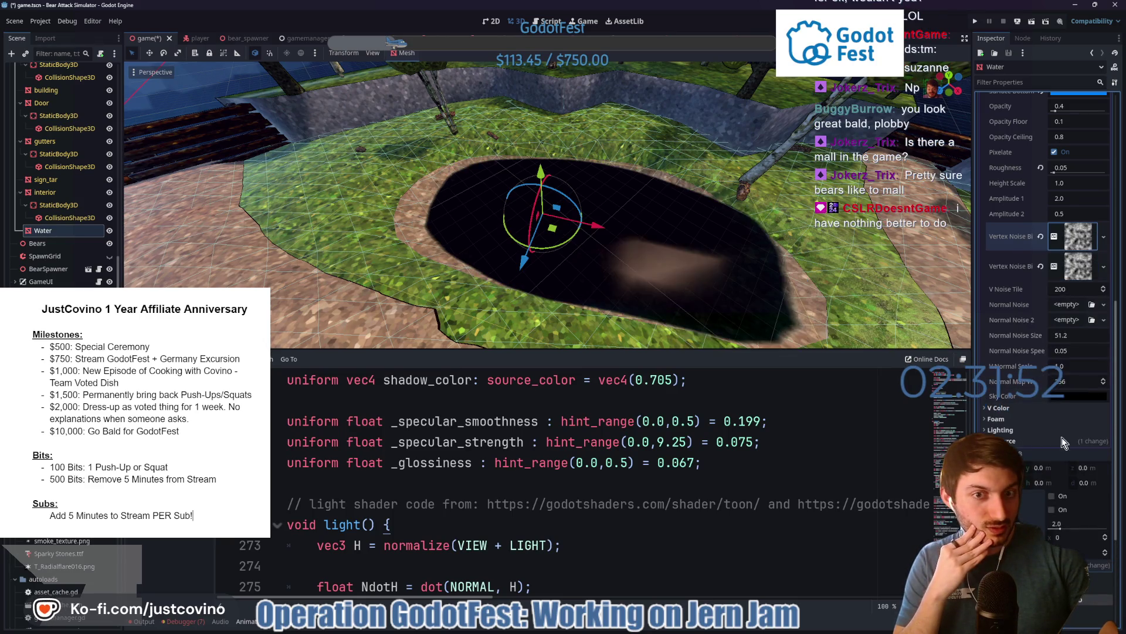
# - Give Normal Noise a seamless FastNoiseLite NoiseTexture generated as a normal map
pyautogui.click(1068, 305)
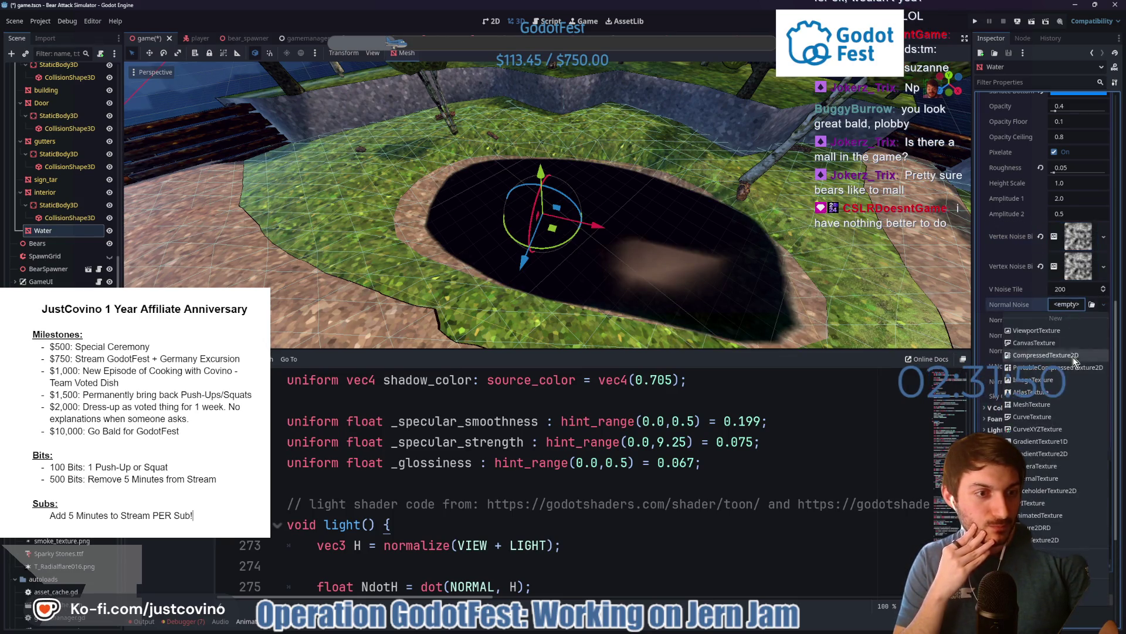
pyautogui.click(1043, 502)
pyautogui.click(1073, 304)
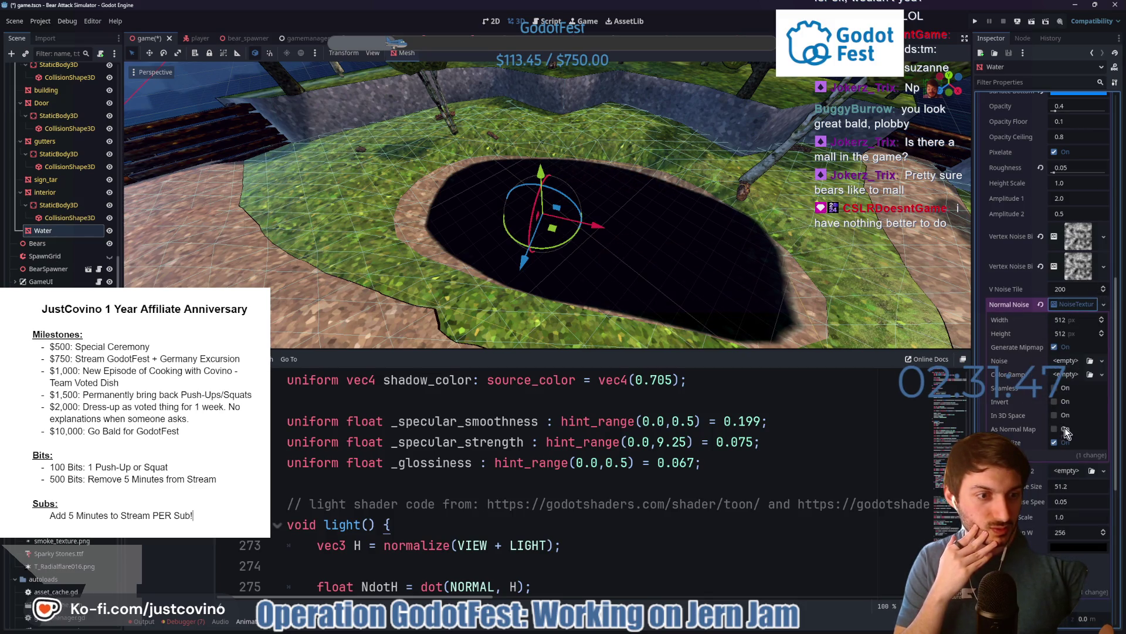
pyautogui.click(1064, 360)
pyautogui.click(1067, 376)
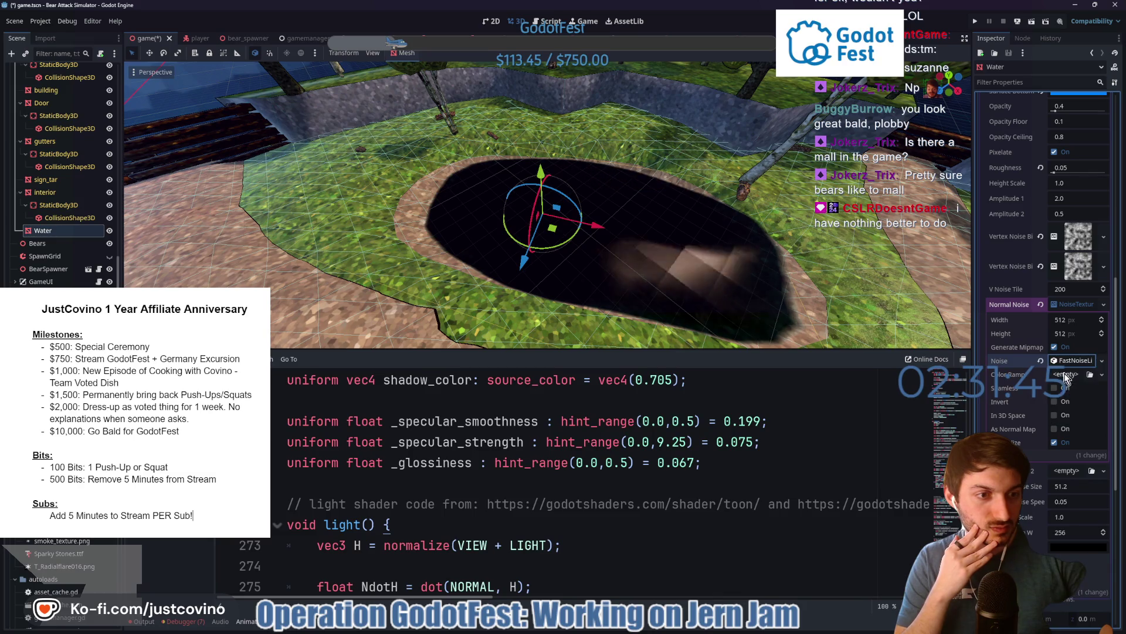
pyautogui.click(1055, 429)
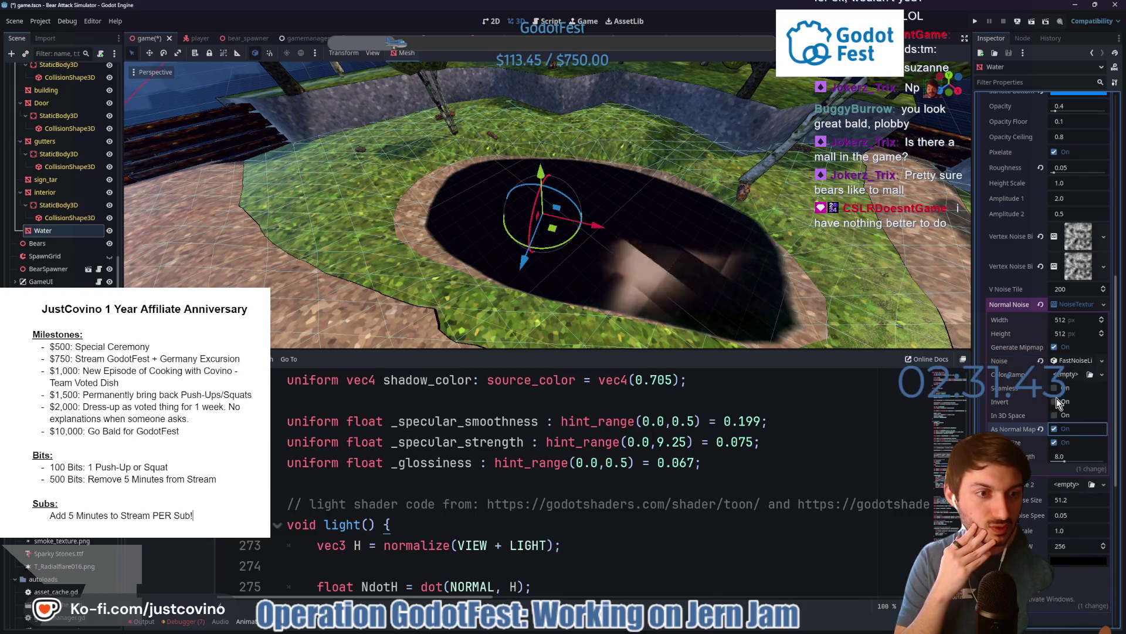
pyautogui.click(1056, 389)
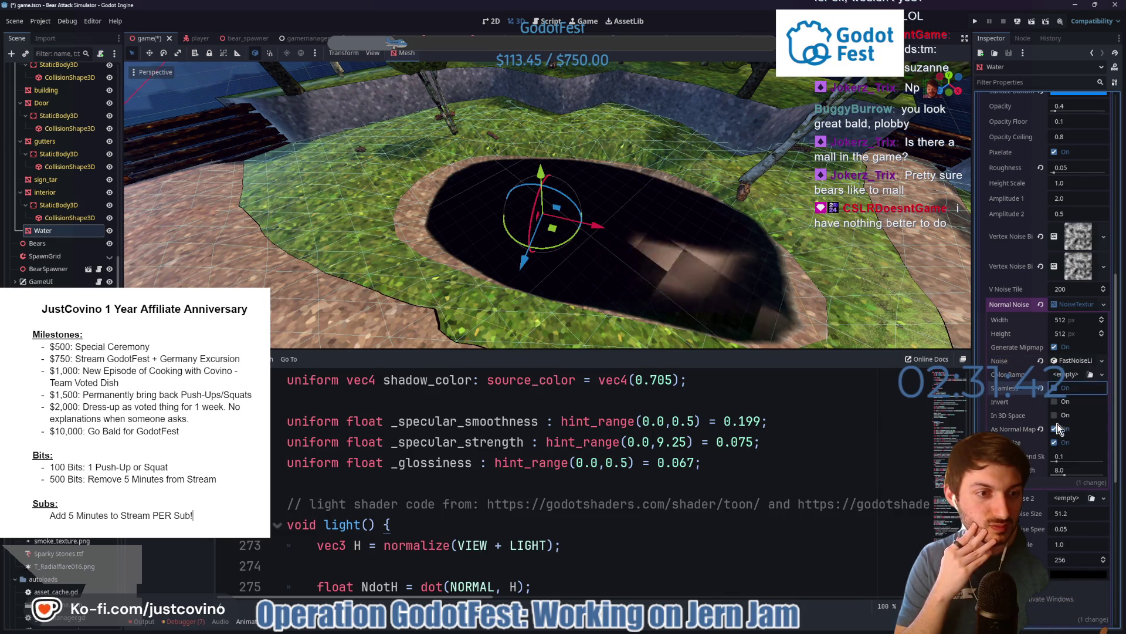
pyautogui.click(1075, 309)
# - Copy the Normal Noise texture and paste it into Normal Noise 2
pyautogui.rightClick(1072, 314)
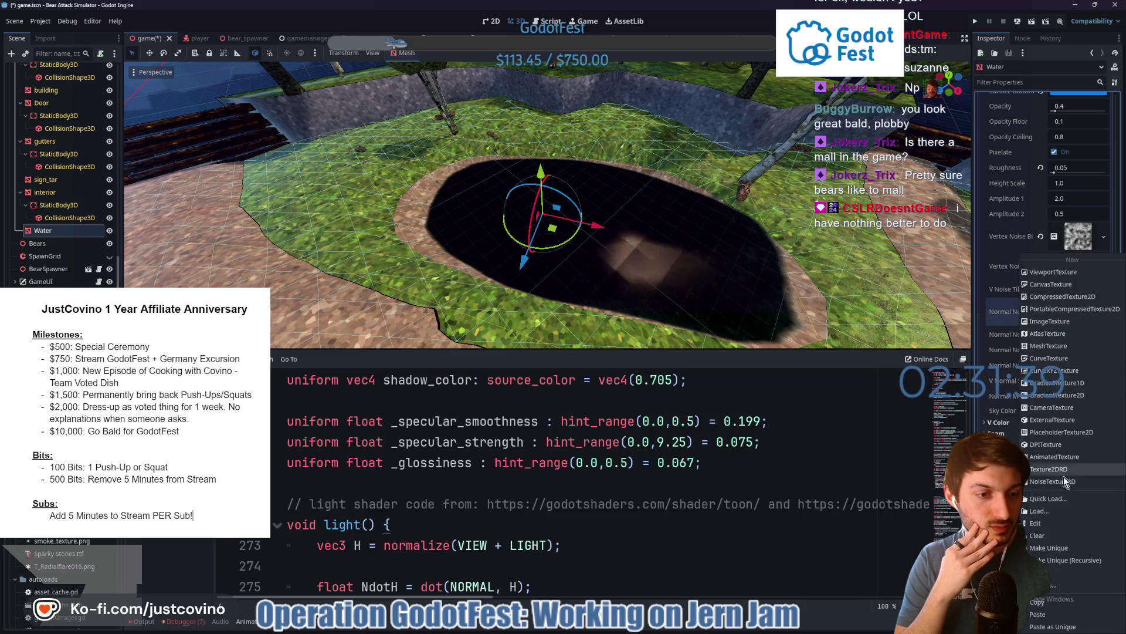
pyautogui.click(1050, 601)
pyautogui.rightClick(1065, 334)
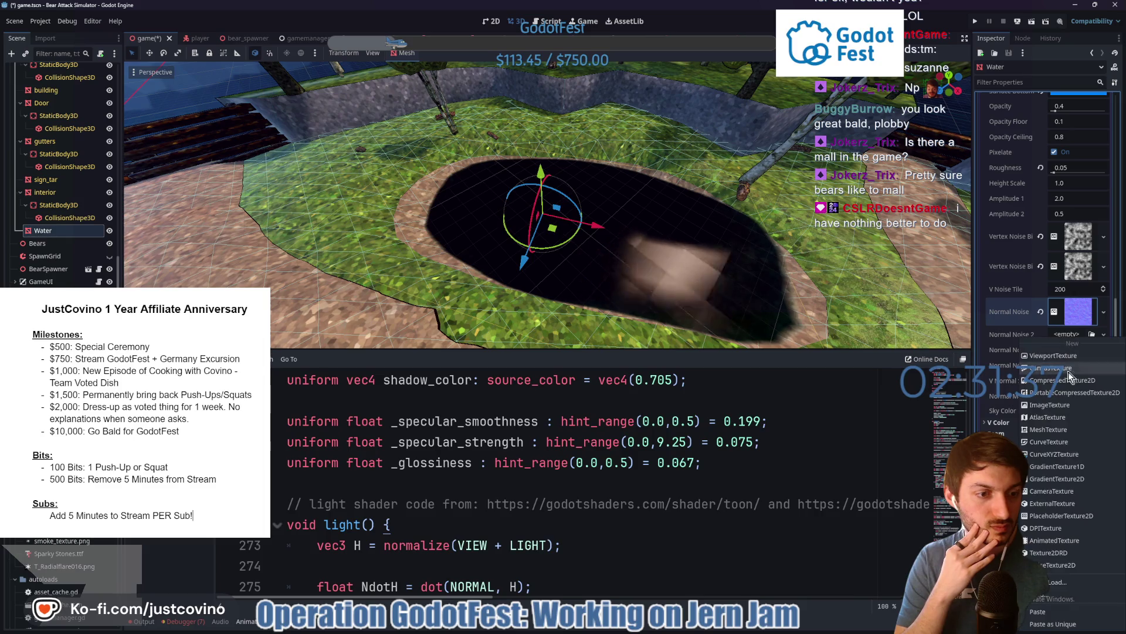
pyautogui.click(1050, 612)
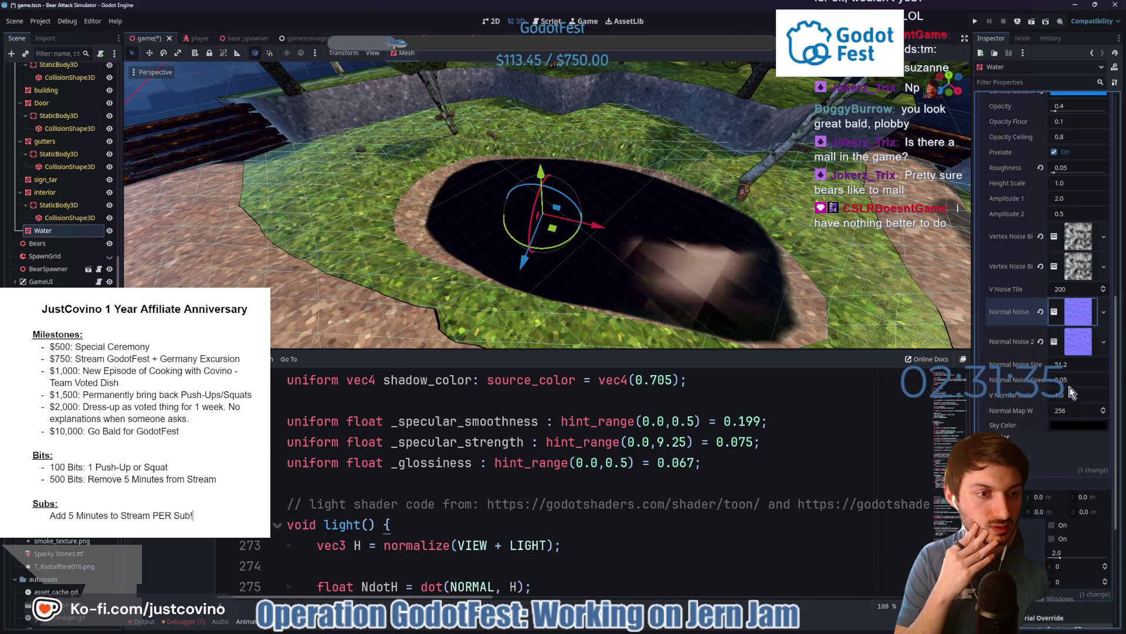
pyautogui.click(1019, 440)
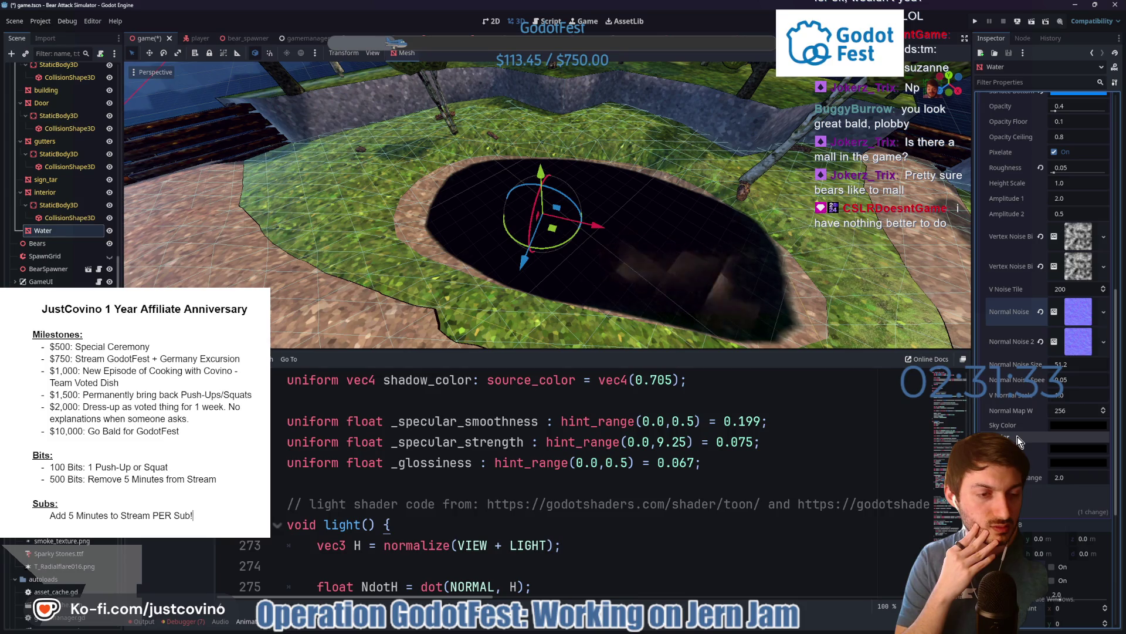
pyautogui.click(1019, 440)
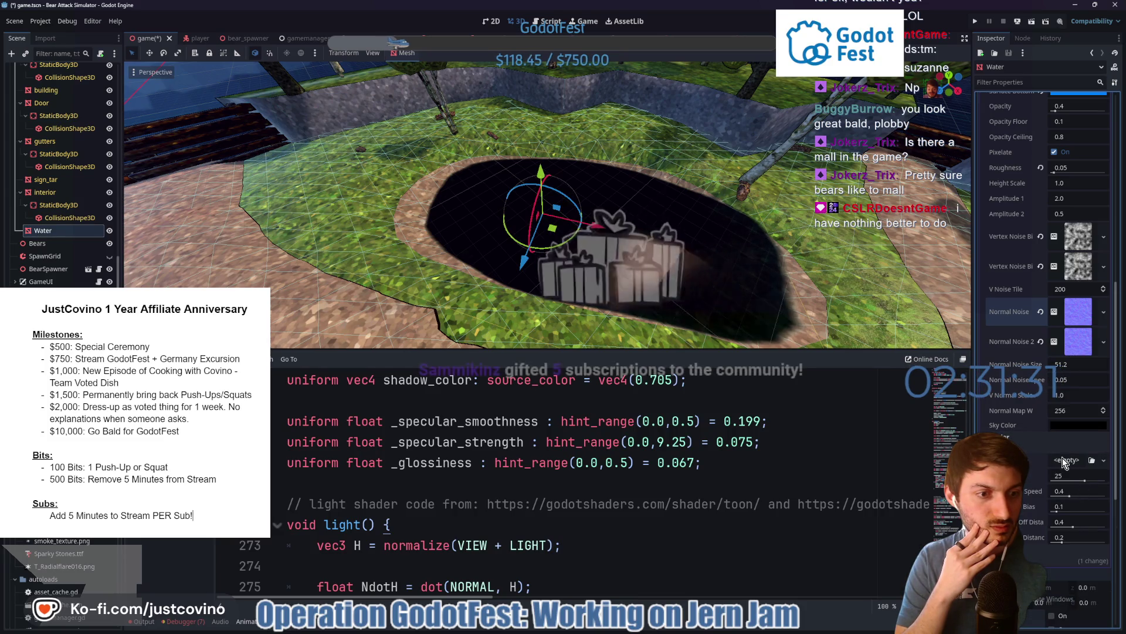
pyautogui.click(1062, 458)
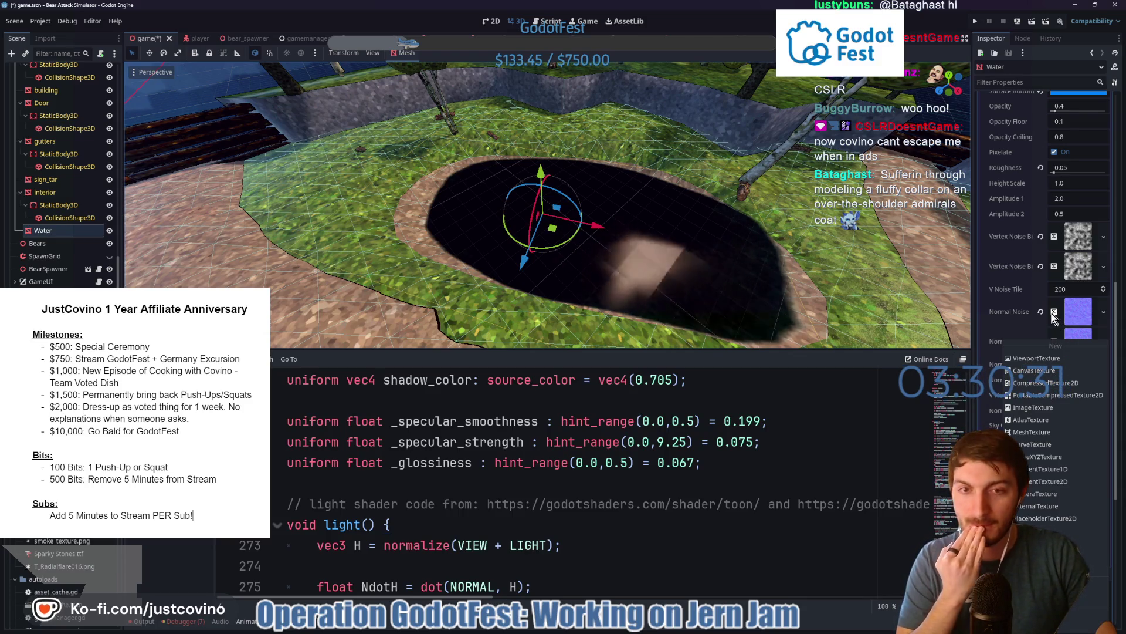
# - Change the Water shader's Sky Color from black to teal (H179 S82 V55)
pyautogui.press('Escape')
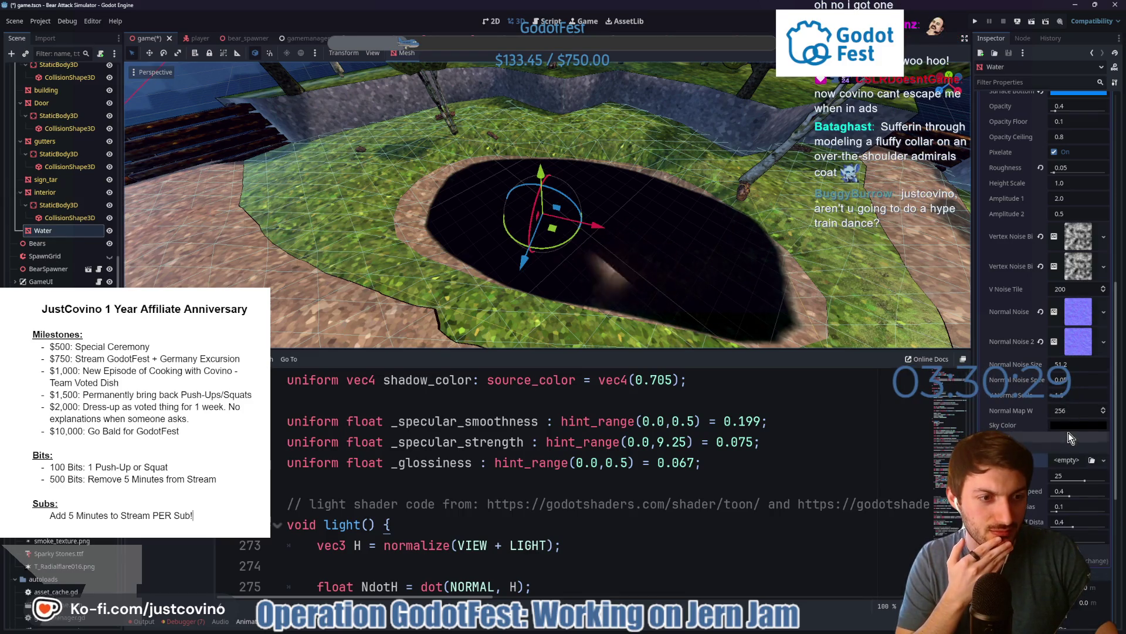
pyautogui.click(1064, 427)
pyautogui.click(1086, 216)
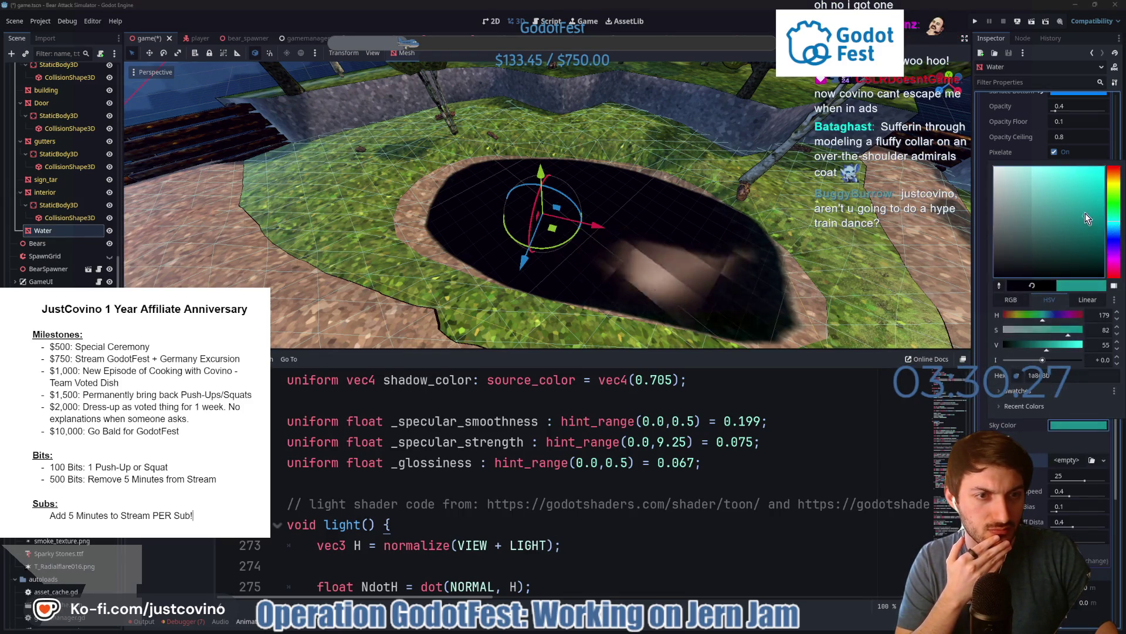
pyautogui.click(1069, 435)
pyautogui.click(1067, 461)
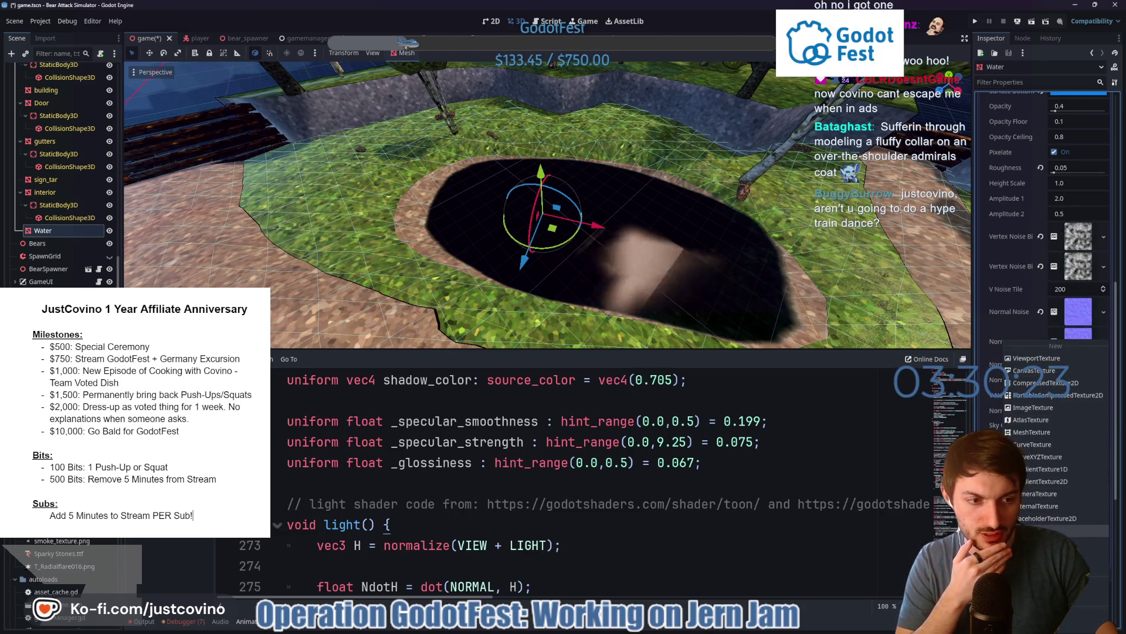
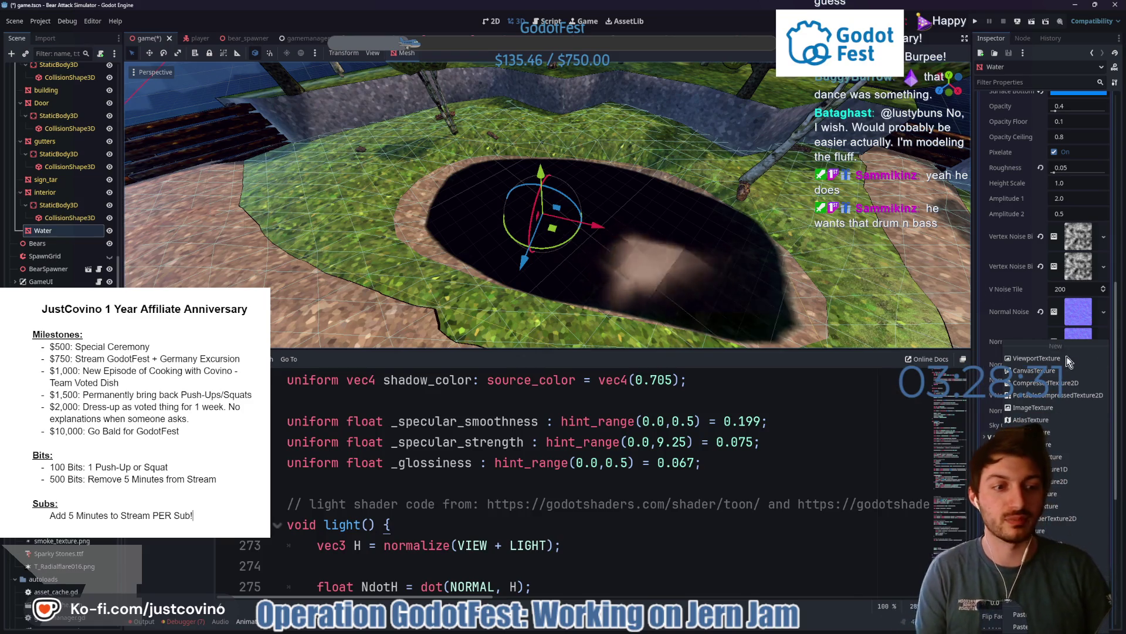
# - Give Foam Texture a new NoiseTexture2D using FastNoiseLite, with three extra options turned on
pyautogui.click(1062, 543)
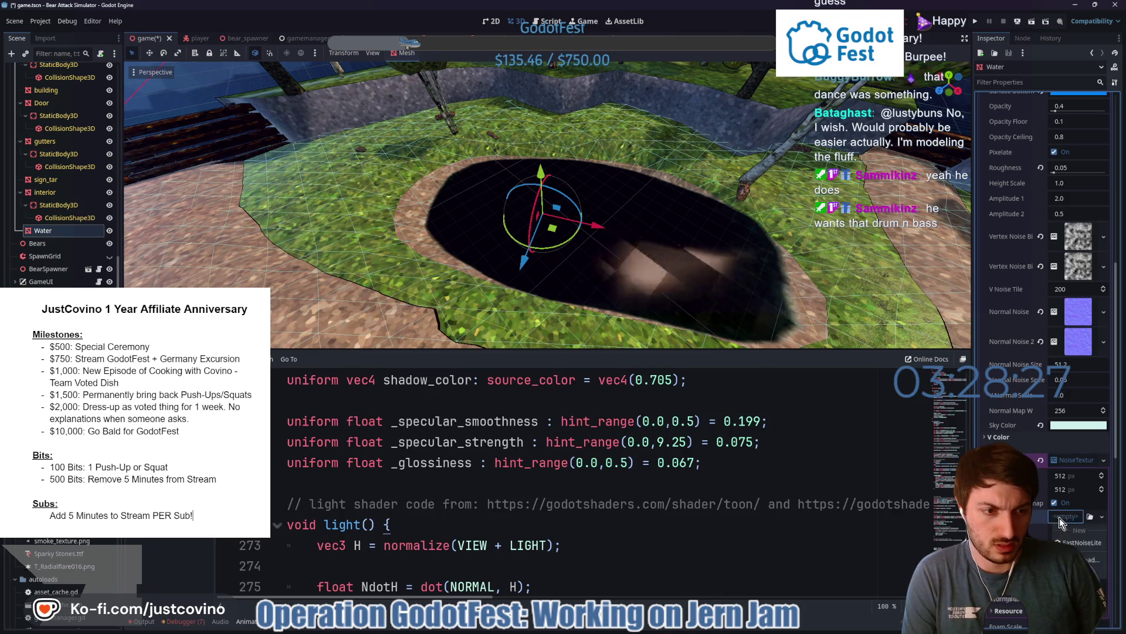
pyautogui.click(1060, 517)
pyautogui.click(1063, 529)
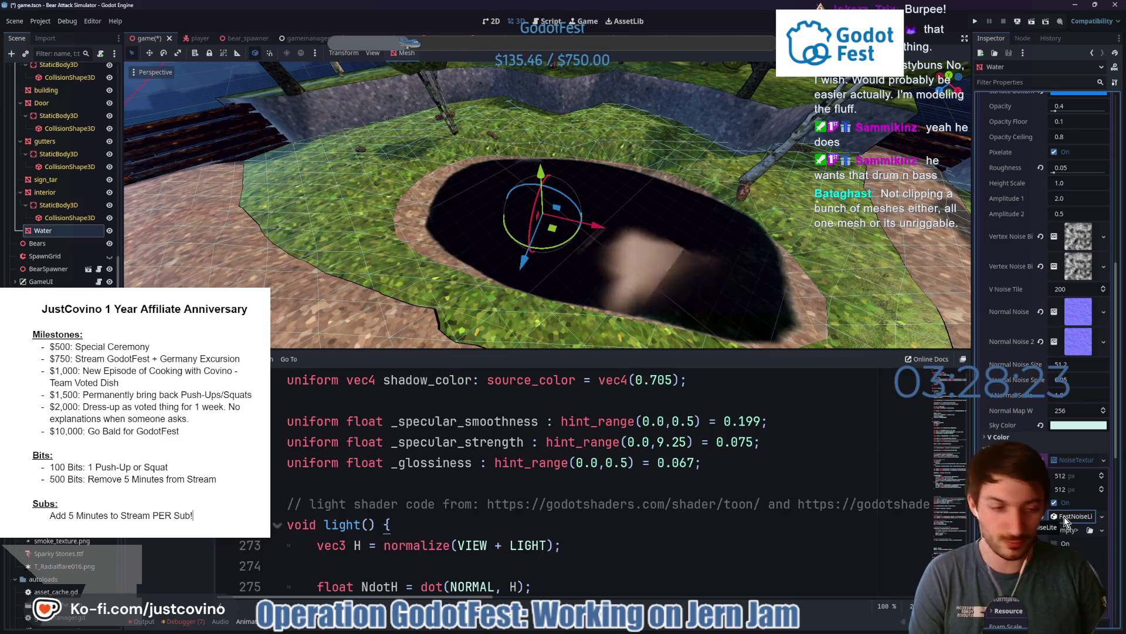
pyautogui.scroll(-3, 1064, 527)
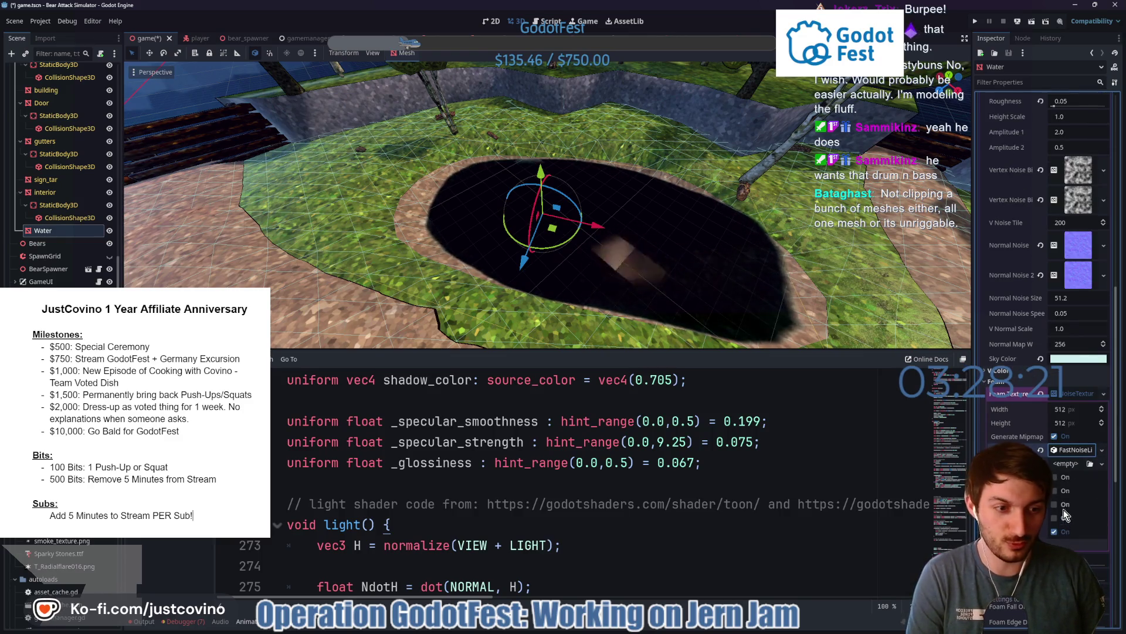
pyautogui.click(1055, 518)
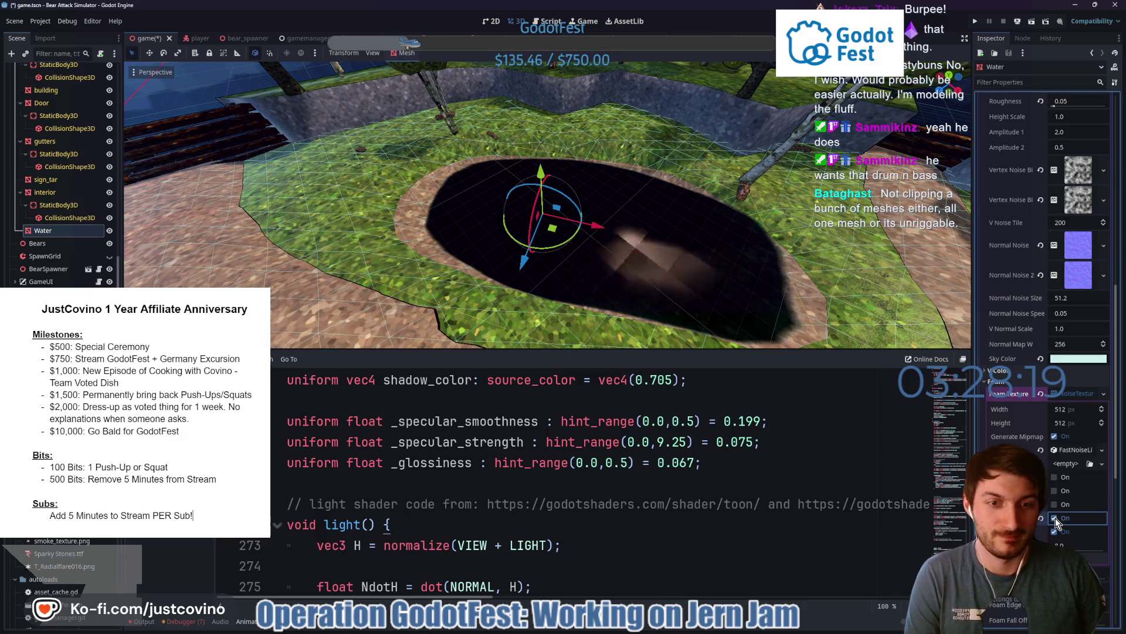
pyautogui.click(1054, 504)
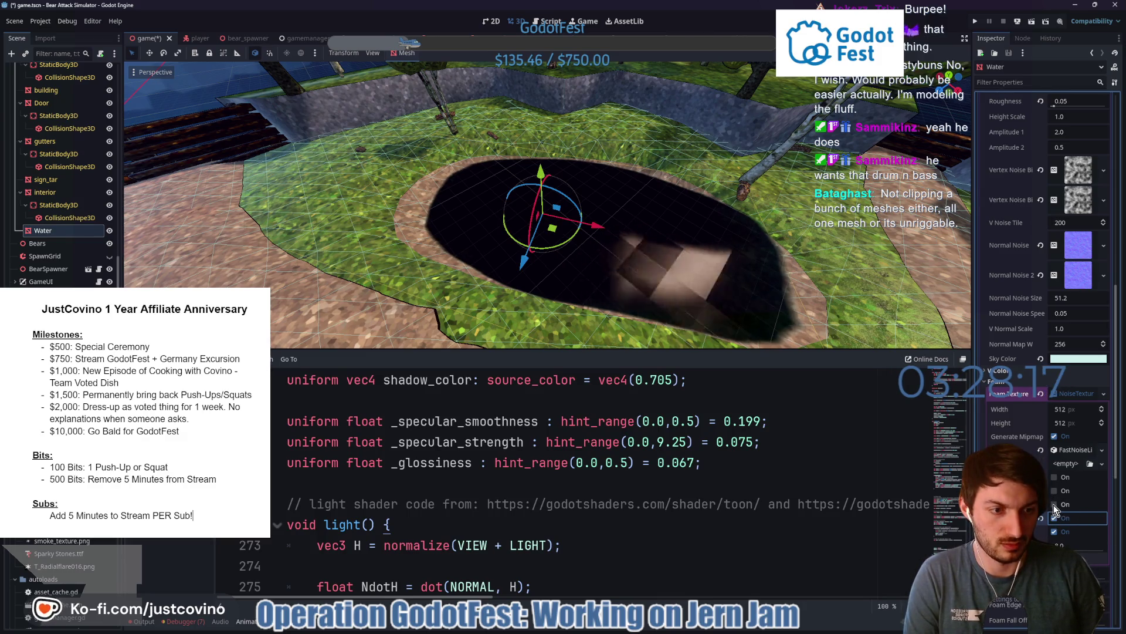
pyautogui.click(1055, 478)
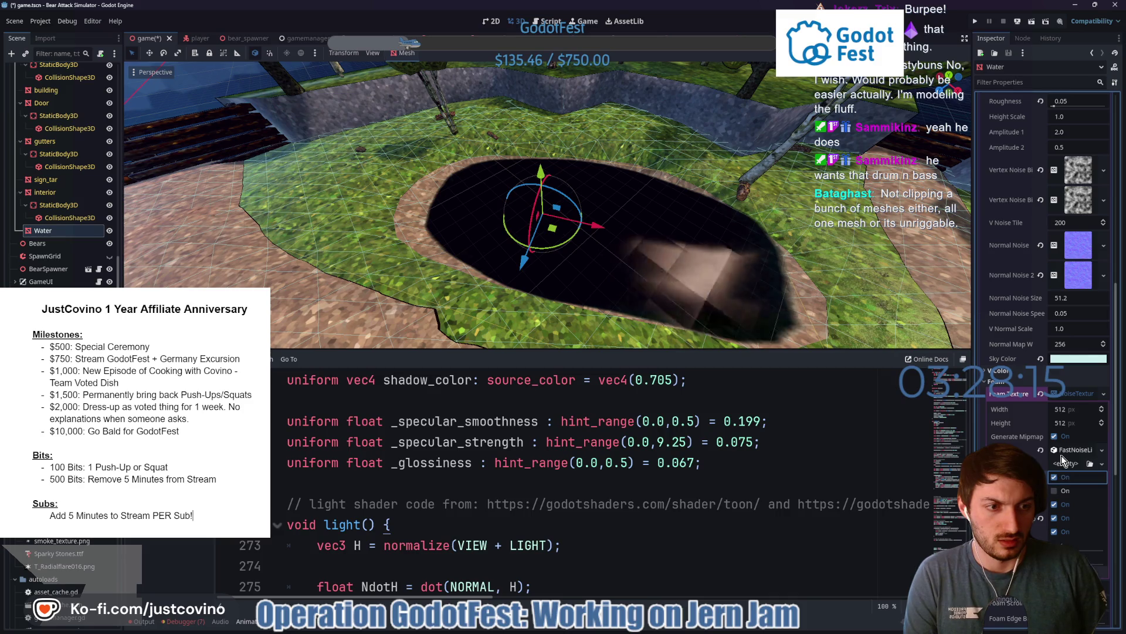
pyautogui.click(1074, 393)
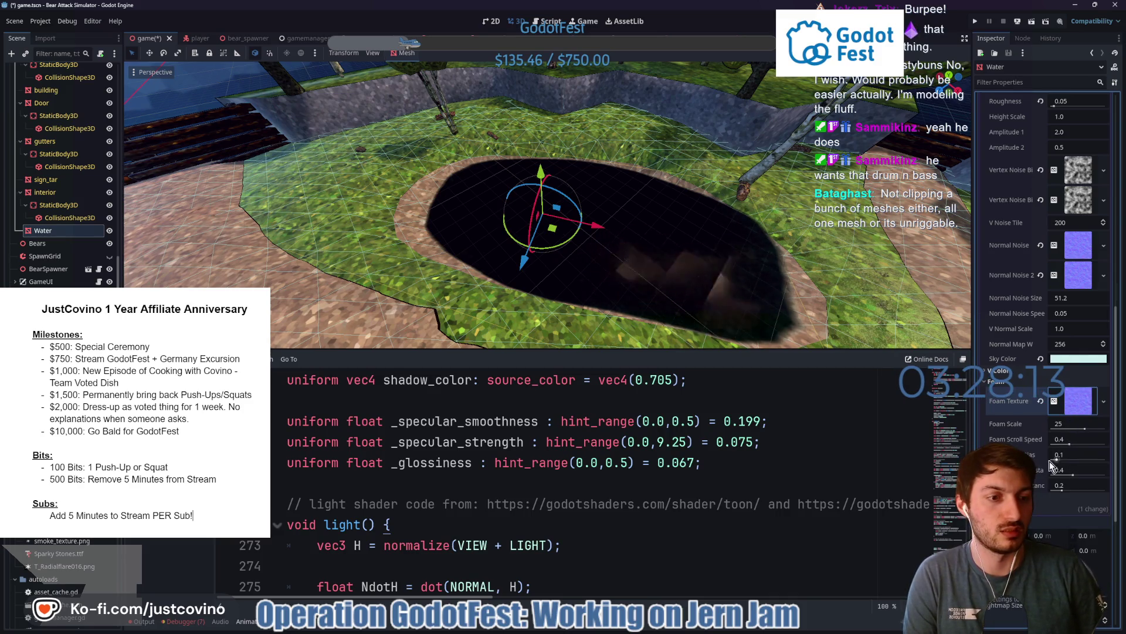
pyautogui.scroll(-5, 1030, 355)
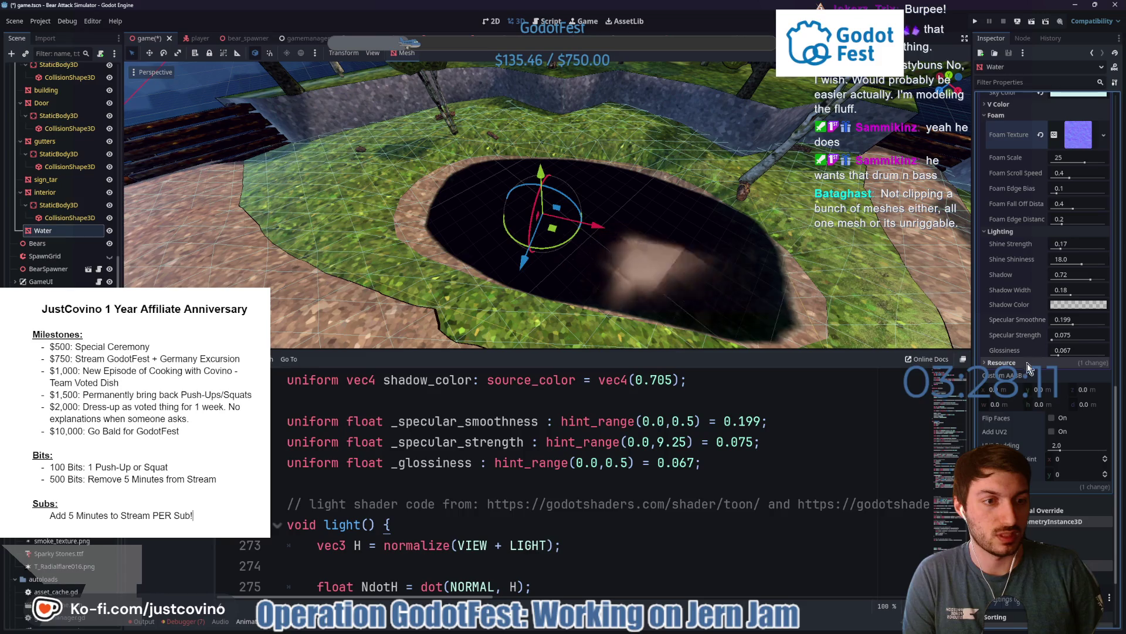
# - Zoom in on the black water and rotate the Water plane so its blue top faces up
pyautogui.scroll(10, 1029, 347)
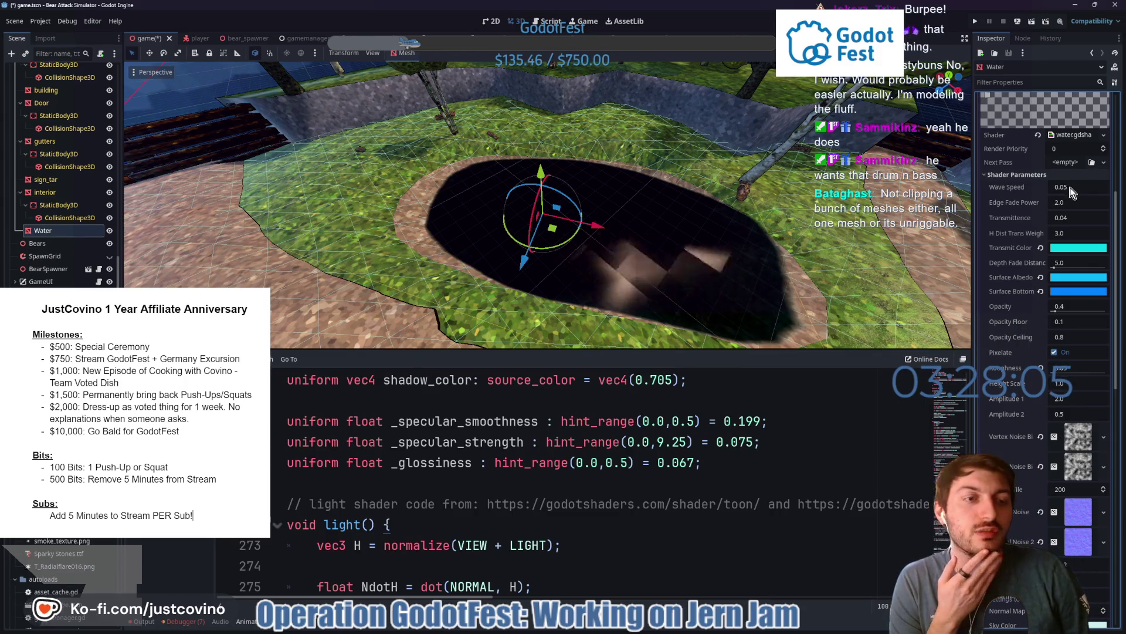
pyautogui.scroll(4, 692, 283)
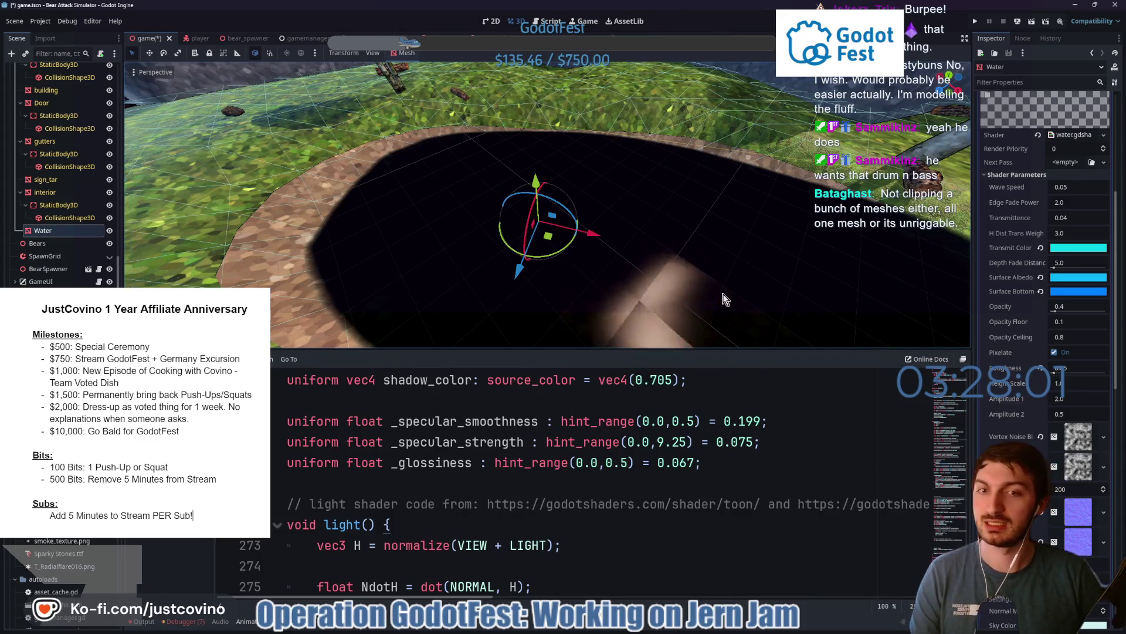
pyautogui.scroll(3, 687, 267)
pyautogui.scroll(5, 688, 265)
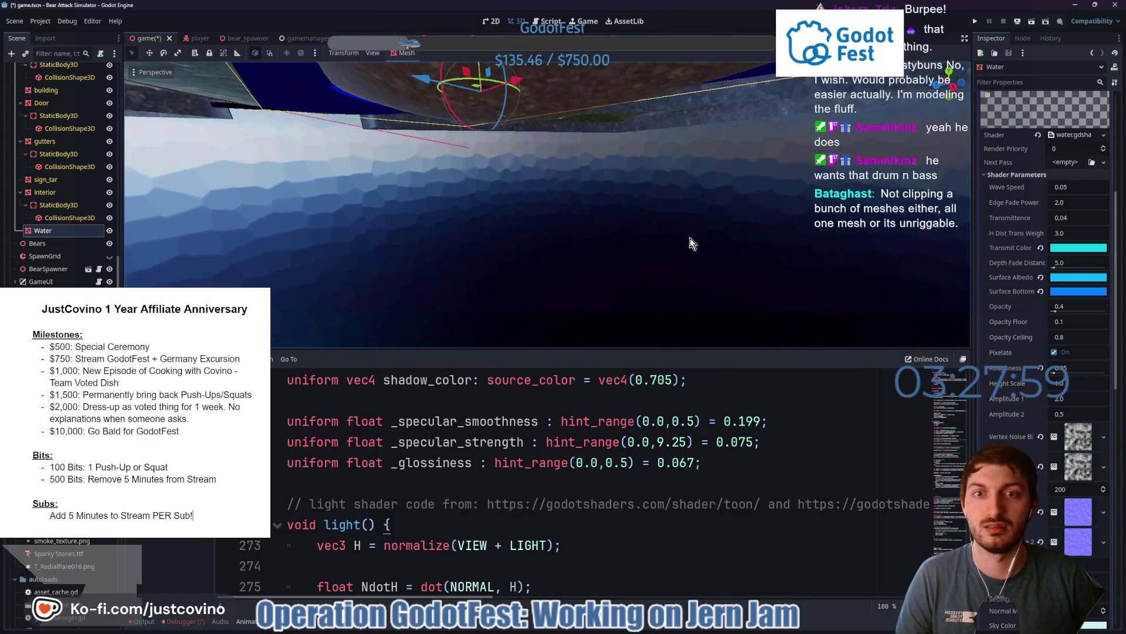
pyautogui.scroll(-5, 693, 254)
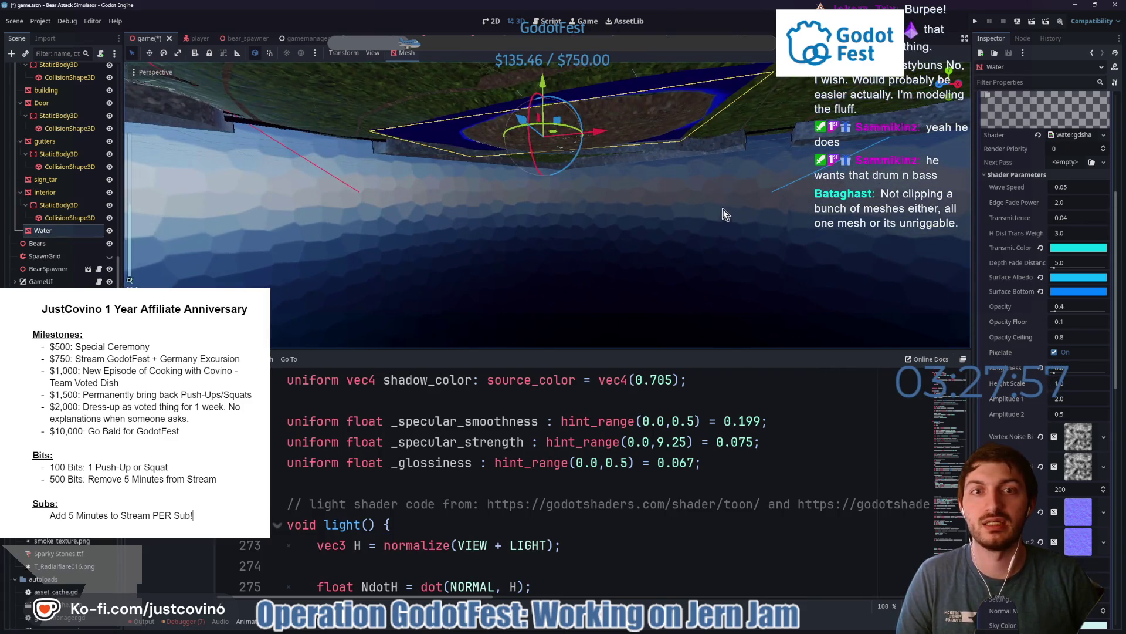
pyautogui.scroll(-5, 723, 208)
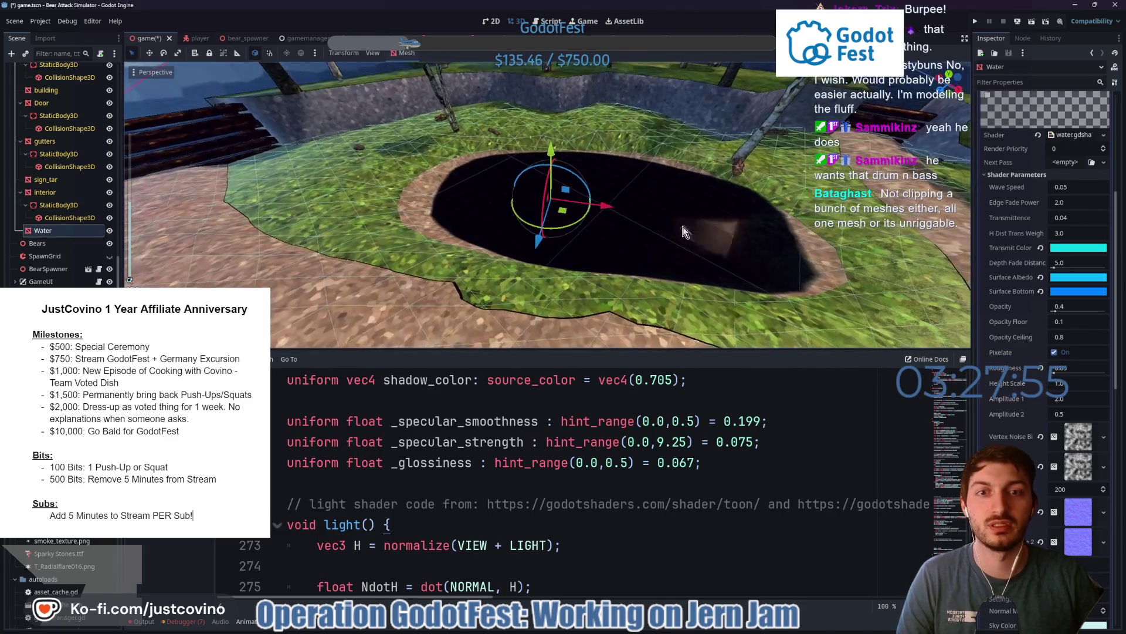
pyautogui.moveTo(575, 182)
pyautogui.mouseDown()
pyautogui.moveTo(522, 261)
pyautogui.moveTo(509, 246)
pyautogui.mouseUp()
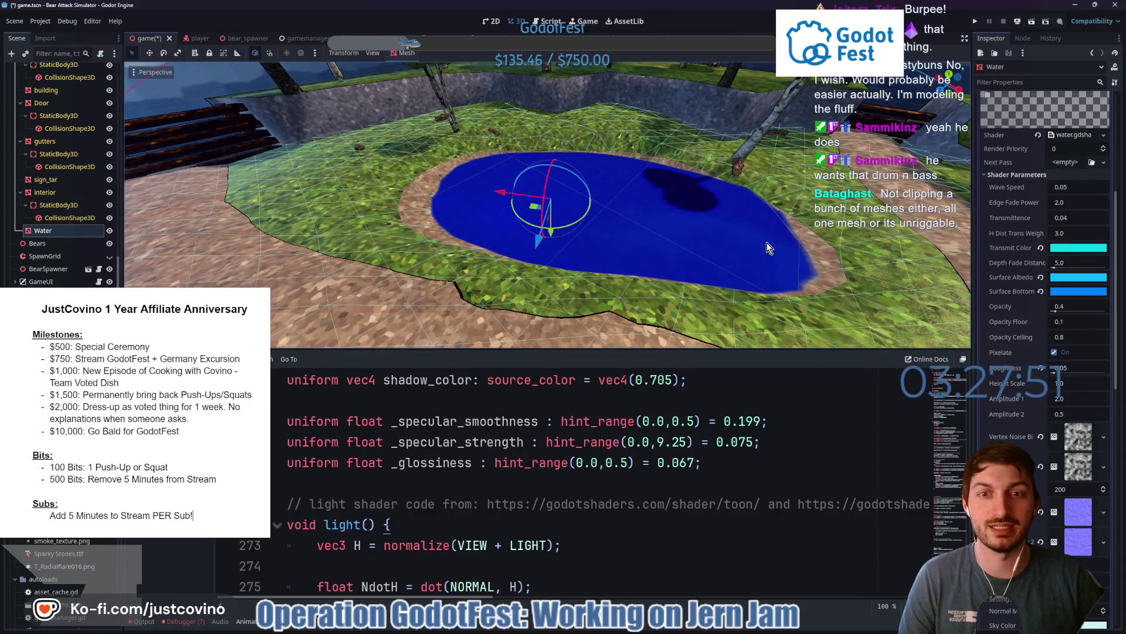
pyautogui.moveTo(769, 248)
pyautogui.mouseDown()
pyautogui.moveTo(645, 260)
pyautogui.moveTo(654, 257)
pyautogui.mouseUp()
pyautogui.scroll(5, 1017, 228)
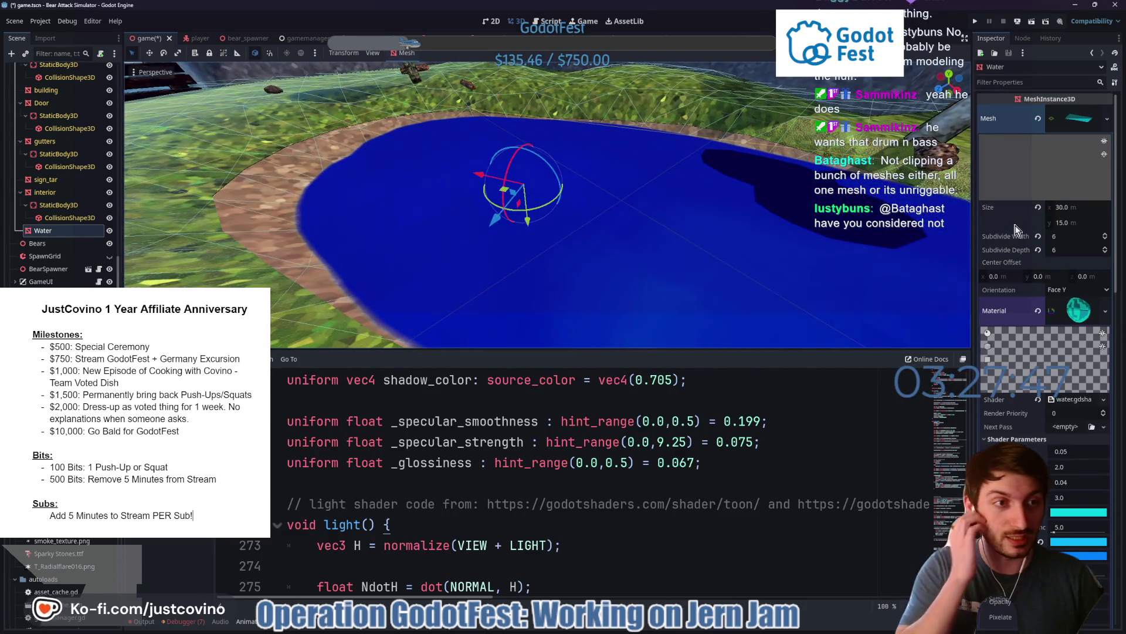
# - Set the PlaneMesh's Subdivide Width and Subdivide Depth to 24 each
pyautogui.click(1069, 235)
pyautogui.write('24')
pyautogui.press('Tab')
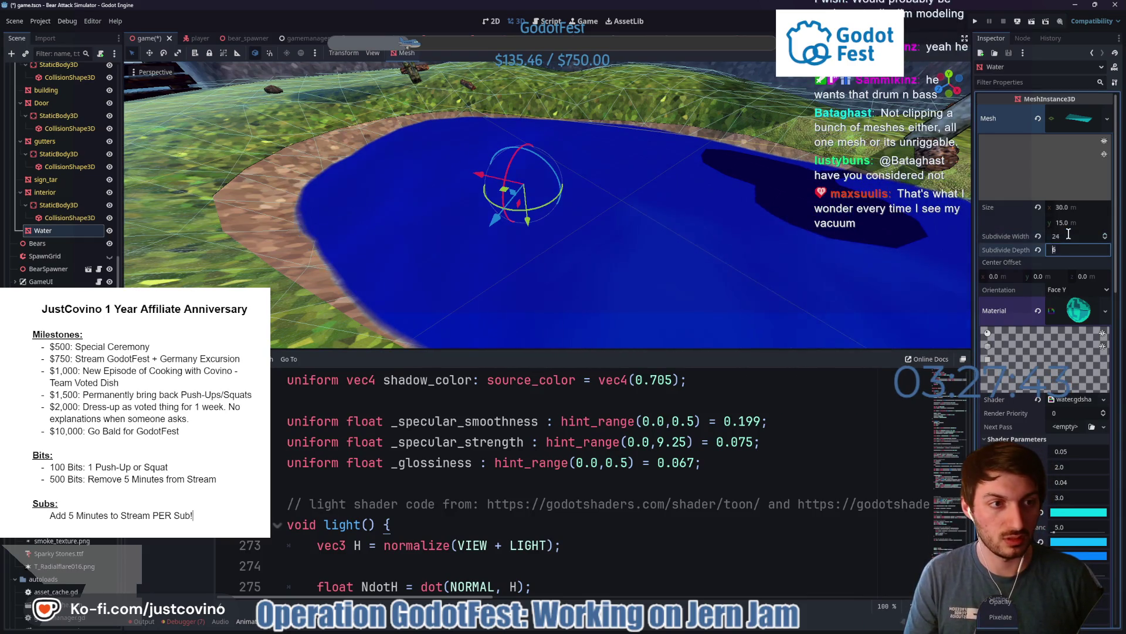
pyautogui.press('Return')
pyautogui.scroll(-5, 773, 277)
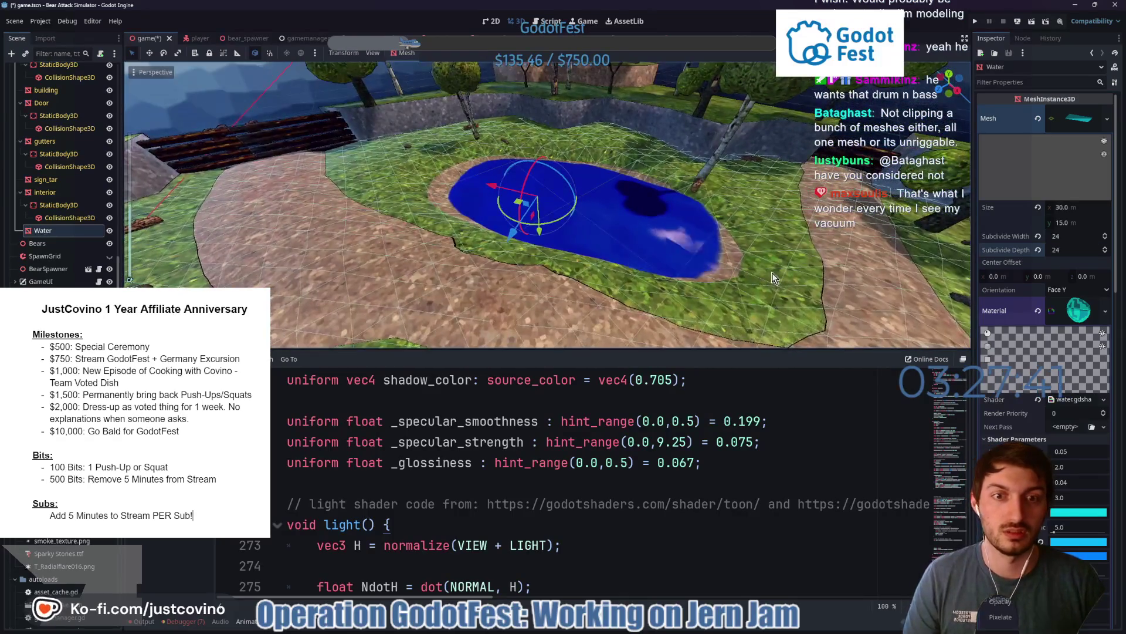
pyautogui.moveTo(773, 273)
pyautogui.mouseDown()
pyautogui.moveTo(744, 268)
pyautogui.moveTo(781, 268)
pyautogui.mouseUp()
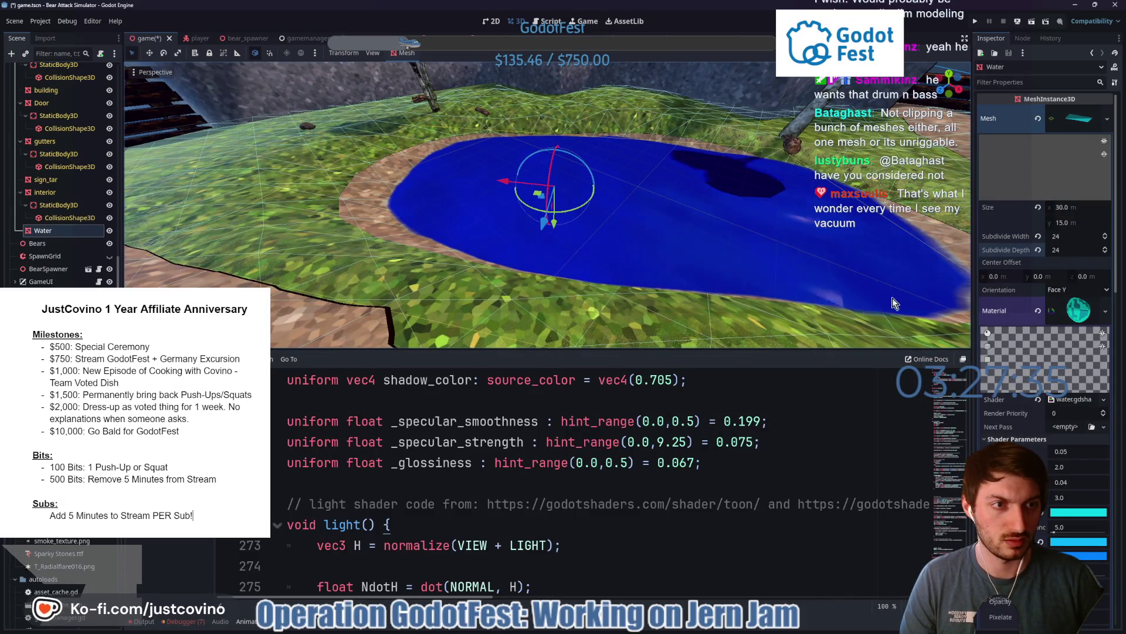
pyautogui.scroll(-5, 1022, 393)
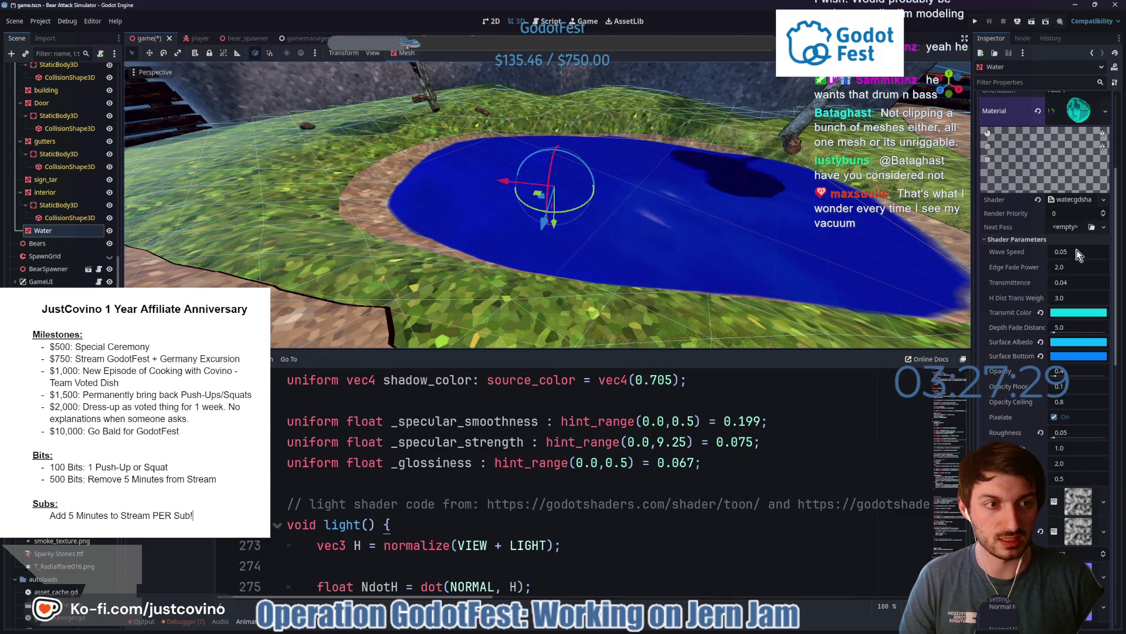
# - Enter 0.1 in a water shader parameter and orbit to inspect the lighter rippled patches
pyautogui.write('0.1')
pyautogui.press('Return')
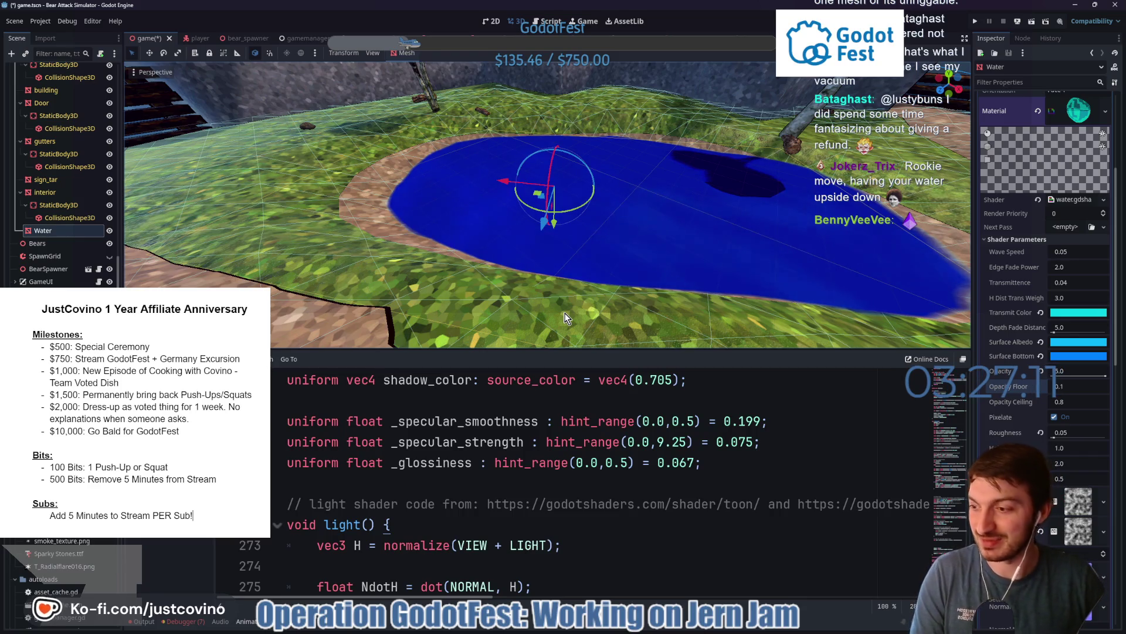
pyautogui.moveTo(702, 245)
pyautogui.mouseDown()
pyautogui.moveTo(573, 220)
pyautogui.moveTo(589, 264)
pyautogui.moveTo(709, 304)
pyautogui.moveTo(626, 276)
pyautogui.mouseUp()
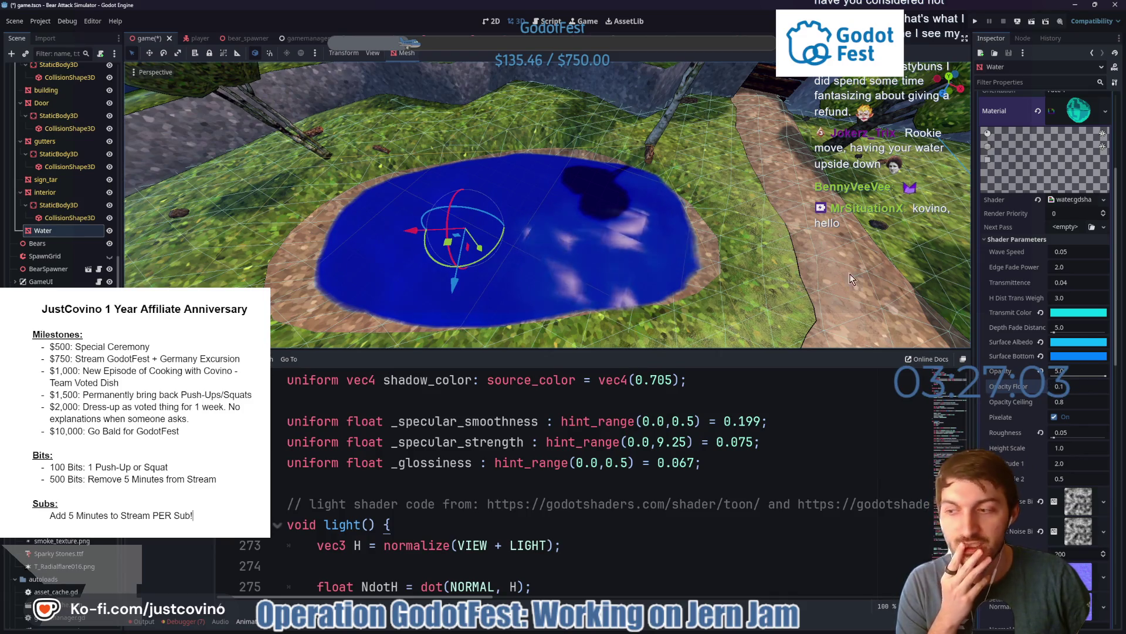
pyautogui.scroll(-5, 1026, 412)
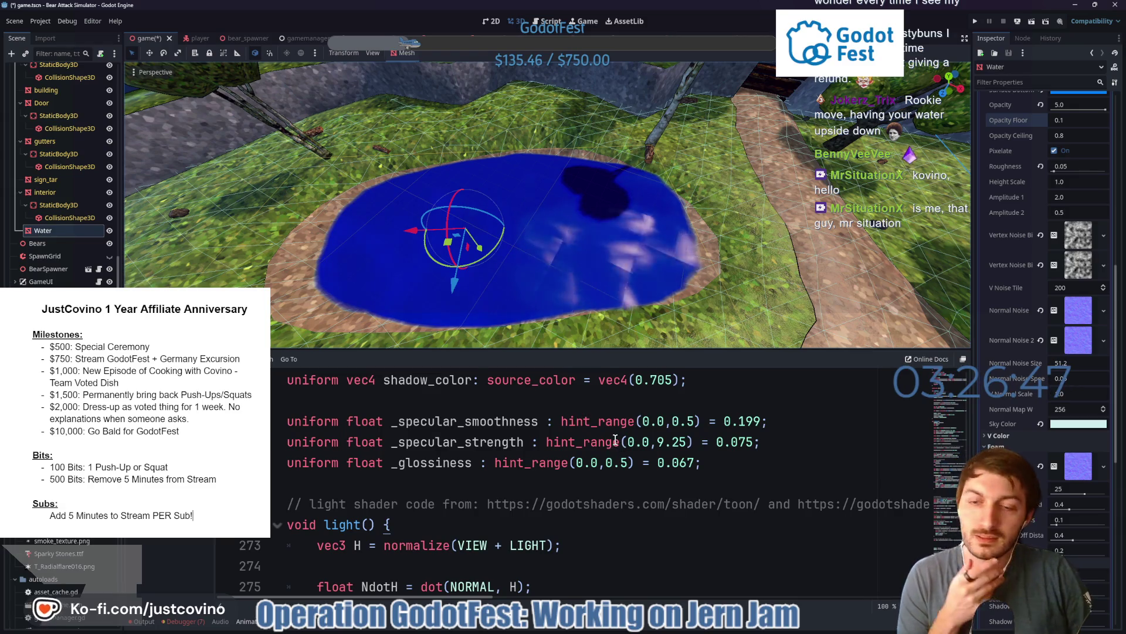
# - Look over the Foam Edge Water Shader web page, close it, and return to the Godot editor
pyautogui.moveTo(624, 629)
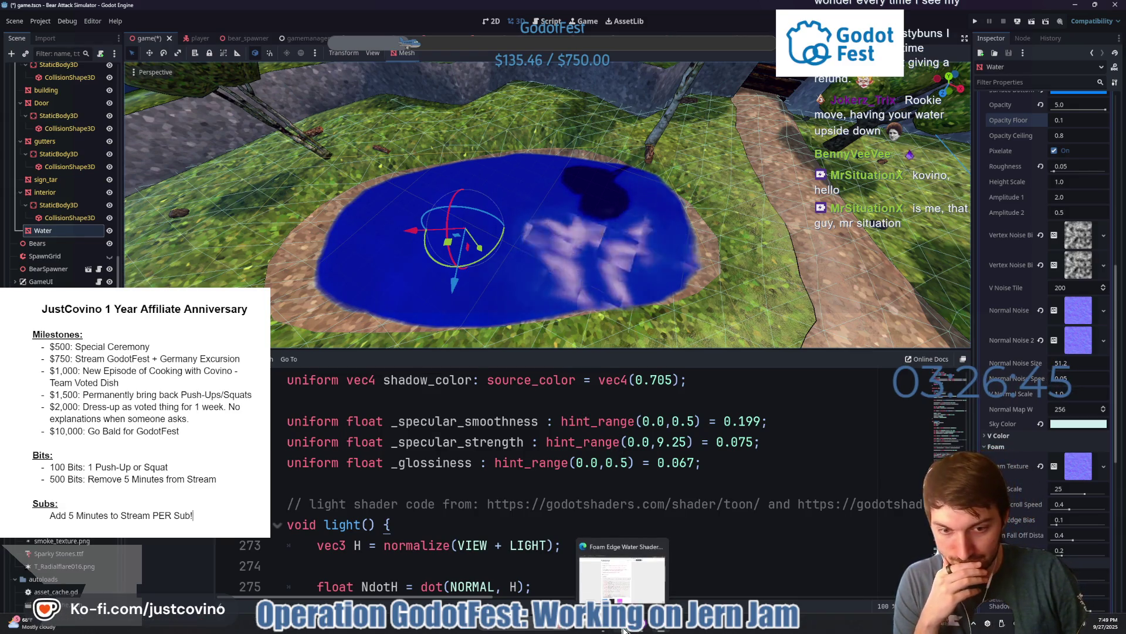
pyautogui.click(621, 578)
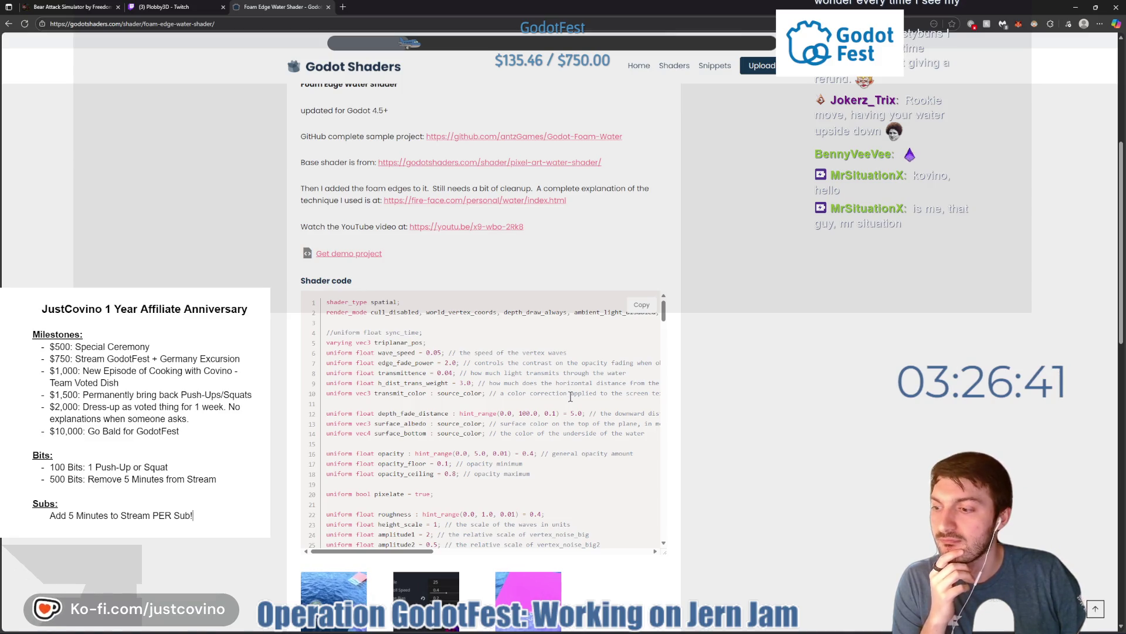
pyautogui.scroll(-5, 570, 397)
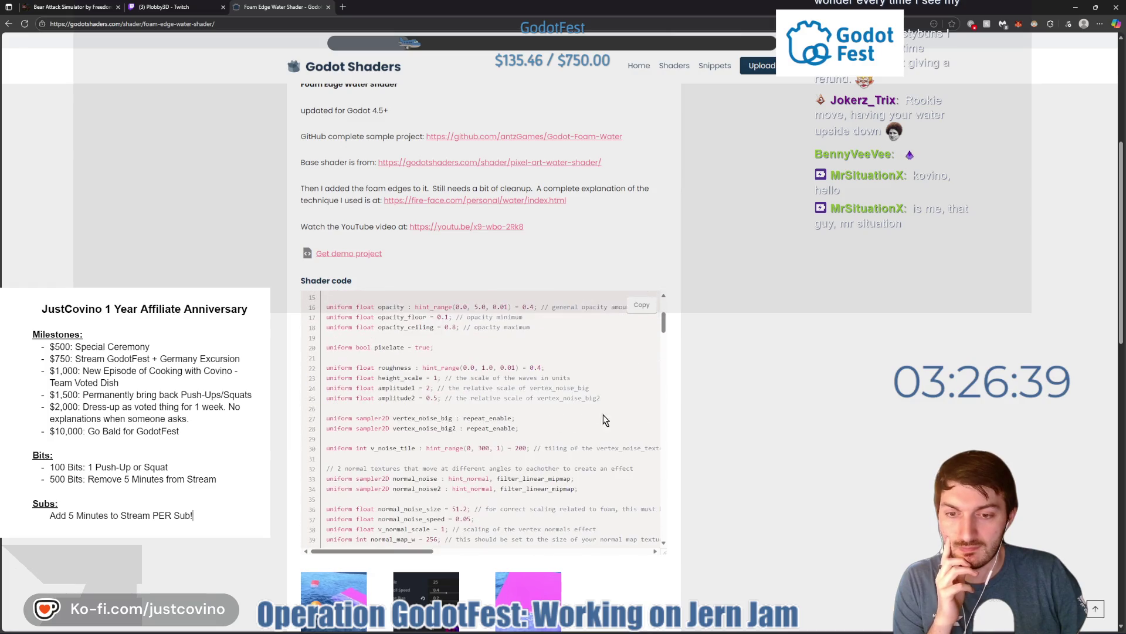
pyautogui.scroll(6, 551, 411)
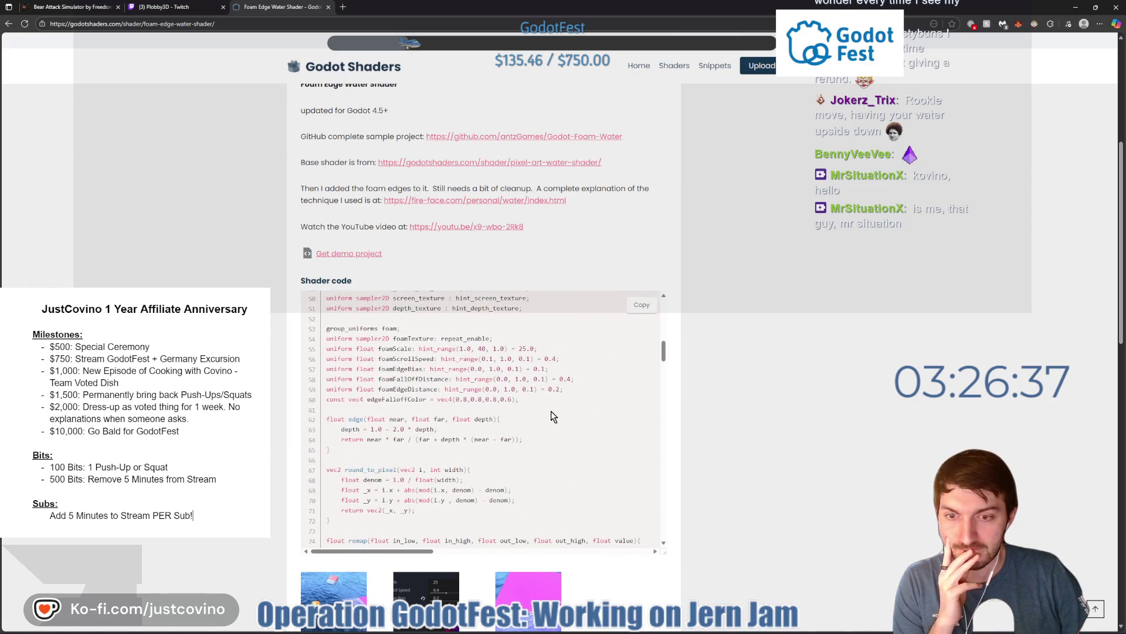
pyautogui.scroll(2, 604, 219)
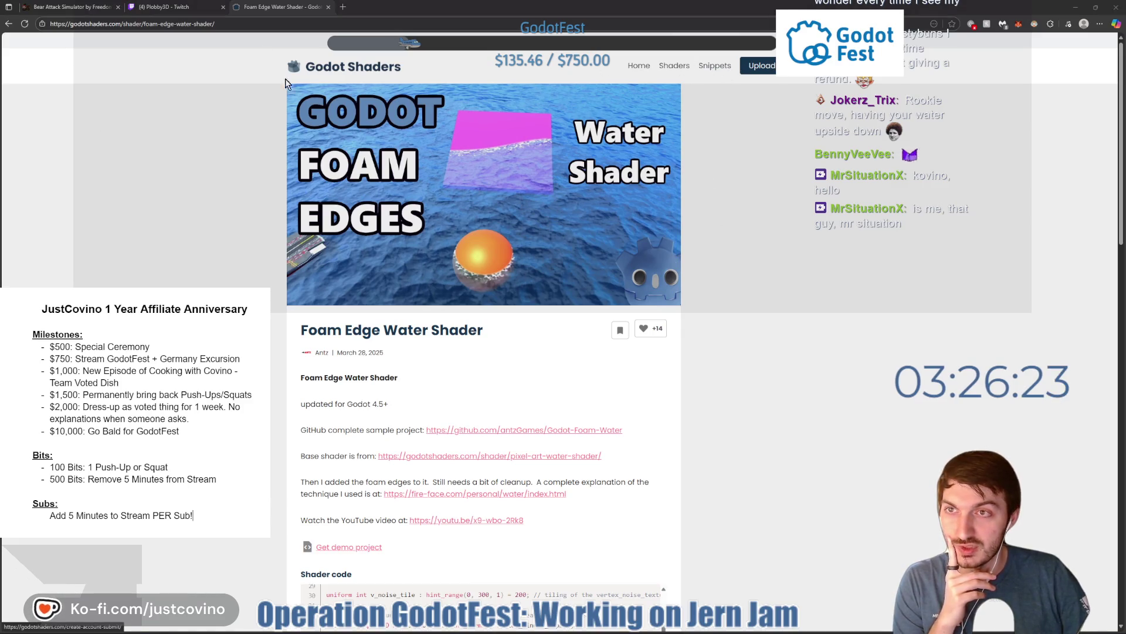
pyautogui.click(328, 7)
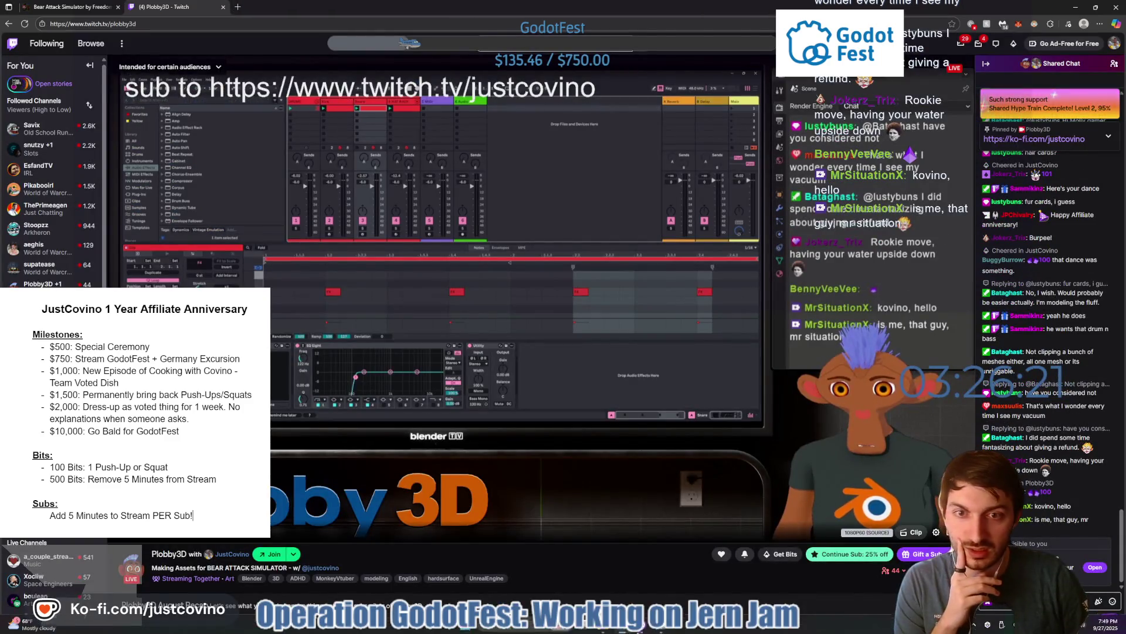
pyautogui.click(665, 628)
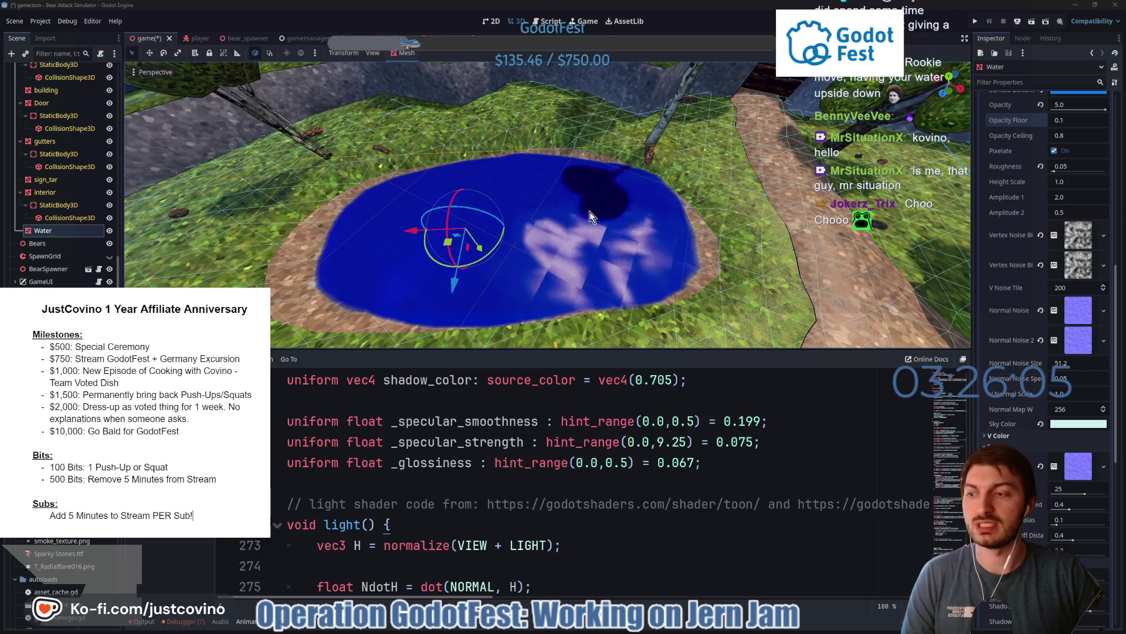
# - Orbit around the pond, save the scene with Ctrl+S, and enlarge the 3D viewport above the script
pyautogui.moveTo(592, 199); pyautogui.dragTo(572, 201)
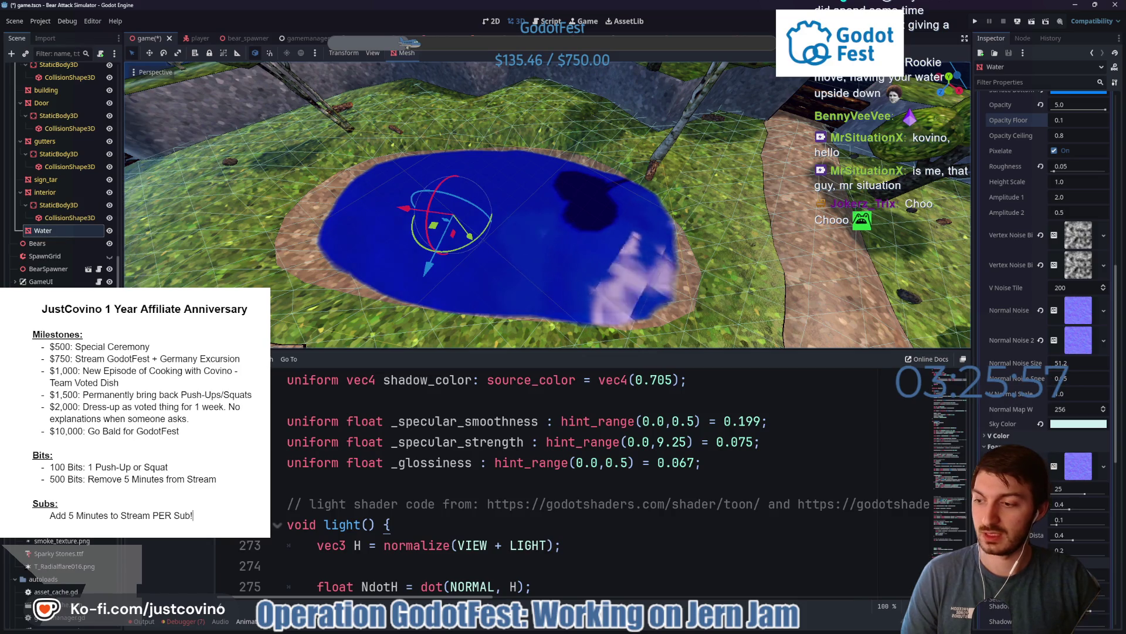
pyautogui.moveTo(492, 227); pyautogui.dragTo(569, 228)
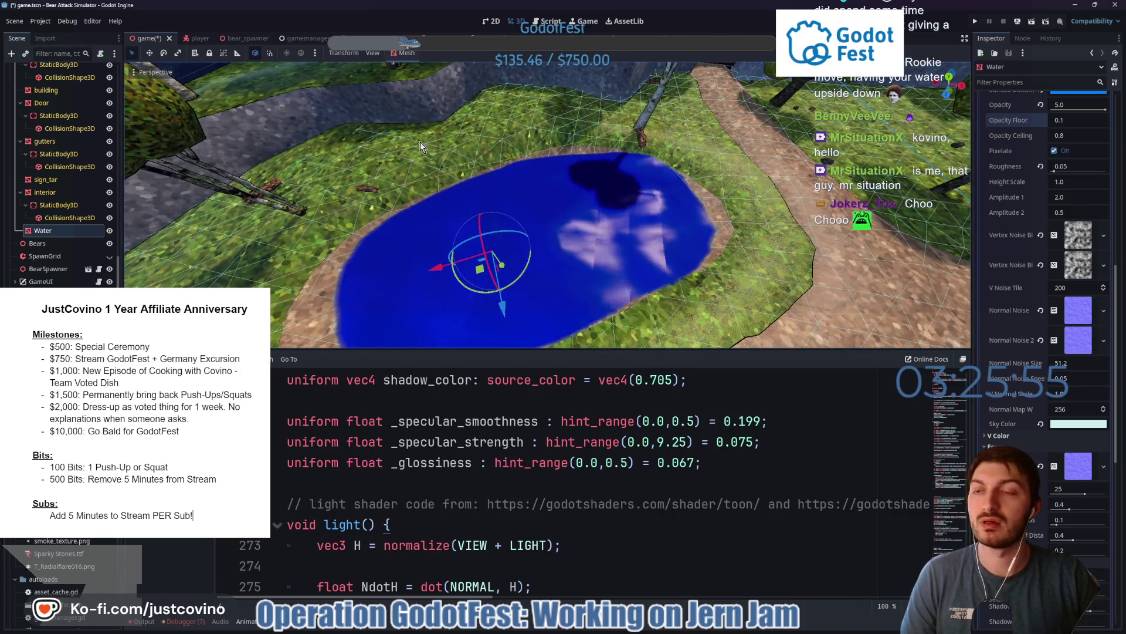
pyautogui.hotkey('ctrl', 's')
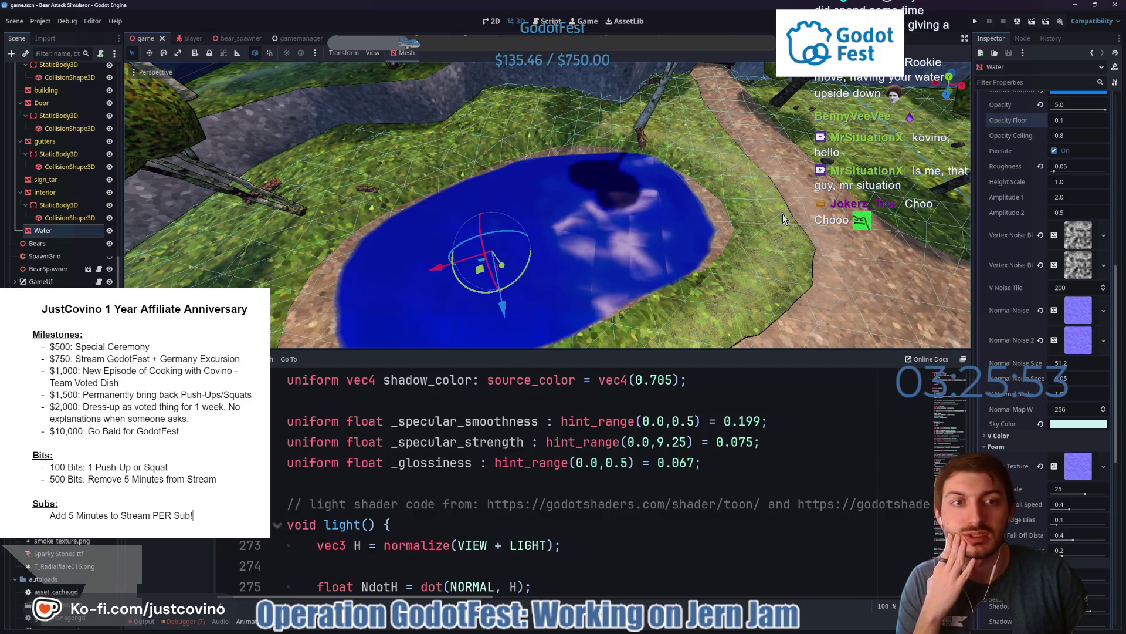
pyautogui.moveTo(553, 354); pyautogui.dragTo(547, 494)
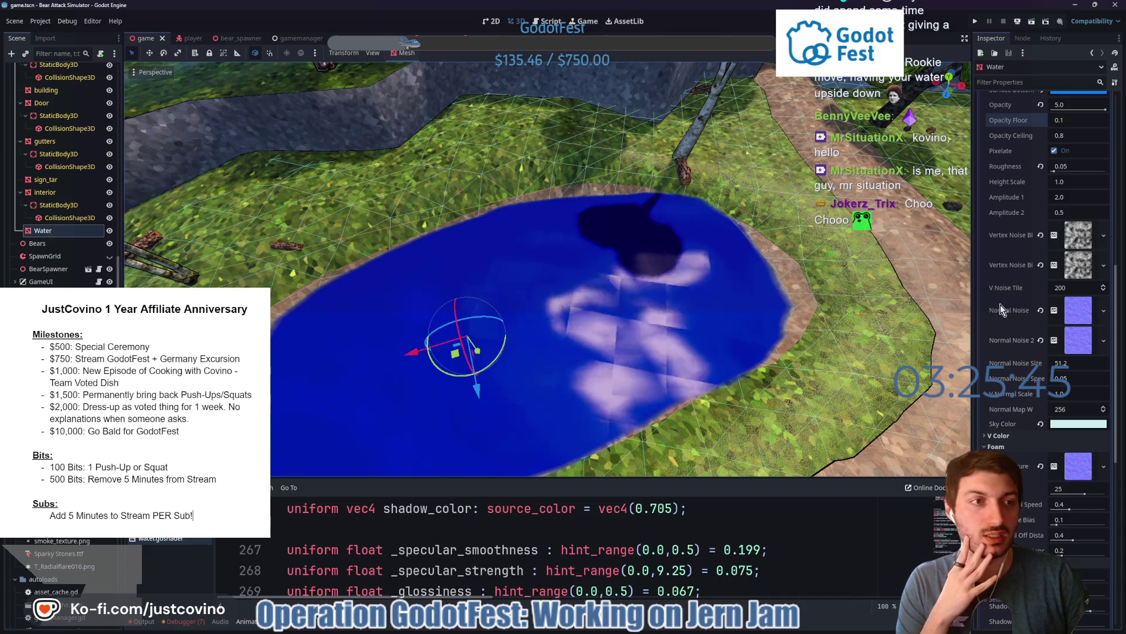
# - Set the water plane's Subdivide Width and Subdivide Depth to 64
pyautogui.scroll(10, 1001, 310)
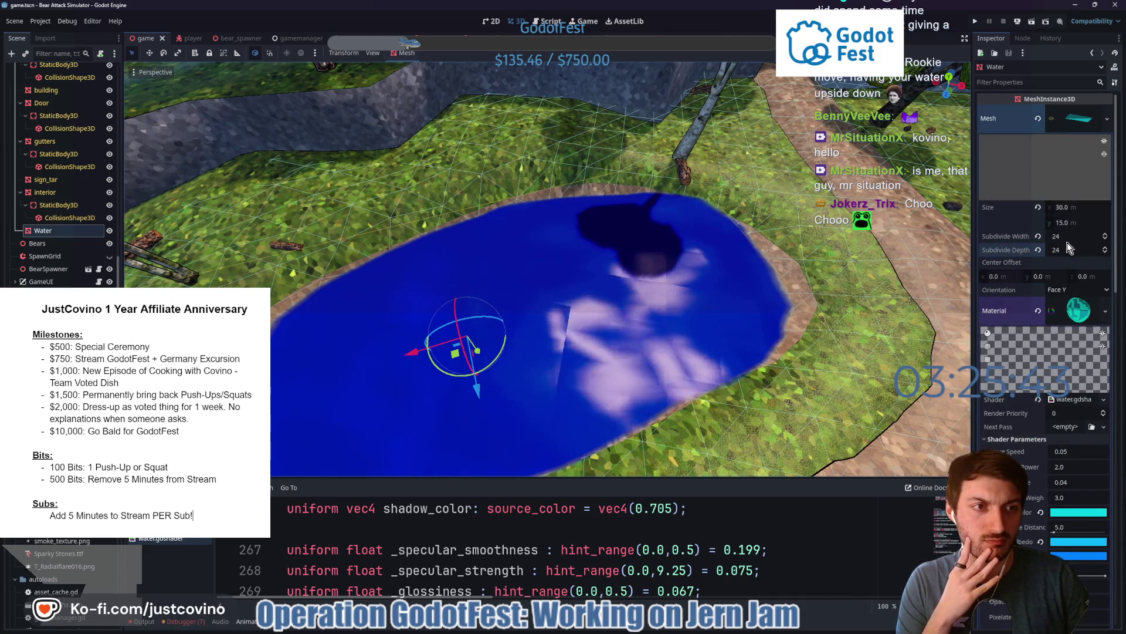
pyautogui.click(1065, 237)
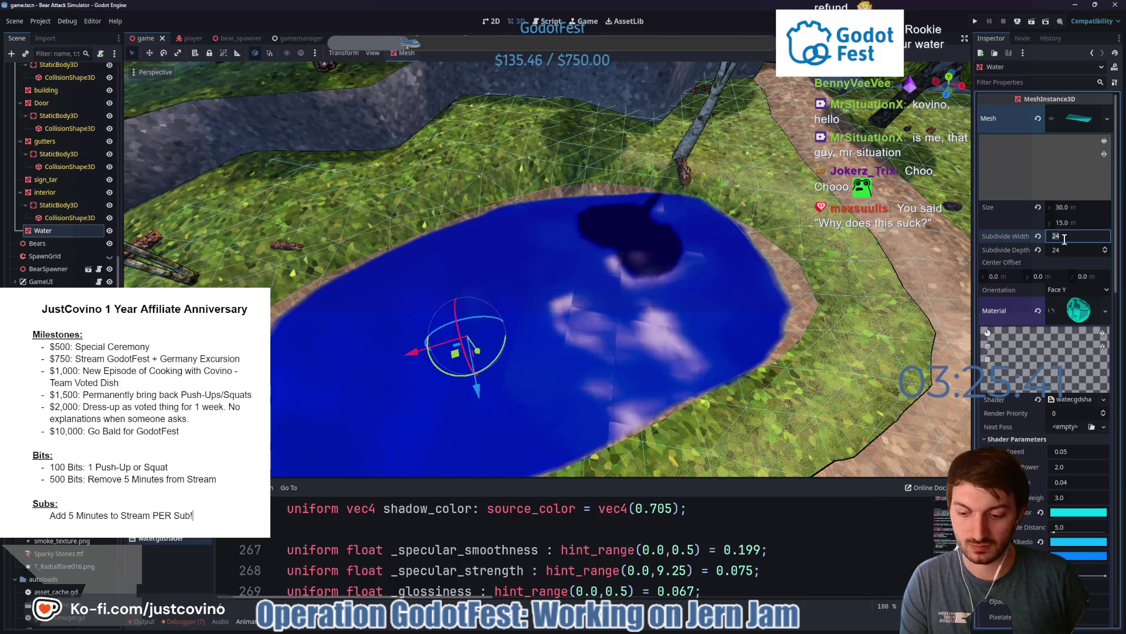
pyautogui.write('64')
pyautogui.press('Tab')
pyautogui.write('64')
pyautogui.press('Return')
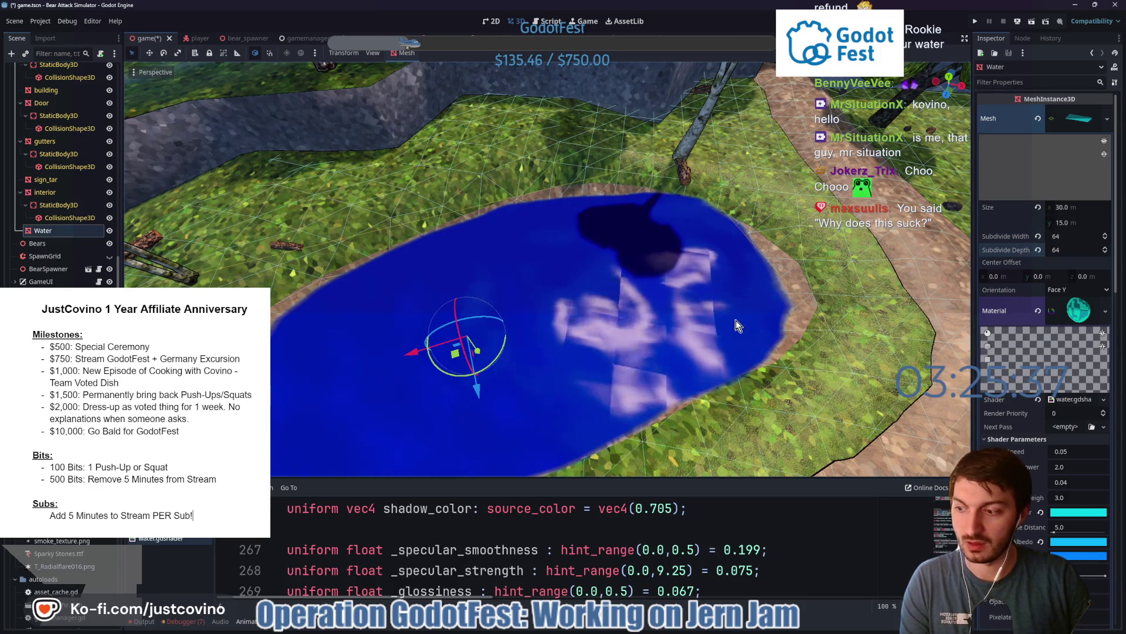
# - Revert both subdivisions to 0 for a flat water surface, then switch to the browser
pyautogui.click(1039, 236)
pyautogui.click(1039, 250)
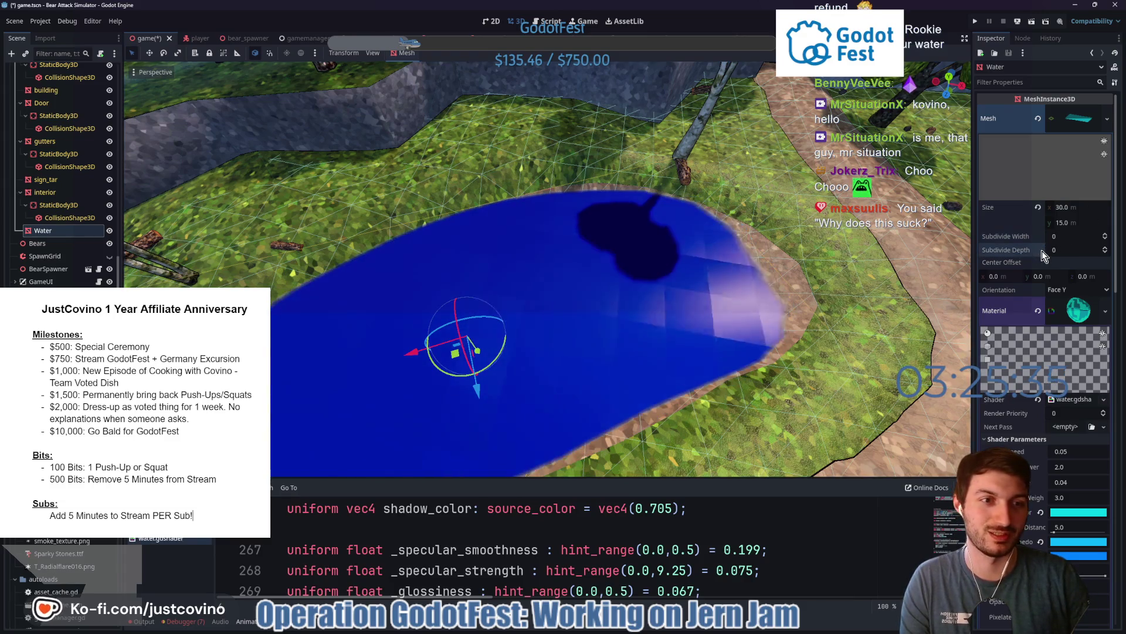
pyautogui.moveTo(786, 276)
pyautogui.mouseDown()
pyautogui.moveTo(762, 276)
pyautogui.moveTo(871, 280)
pyautogui.moveTo(851, 264)
pyautogui.moveTo(753, 287)
pyautogui.mouseUp()
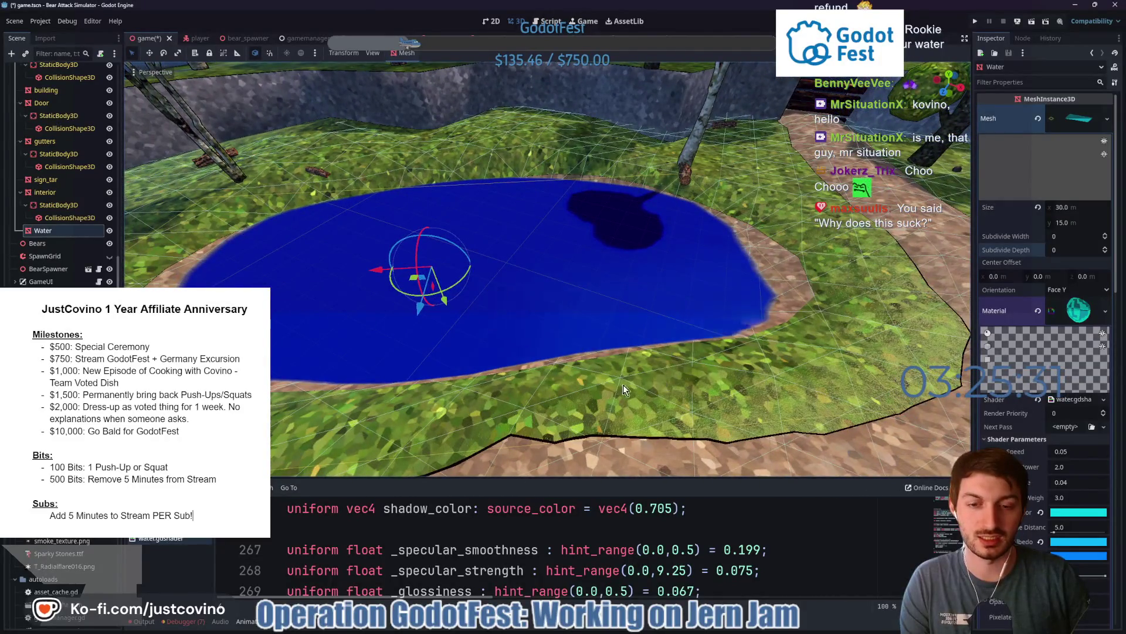
pyautogui.click(615, 631)
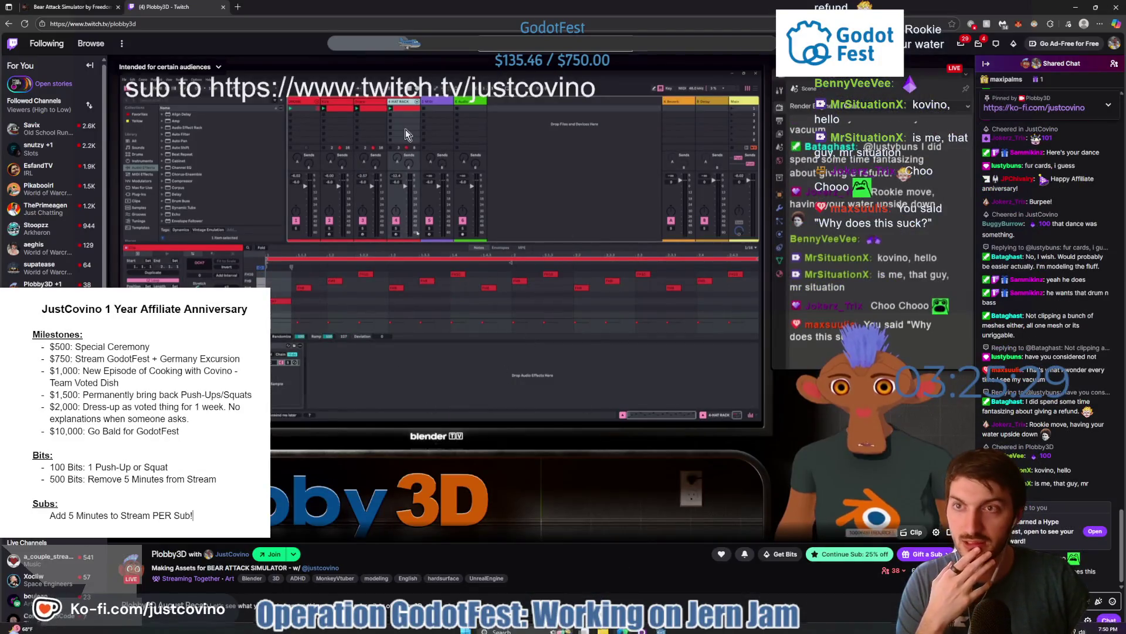
# - Open godotshaders.com in a new Edge tab, then return to the Godot editor
pyautogui.click(238, 8)
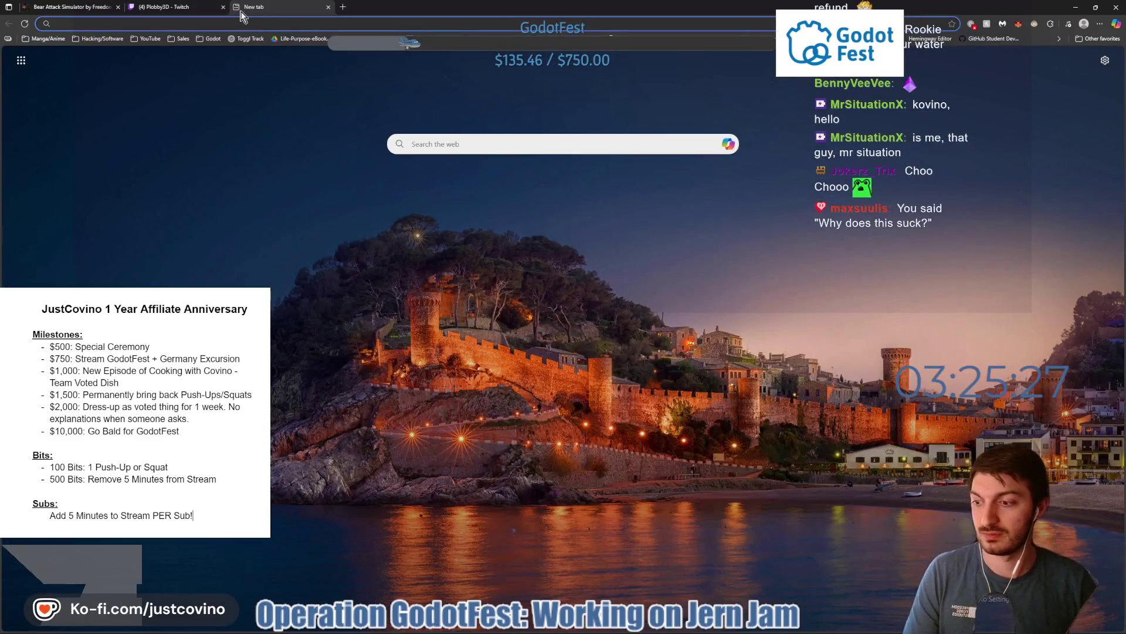
pyautogui.write('godotshaders')
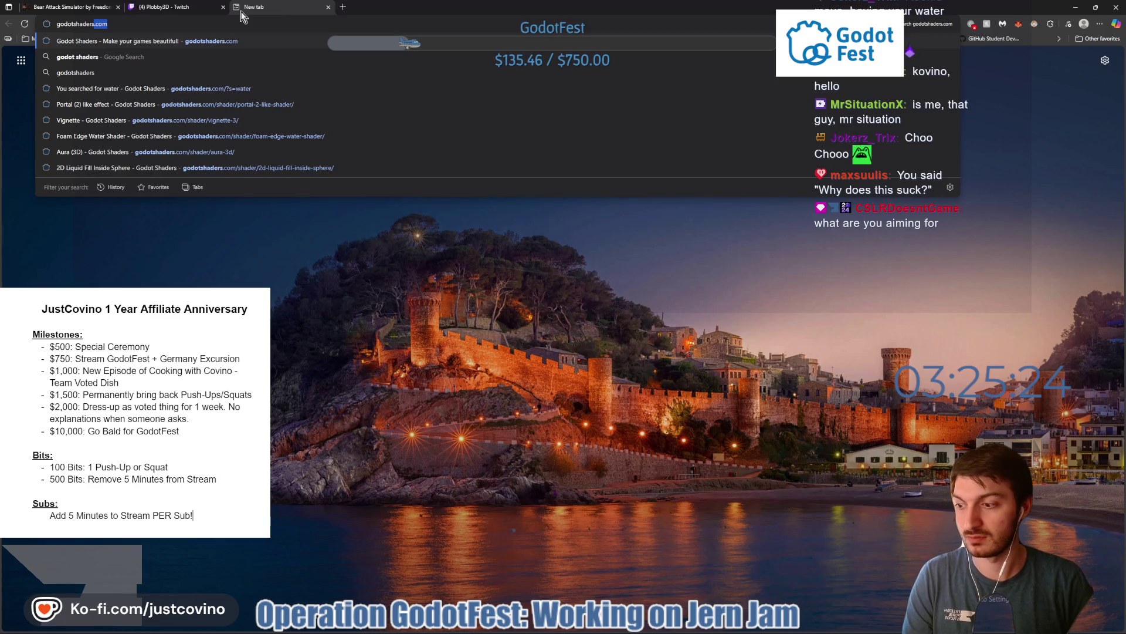
pyautogui.press('Return')
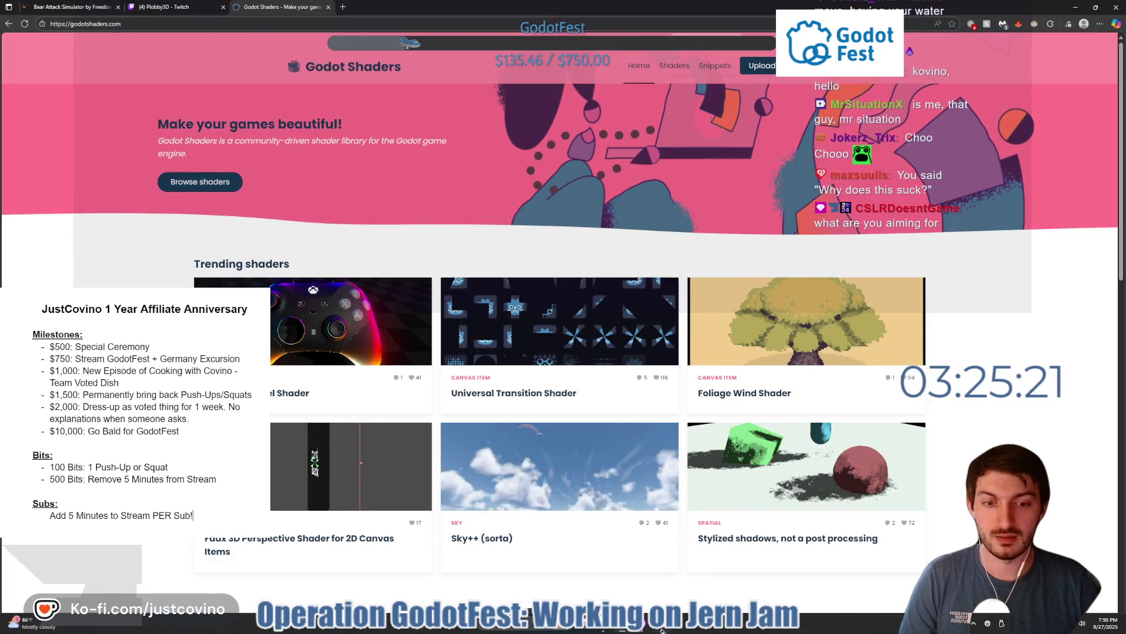
pyautogui.click(661, 629)
pyautogui.scroll(-3, 610, 305)
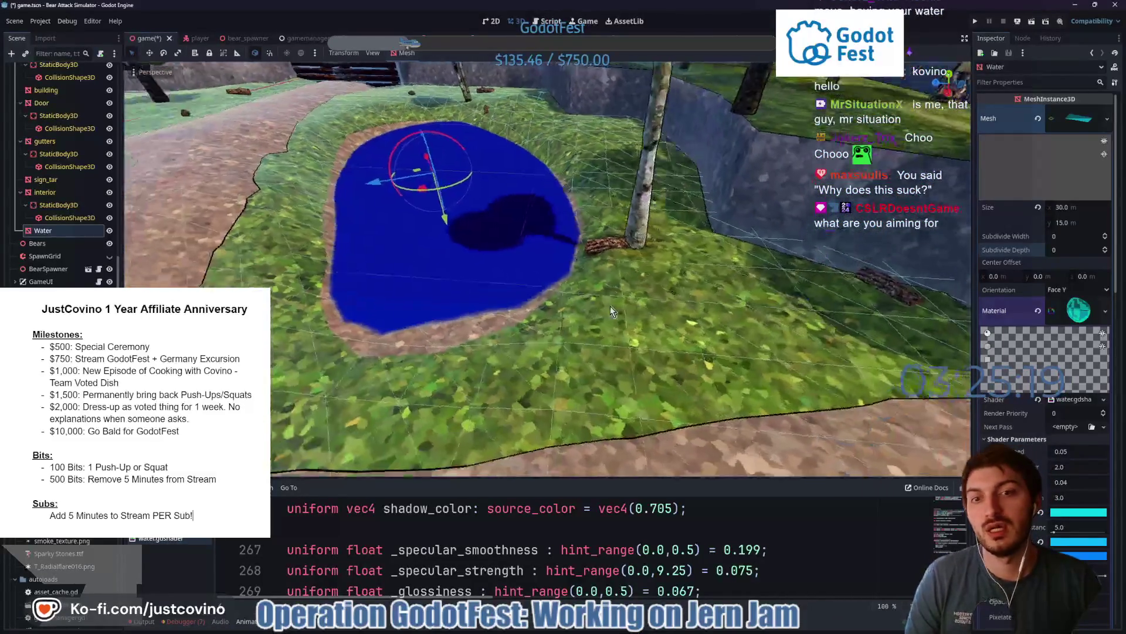
# - Raise the Water plane to flood more of the basin and fly the view toward the pond
pyautogui.scroll(3, 610, 305)
pyautogui.moveTo(426, 283)
pyautogui.mouseDown()
pyautogui.moveTo(408, 247)
pyautogui.moveTo(411, 285)
pyautogui.mouseUp()
pyautogui.moveTo(614, 274); pyautogui.dragTo(538, 282)
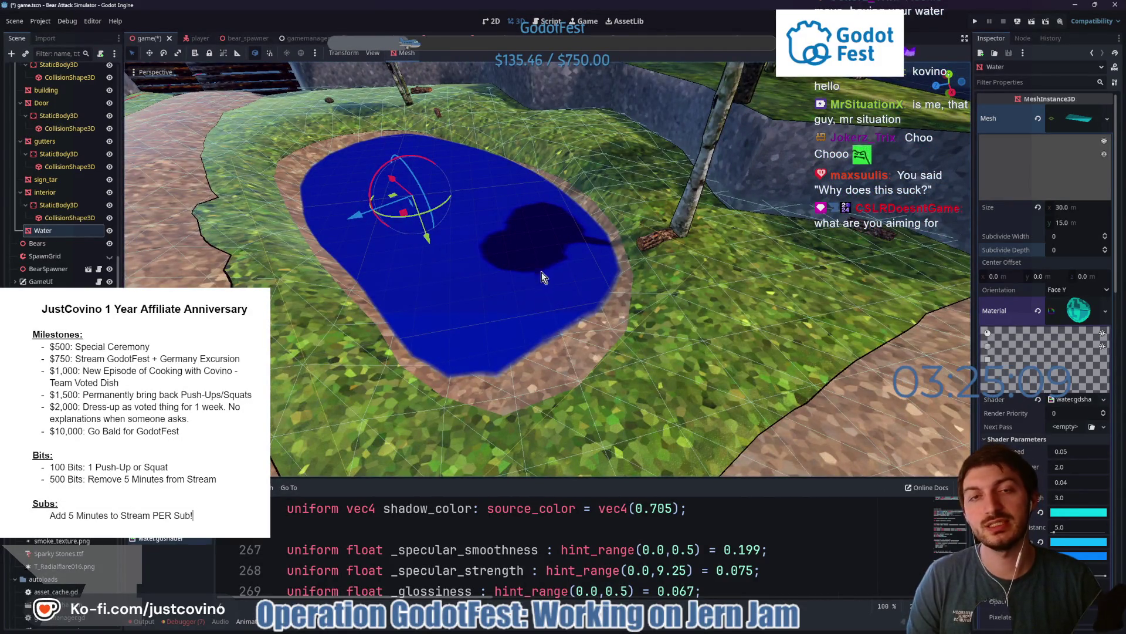
pyautogui.rightClick(464, 279)
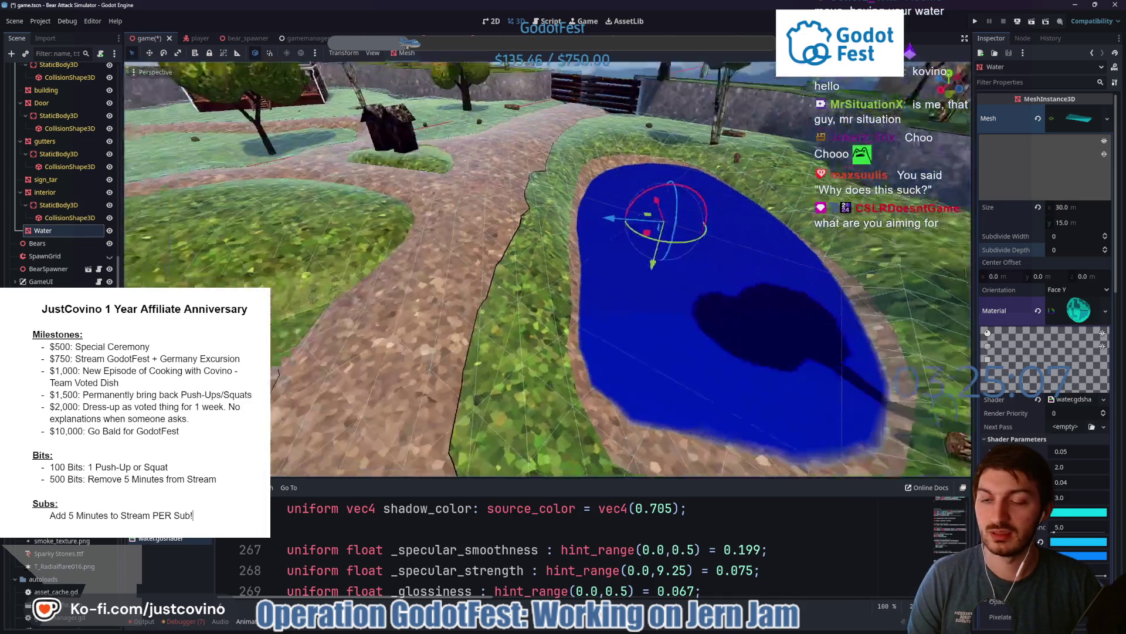
pyautogui.press('w')
pyautogui.press('q')
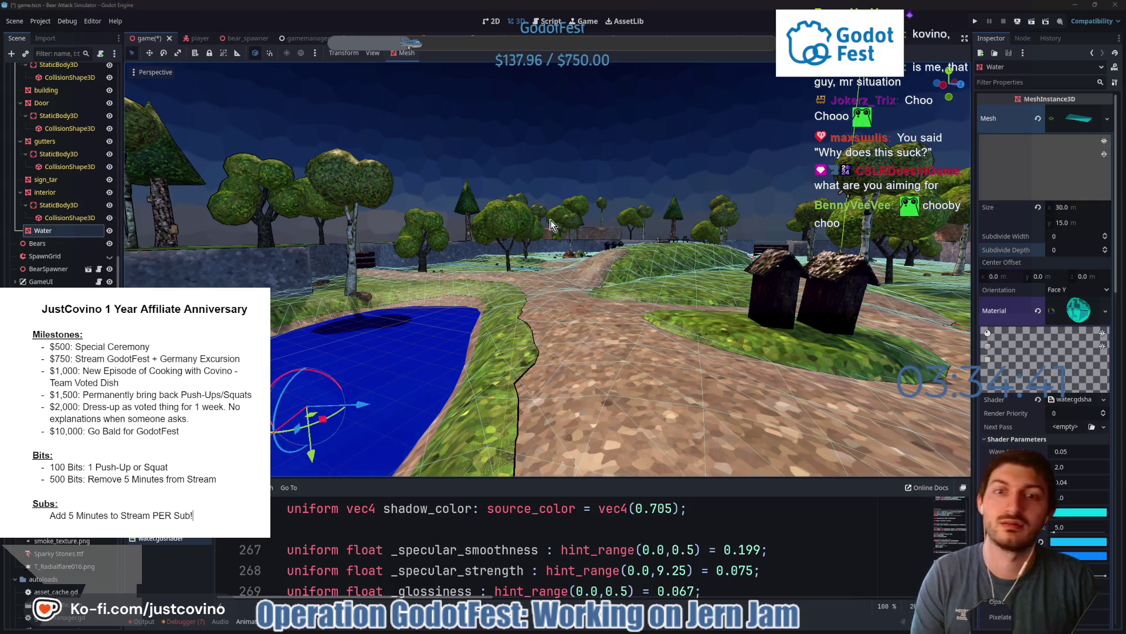
# - Fly around toward the huts, look down on the turquoise pond, and lower the water slightly
pyautogui.moveTo(582, 246)
pyautogui.mouseDown()
pyautogui.moveTo(652, 255)
pyautogui.moveTo(640, 311)
pyautogui.moveTo(625, 267)
pyautogui.moveTo(619, 316)
pyautogui.mouseUp()
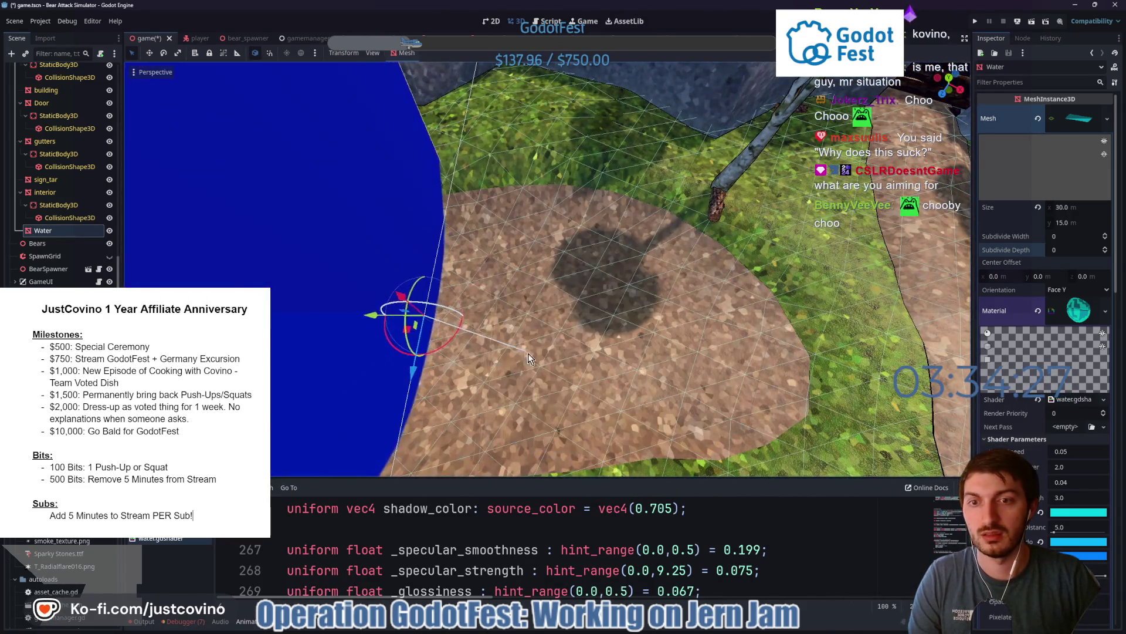
pyautogui.moveTo(529, 359); pyautogui.dragTo(411, 382)
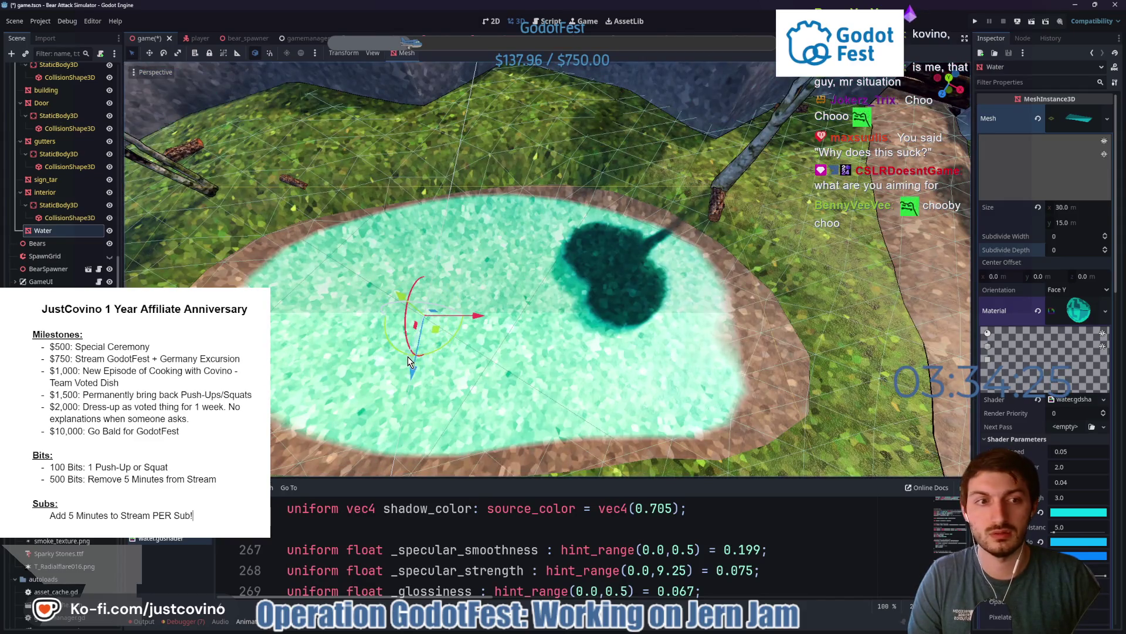
pyautogui.moveTo(650, 333); pyautogui.dragTo(645, 324)
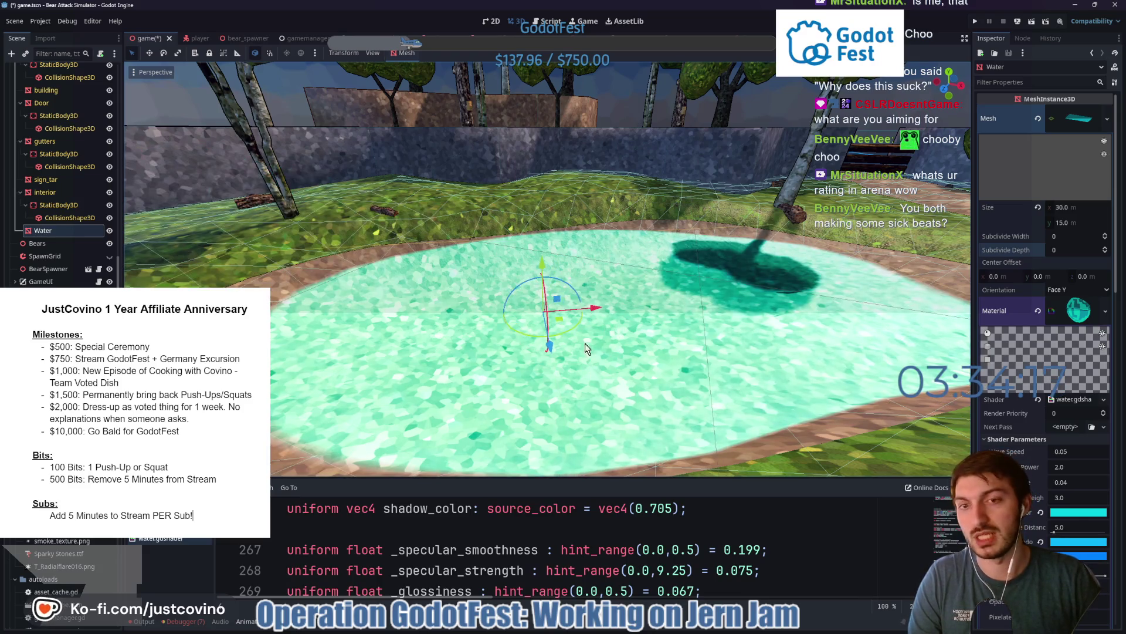
pyautogui.moveTo(543, 267)
pyautogui.mouseDown()
pyautogui.moveTo(587, 305)
pyautogui.moveTo(780, 293)
pyautogui.mouseUp()
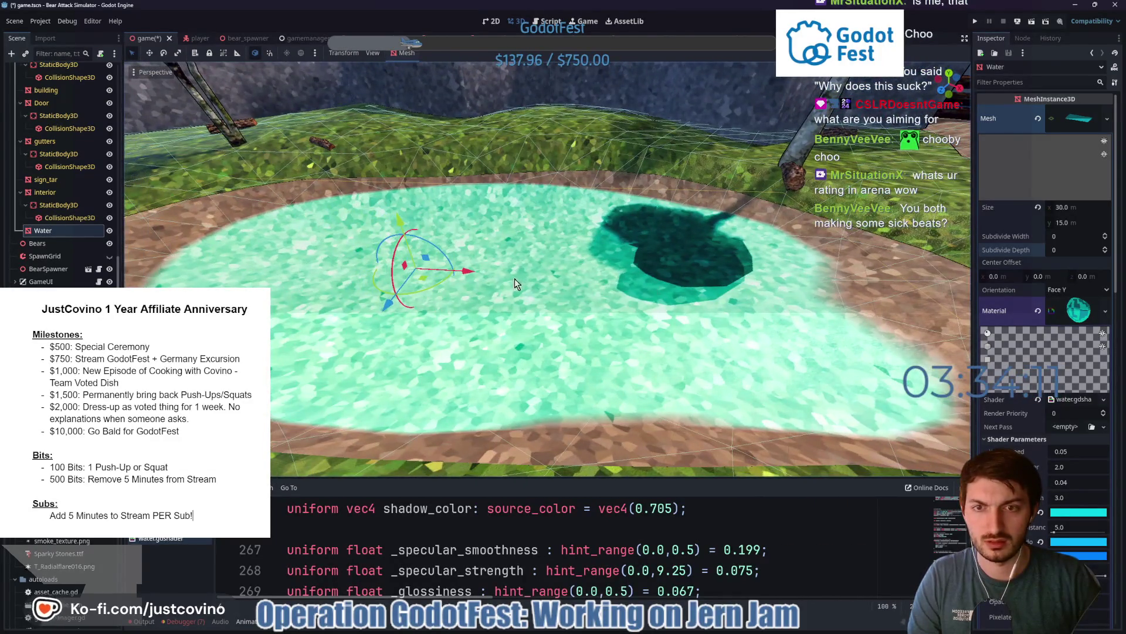
pyautogui.scroll(2, 386, 316)
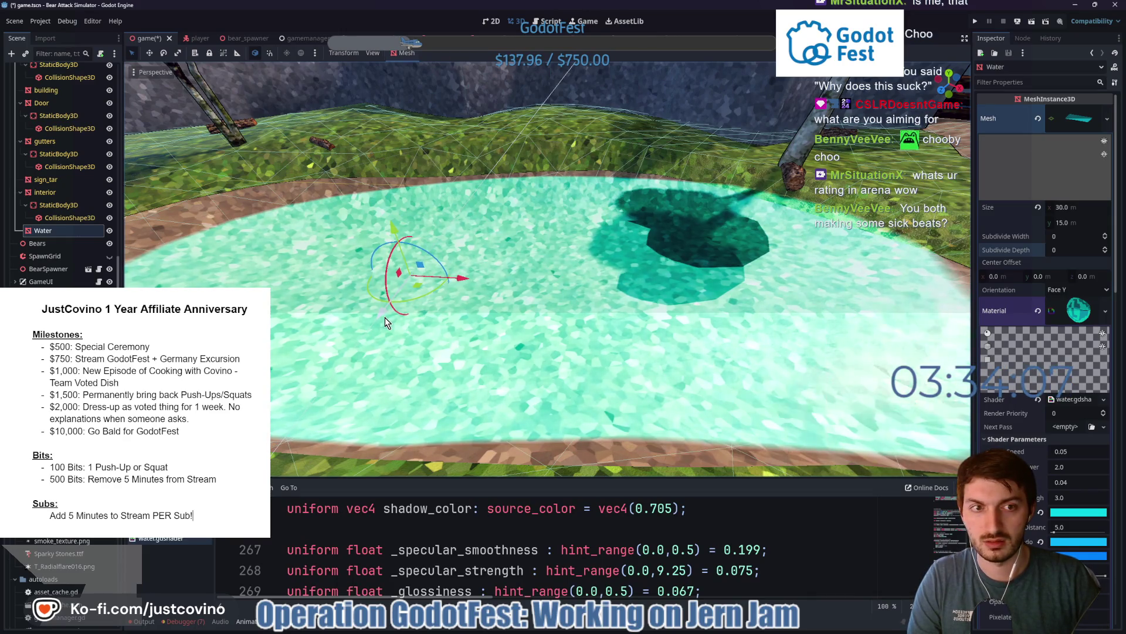
# - Set the Water node's Y and Z rotation to 0 so the plane lies level
pyautogui.click(1080, 118)
pyautogui.click(1010, 278)
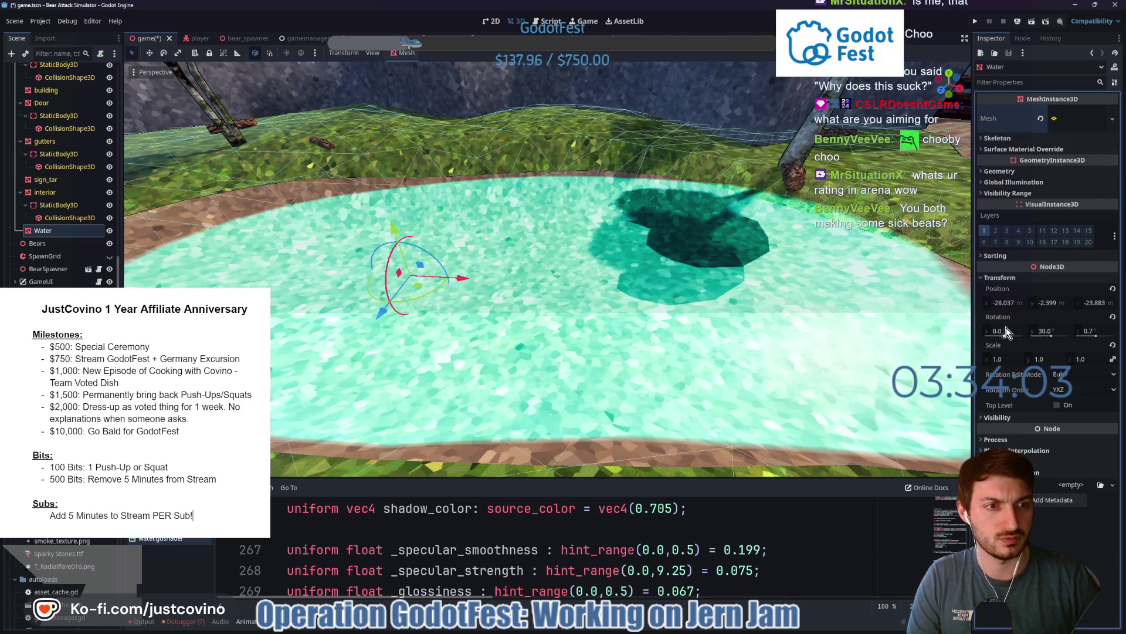
pyautogui.click(1051, 330)
pyautogui.press('Tab')
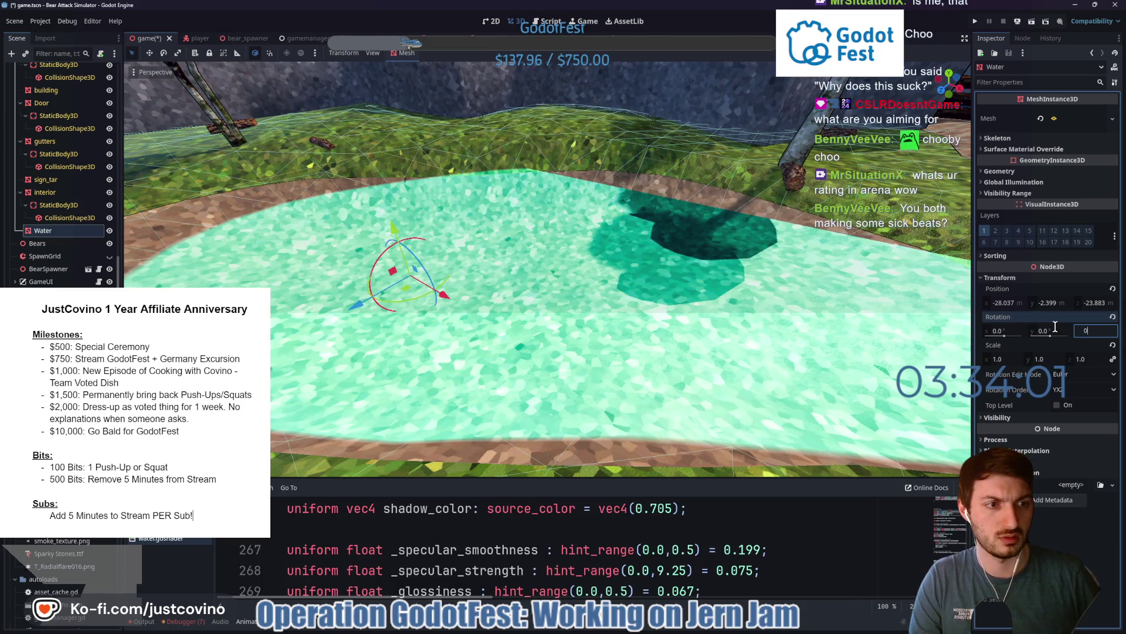
pyautogui.write('.0')
pyautogui.press('Return')
# - Lift the Water plane to about 1.3 height over the pond and expand its plane mesh size settings
pyautogui.press('s')
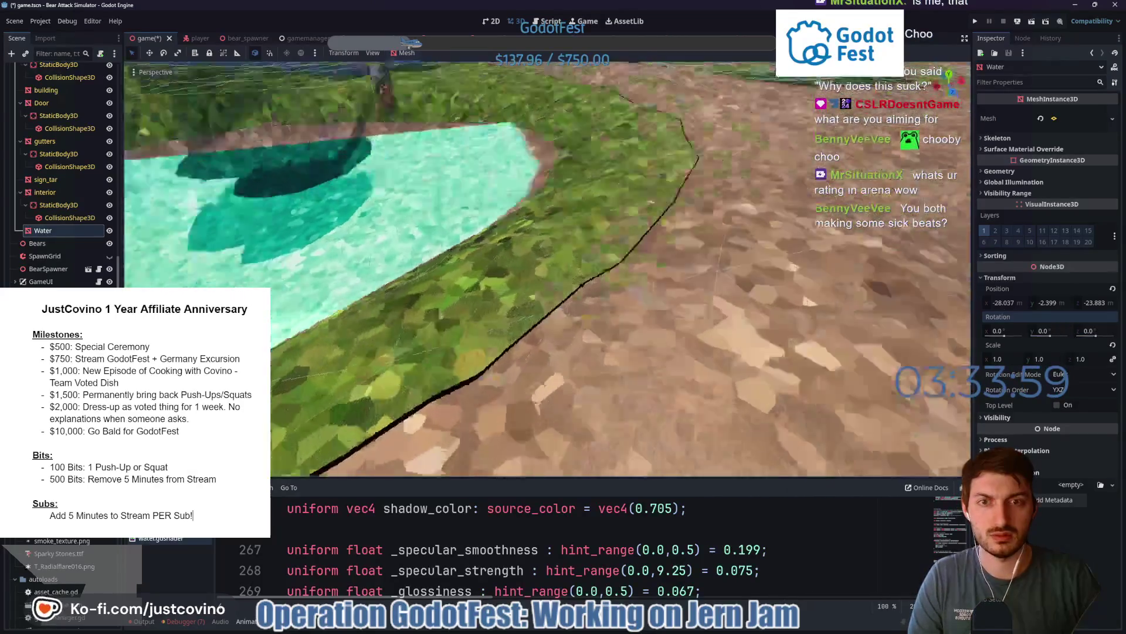
pyautogui.press('w')
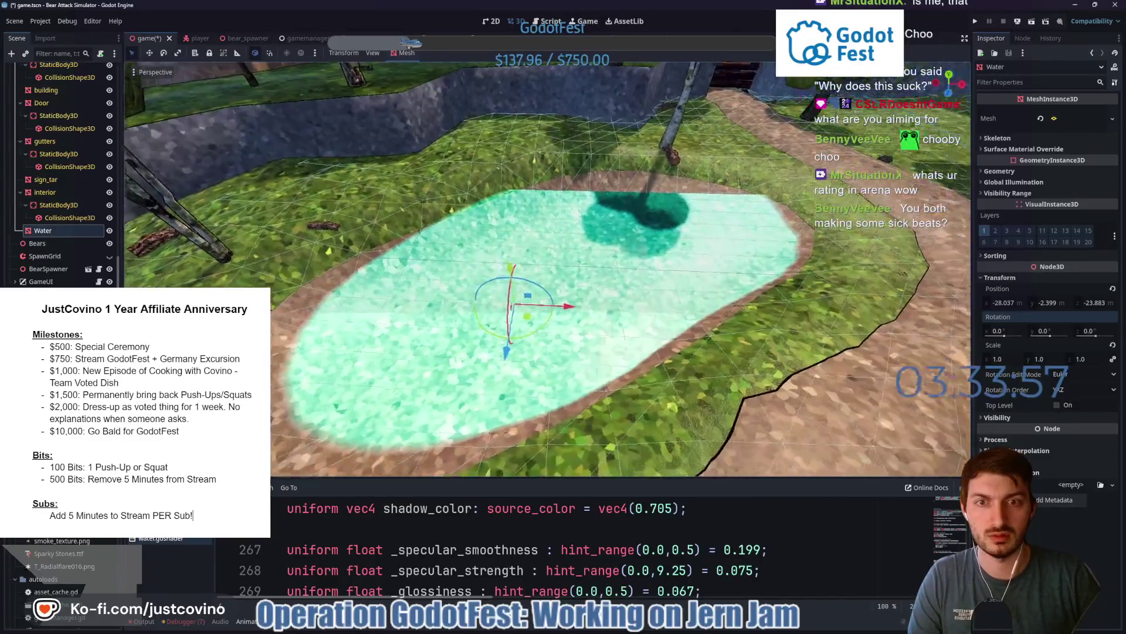
pyautogui.press('w')
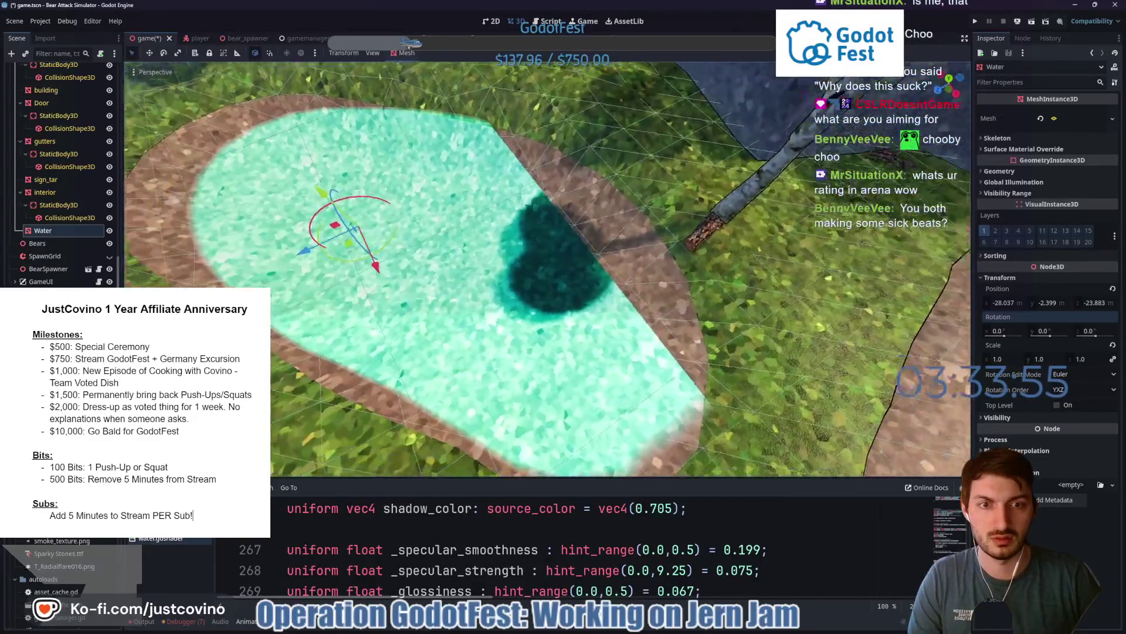
pyautogui.moveTo(343, 222)
pyautogui.mouseDown()
pyautogui.moveTo(352, 226)
pyautogui.moveTo(338, 221)
pyautogui.mouseUp()
pyautogui.moveTo(363, 163); pyautogui.dragTo(345, 107)
pyautogui.scroll(-5, 611, 241)
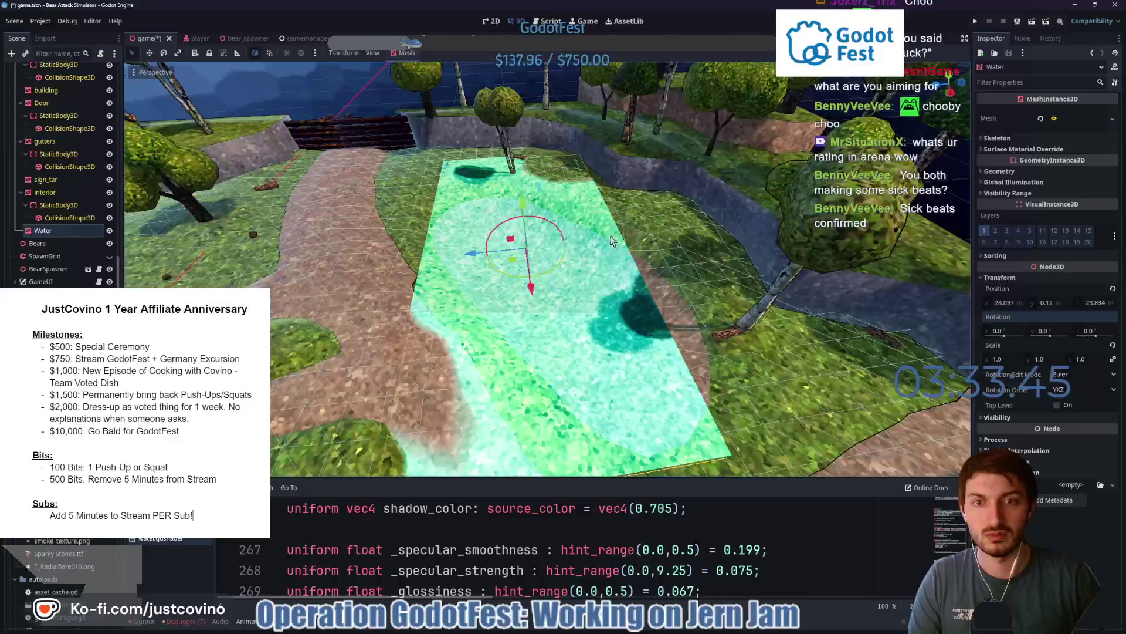
pyautogui.moveTo(517, 206); pyautogui.dragTo(527, 186)
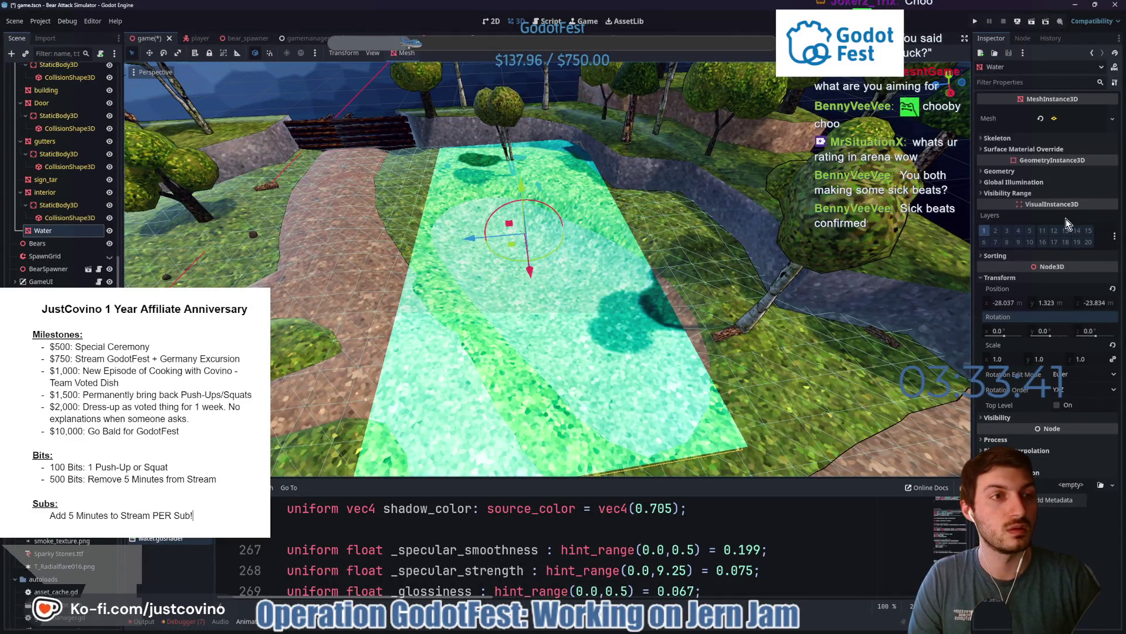
pyautogui.click(1034, 150)
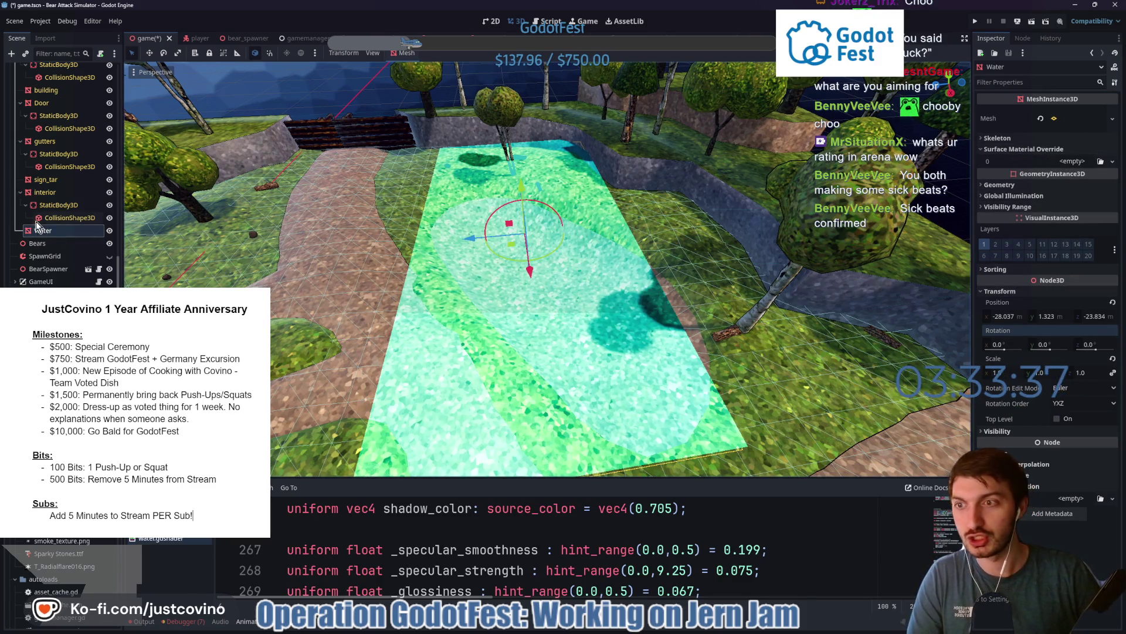
pyautogui.click(1065, 120)
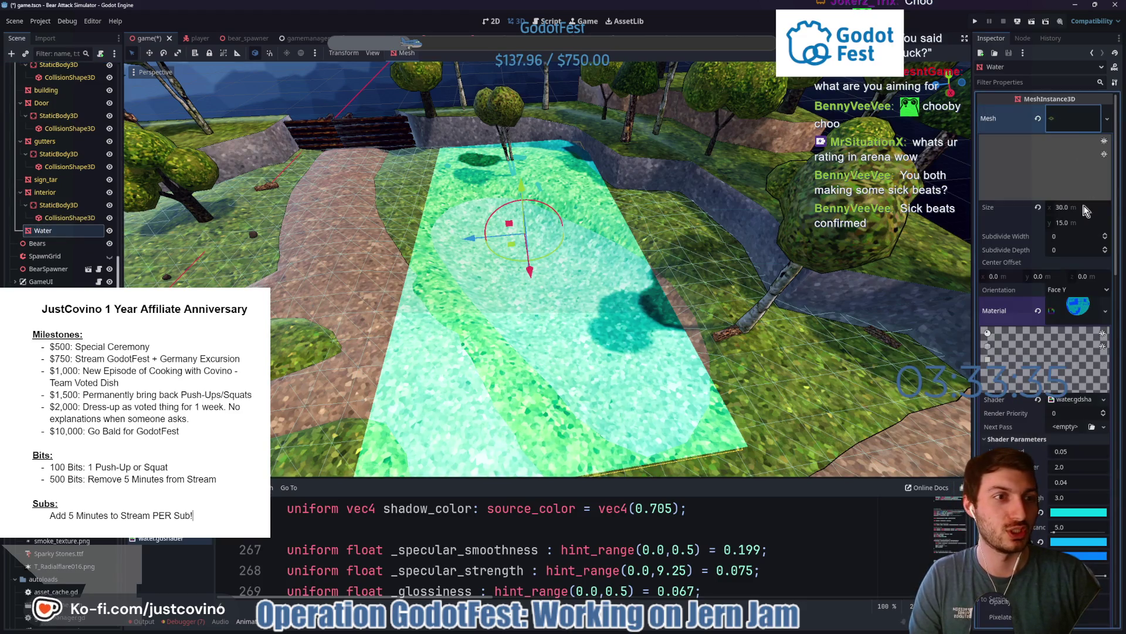
# - Set the Water PlaneMesh size y to 25 (30 × 25 m) and drag the plane down into the pond basin
pyautogui.click(1077, 221)
pyautogui.write('25')
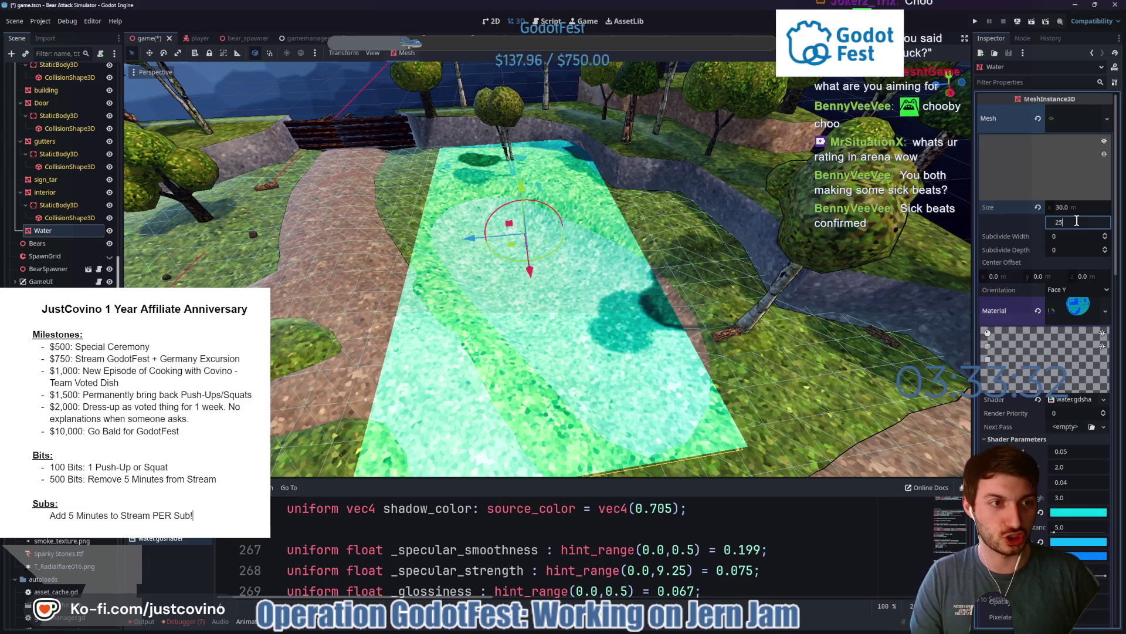
pyautogui.press('Return')
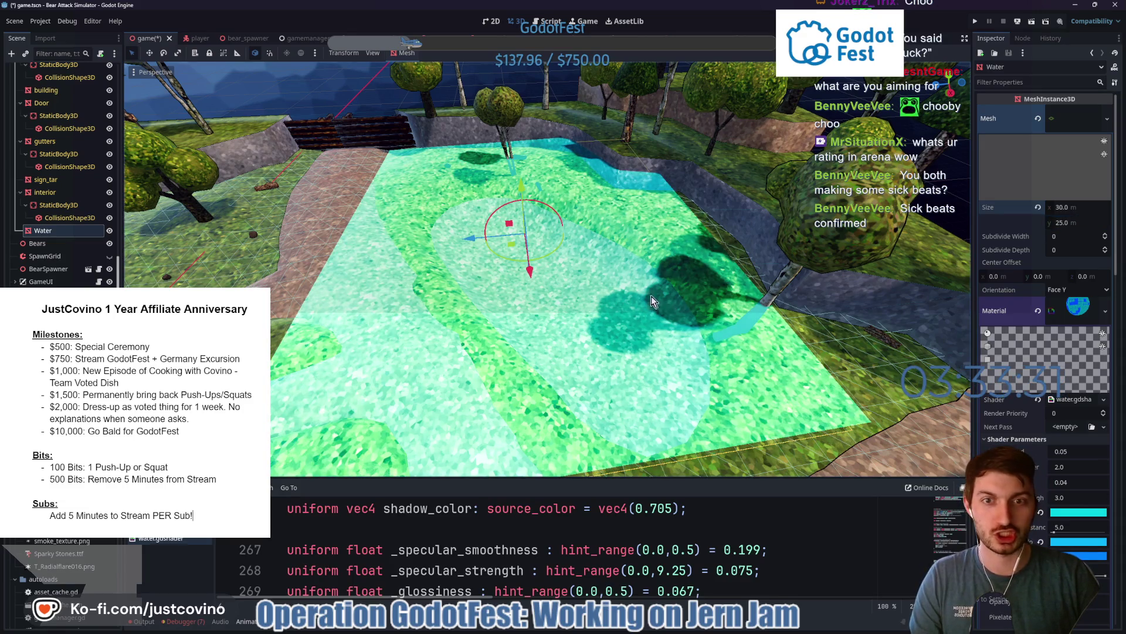
pyautogui.moveTo(522, 186); pyautogui.dragTo(527, 233)
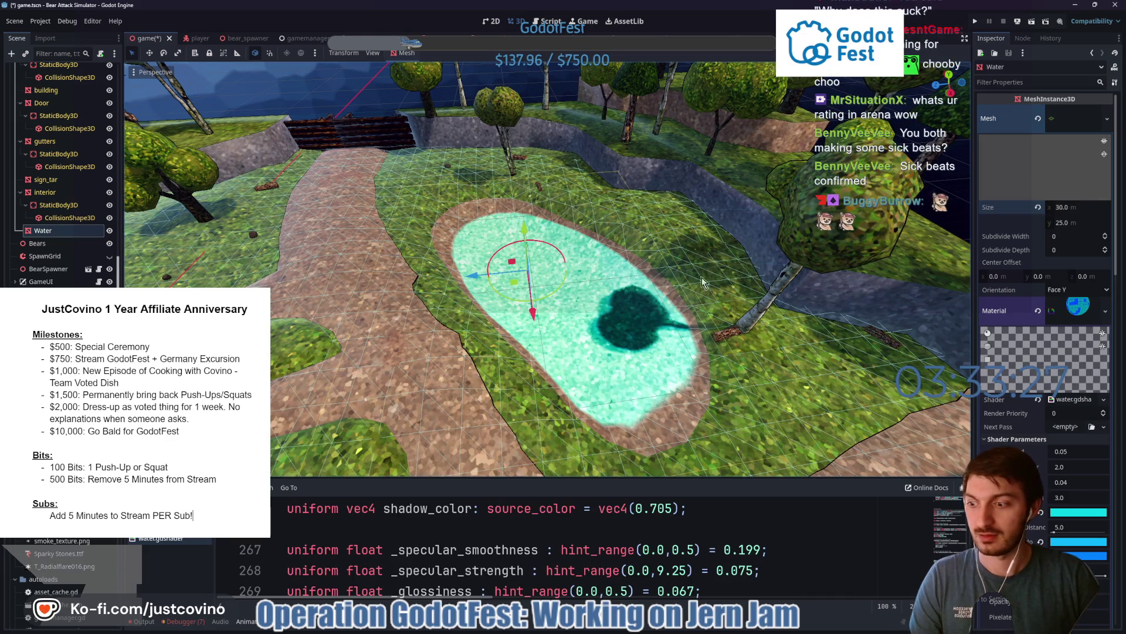
pyautogui.scroll(5, 704, 283)
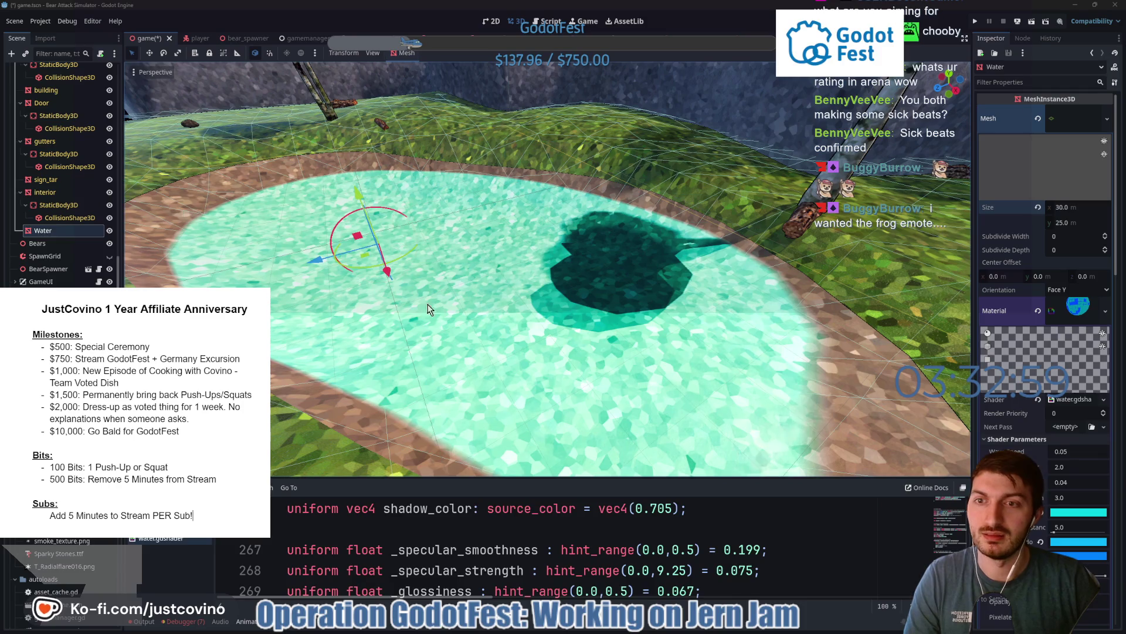
# - Drag the water shader Opacity down to 2.0 and type 1.0 for V Normal Scale
pyautogui.moveTo(615, 339); pyautogui.dragTo(550, 336)
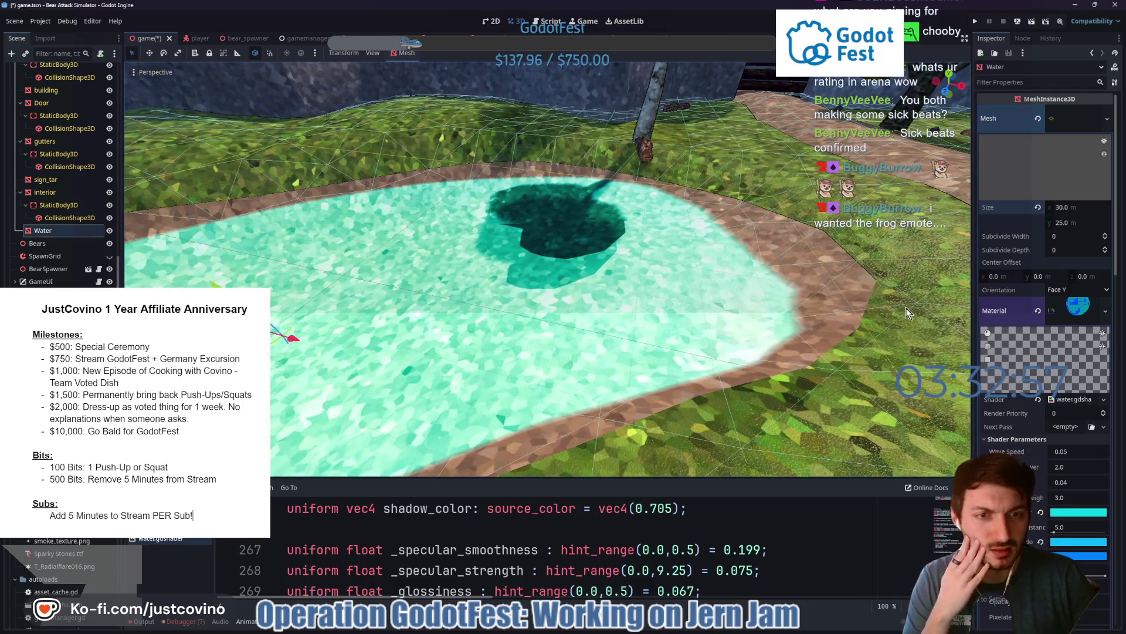
pyautogui.scroll(-5, 1030, 466)
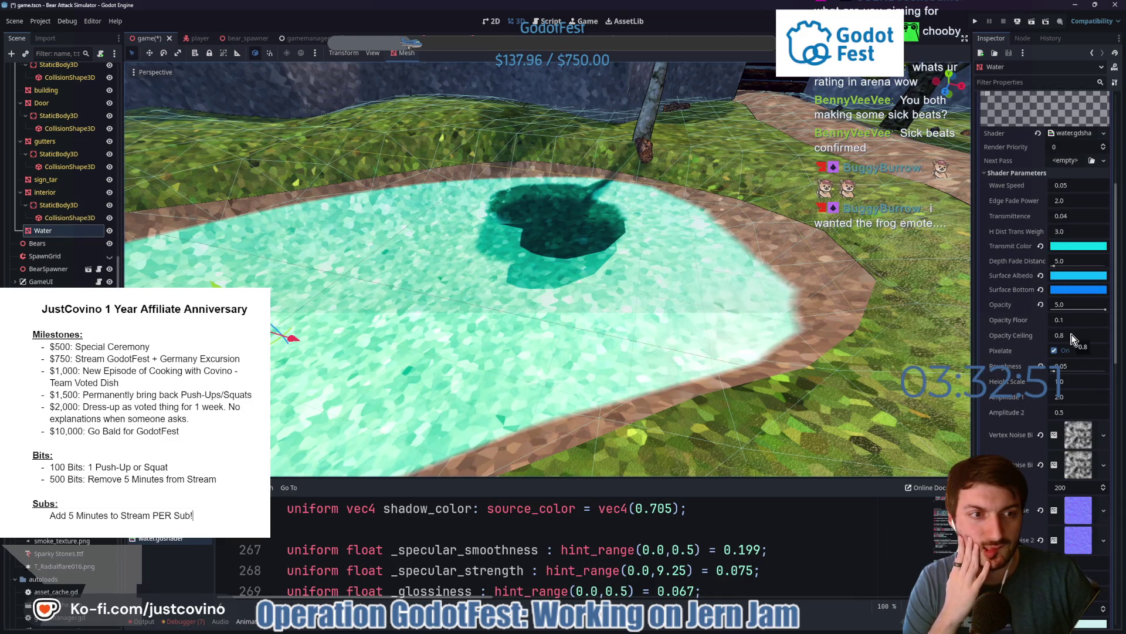
pyautogui.moveTo(1084, 312)
pyautogui.mouseDown()
pyautogui.moveTo(1062, 313)
pyautogui.moveTo(1085, 313)
pyautogui.moveTo(1062, 304)
pyautogui.moveTo(1074, 304)
pyautogui.mouseUp()
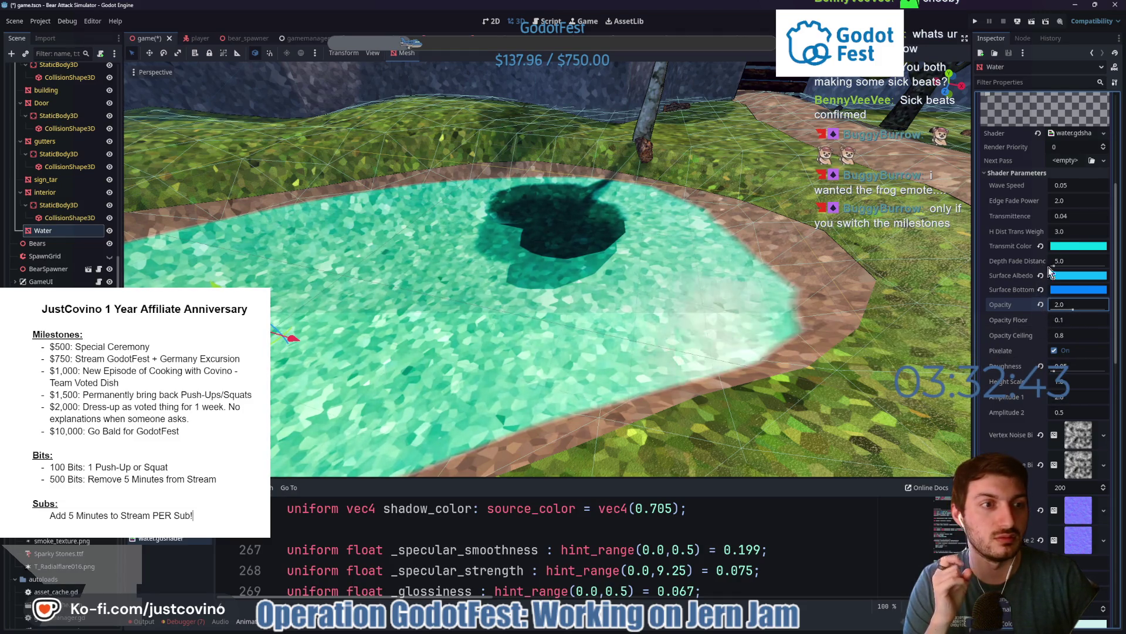
pyautogui.scroll(-3, 1009, 315)
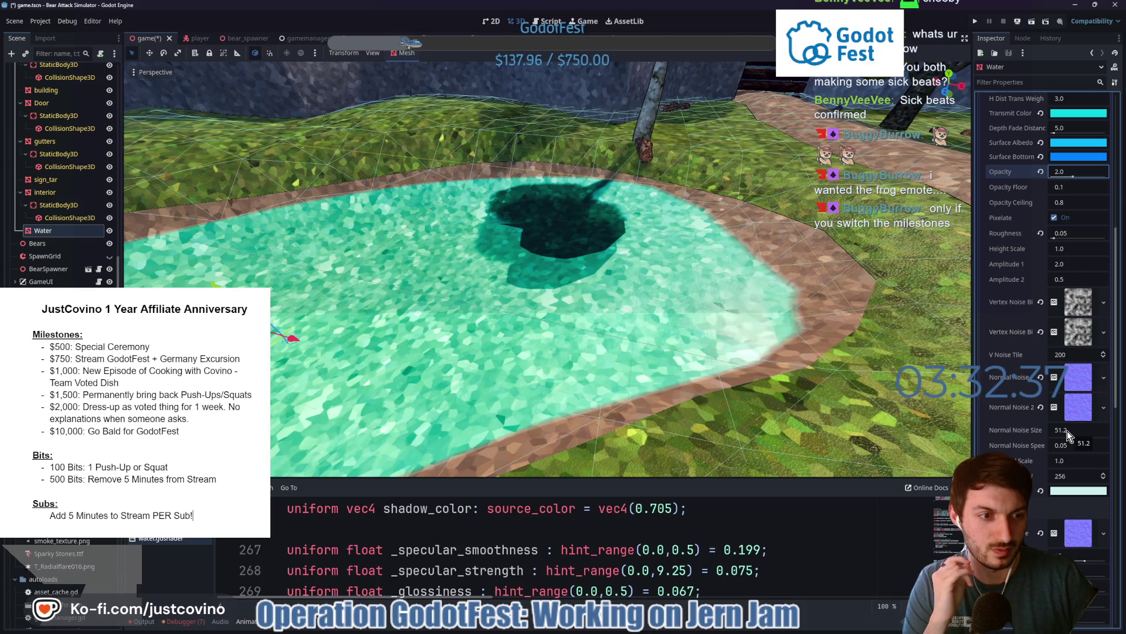
pyautogui.moveTo(1068, 431); pyautogui.dragTo(1073, 431)
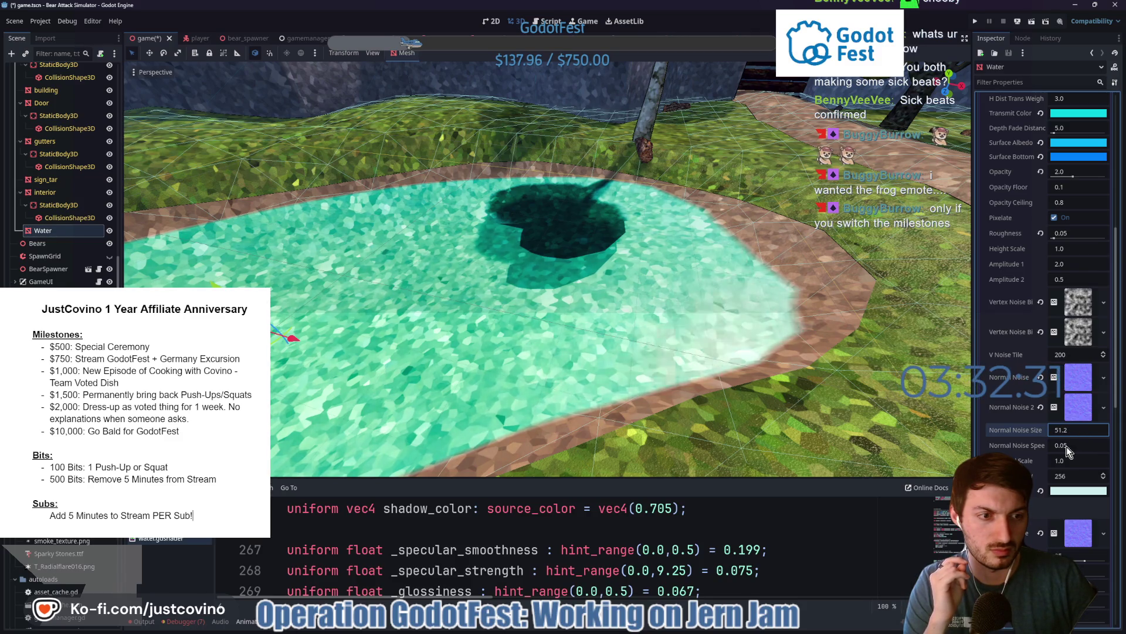
pyautogui.click(1061, 461)
pyautogui.write('2.085')
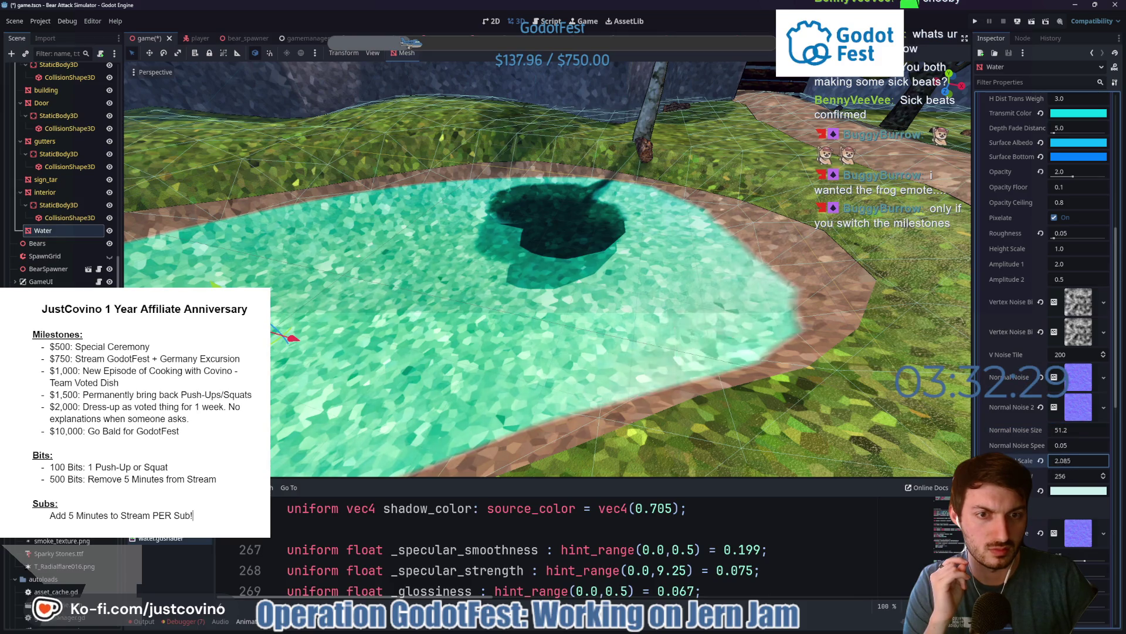
pyautogui.write('1.0')
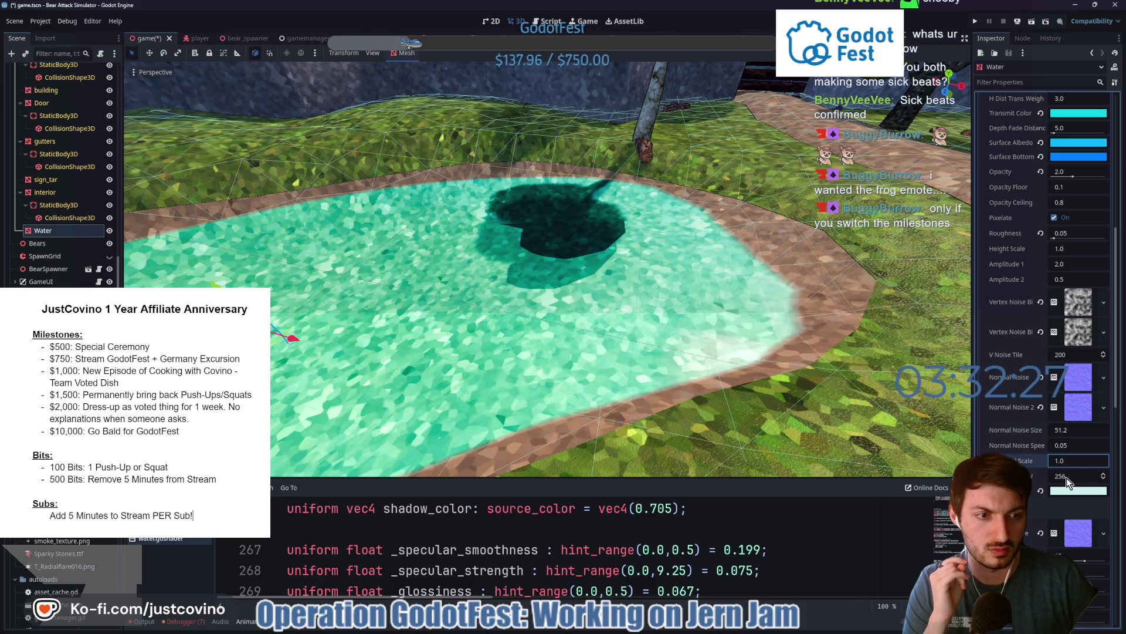
pyautogui.scroll(-2, 1032, 461)
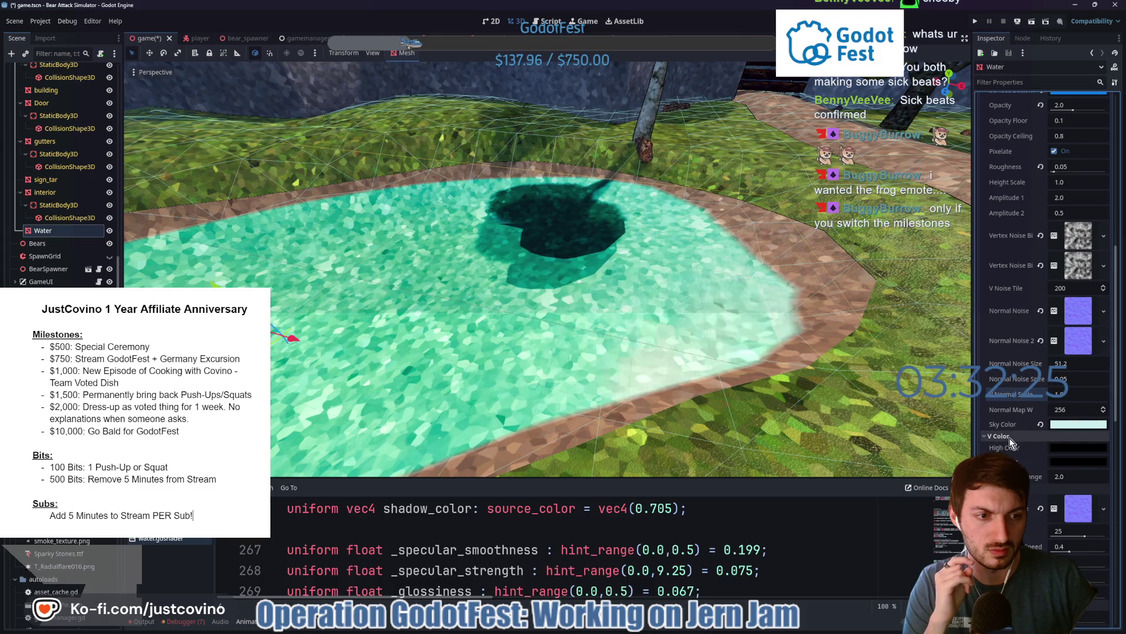
# - Set the water High Color to deep teal 00484e
pyautogui.click(1069, 449)
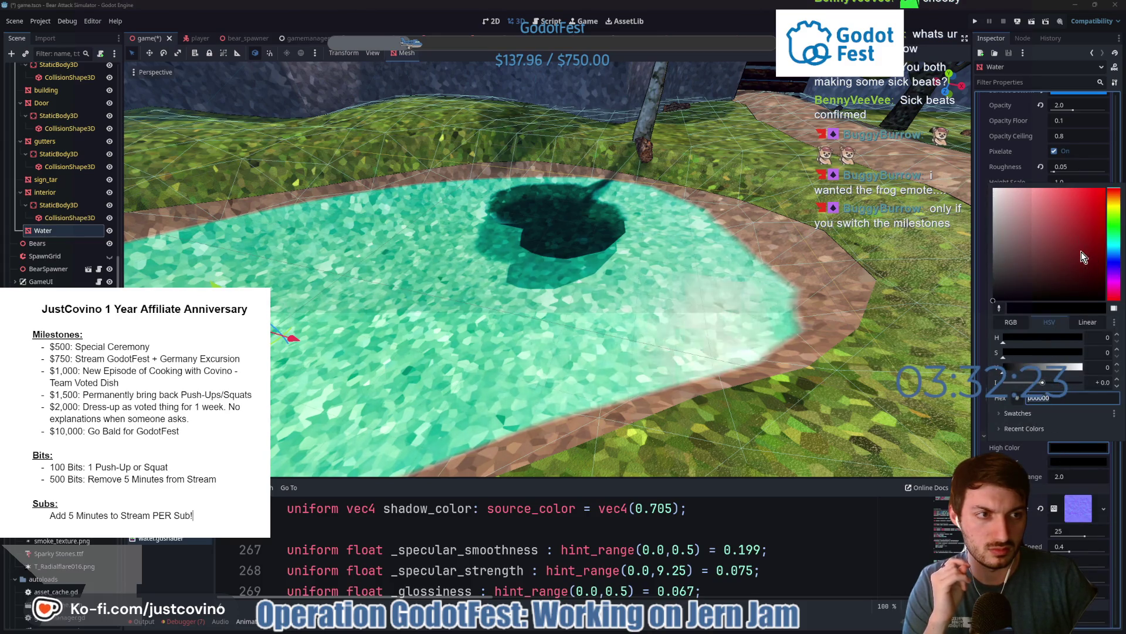
pyautogui.click(1116, 246)
pyautogui.click(1093, 239)
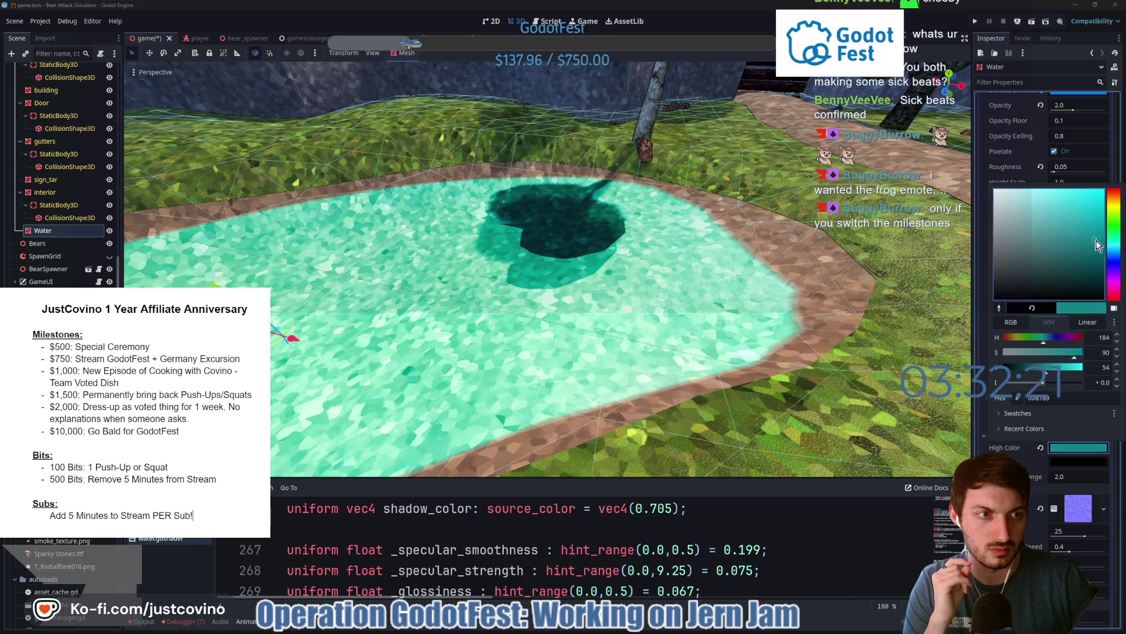
pyautogui.moveTo(1093, 239)
pyautogui.mouseDown()
pyautogui.moveTo(1079, 193)
pyautogui.moveTo(1097, 258)
pyautogui.moveTo(1114, 272)
pyautogui.mouseUp()
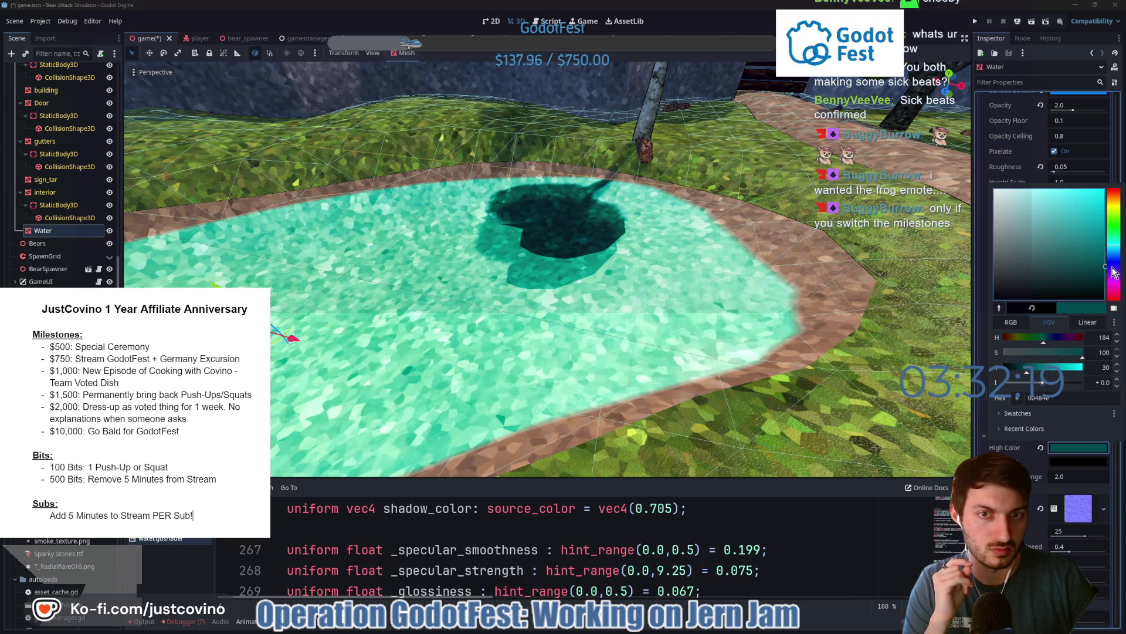
# - Set the water Low Color to bright cyan 11c2ff
pyautogui.click(1077, 463)
pyautogui.click(1076, 461)
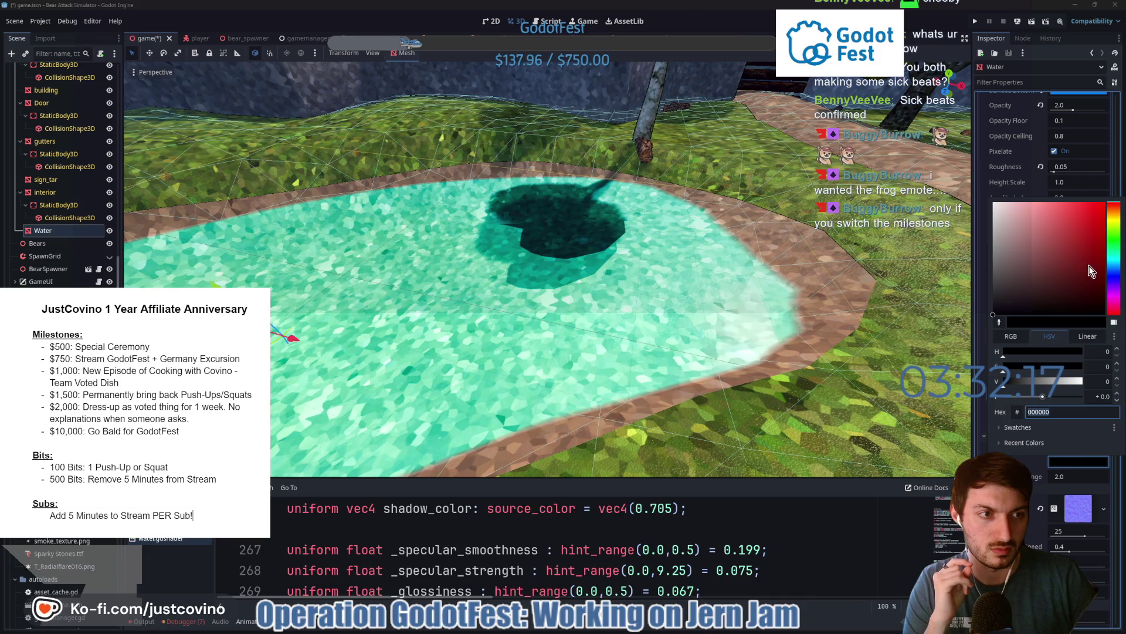
pyautogui.click(1086, 238)
pyautogui.click(1099, 203)
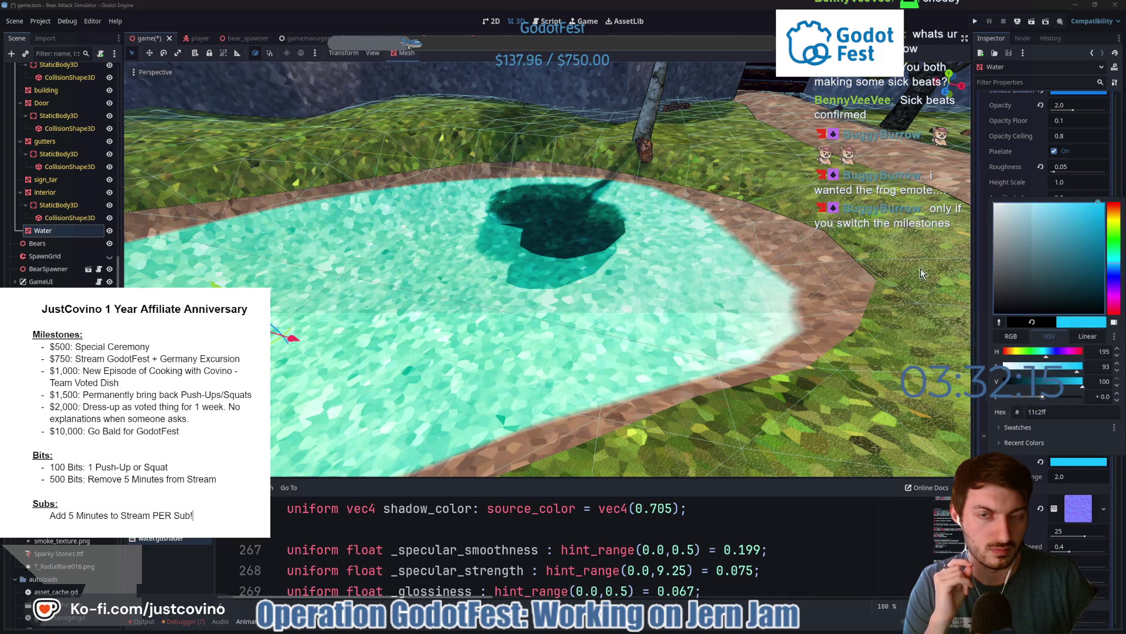
pyautogui.click(744, 307)
pyautogui.moveTo(742, 307)
pyautogui.mouseDown()
pyautogui.moveTo(645, 329)
pyautogui.moveTo(810, 334)
pyautogui.mouseUp()
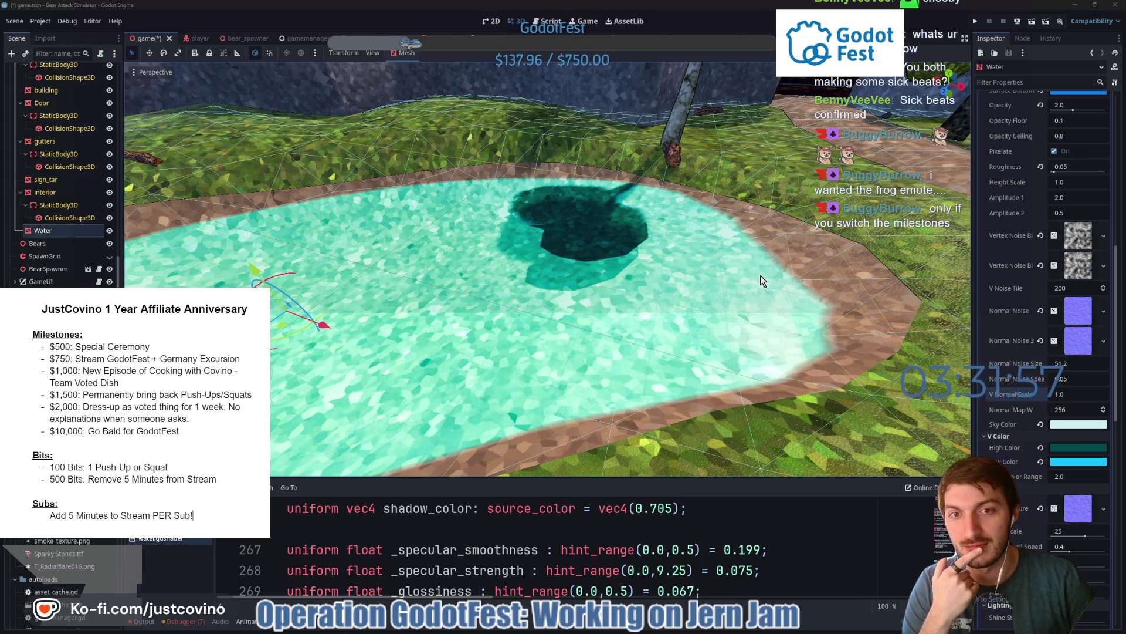
# - Widen Wave Color Range slightly and reduce Normal Noise Size from 51.2 to 48.82
pyautogui.moveTo(760, 276)
pyautogui.mouseDown()
pyautogui.moveTo(678, 284)
pyautogui.moveTo(699, 261)
pyautogui.moveTo(783, 266)
pyautogui.moveTo(748, 297)
pyautogui.moveTo(647, 319)
pyautogui.mouseUp()
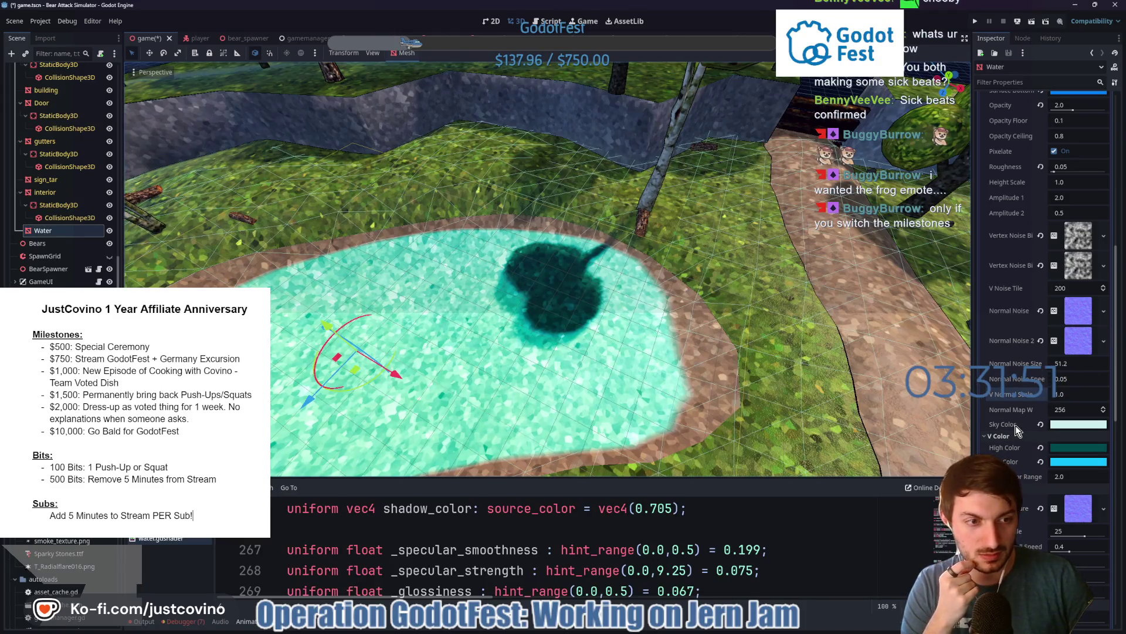
pyautogui.scroll(-2, 1015, 428)
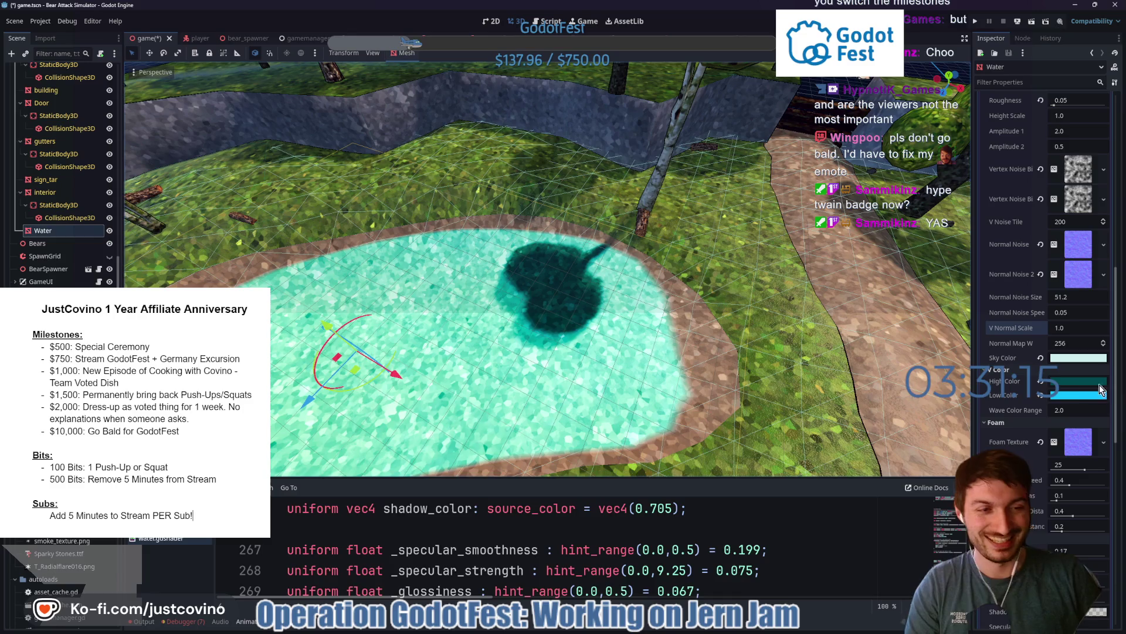
pyautogui.moveTo(1069, 414)
pyautogui.mouseDown()
pyautogui.moveTo(1083, 414)
pyautogui.moveTo(1065, 413)
pyautogui.moveTo(1072, 405)
pyautogui.mouseUp()
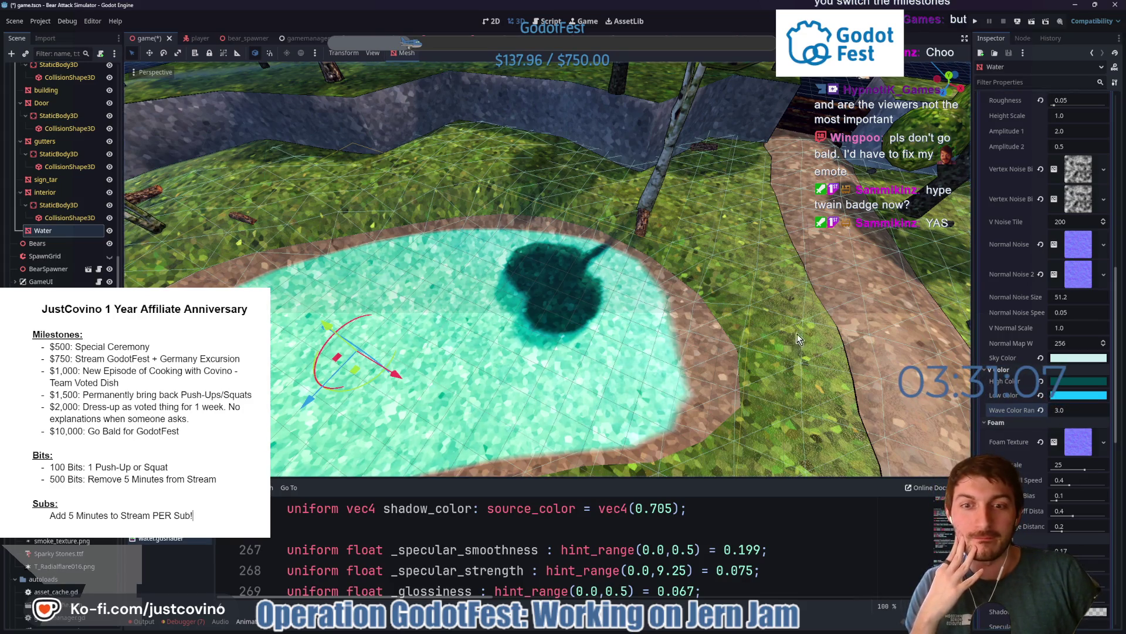
pyautogui.moveTo(797, 338)
pyautogui.mouseDown()
pyautogui.moveTo(754, 334)
pyautogui.moveTo(730, 382)
pyautogui.moveTo(739, 357)
pyautogui.moveTo(769, 346)
pyautogui.moveTo(741, 349)
pyautogui.moveTo(763, 340)
pyautogui.mouseUp()
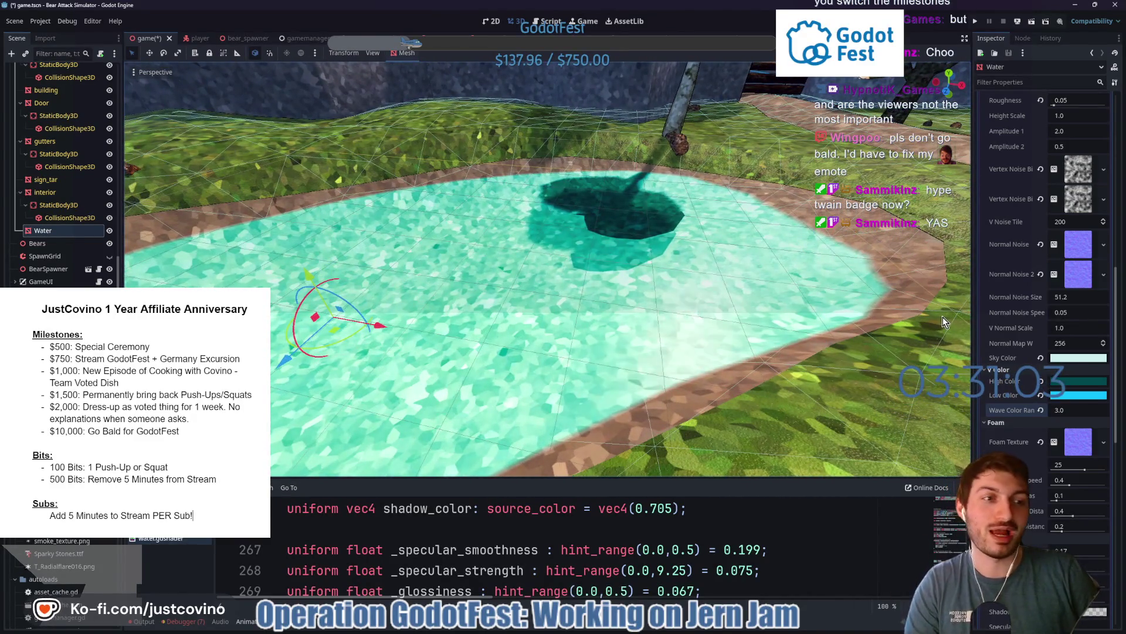
pyautogui.moveTo(1070, 296); pyautogui.dragTo(1059, 302)
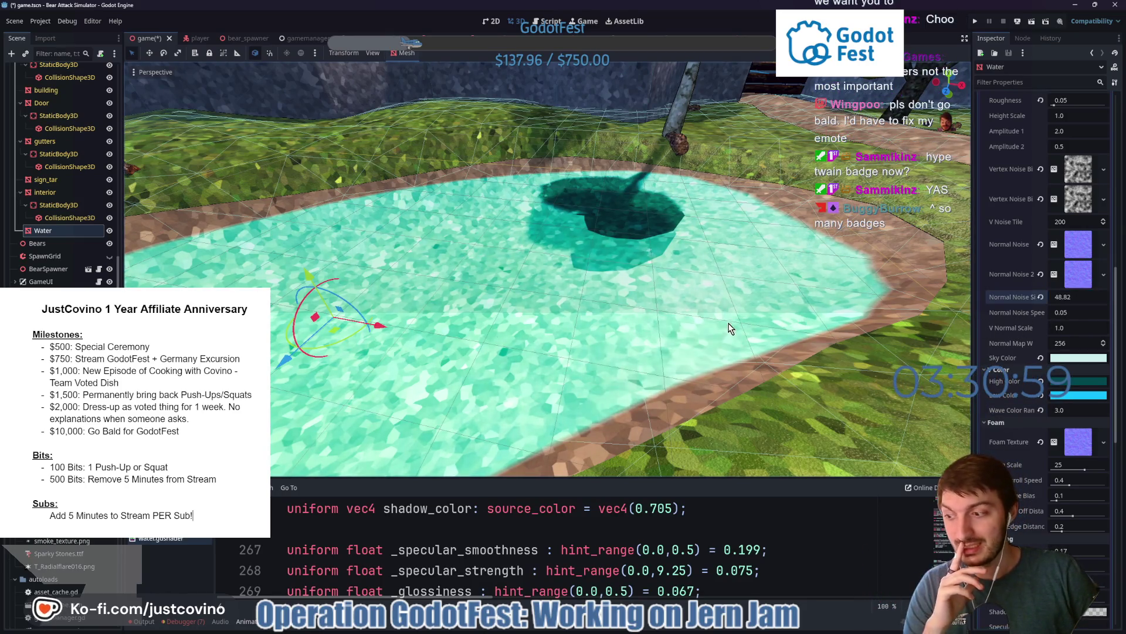
pyautogui.moveTo(729, 323)
pyautogui.mouseDown()
pyautogui.moveTo(693, 315)
pyautogui.moveTo(709, 325)
pyautogui.mouseUp()
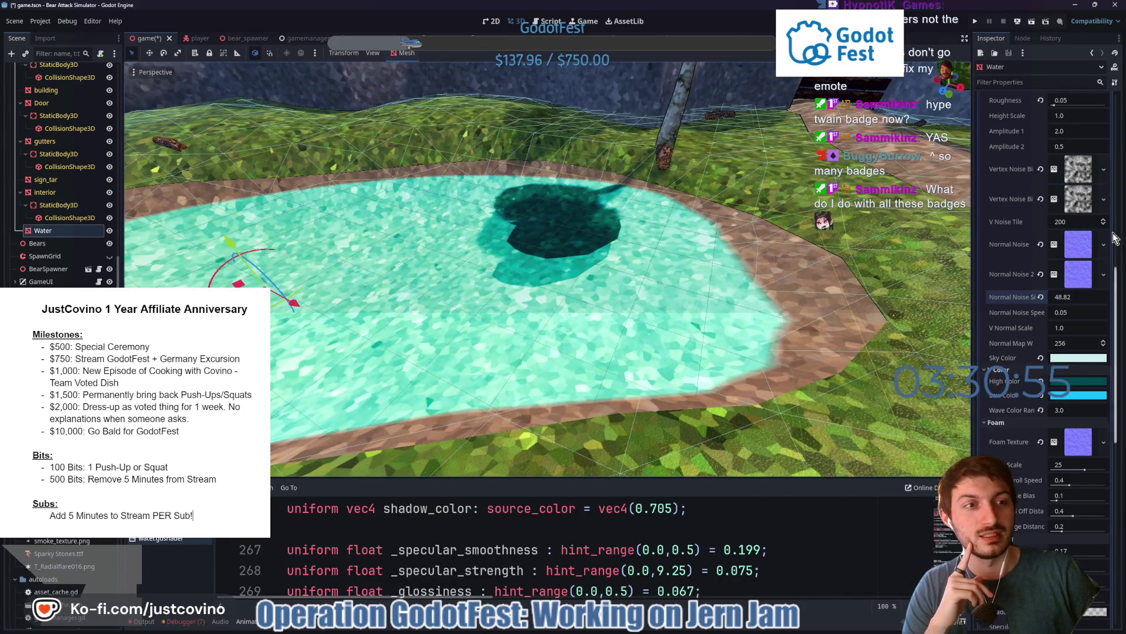
pyautogui.scroll(3, 1080, 235)
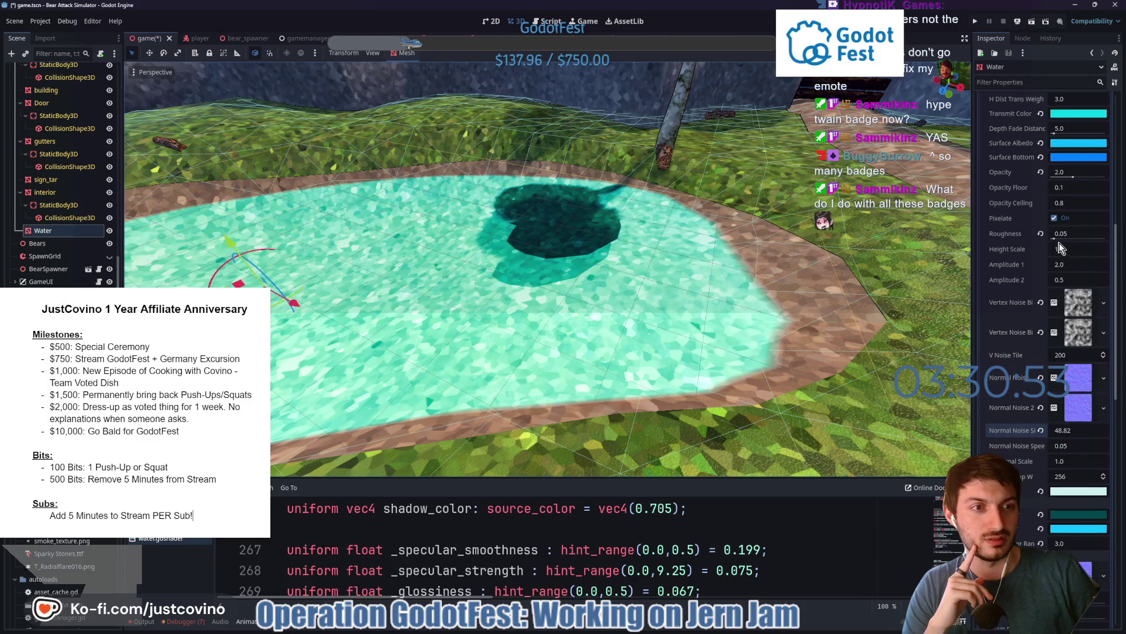
# - Raise the water's wave amplitude and depth fade distance, then save the game scene
pyautogui.moveTo(1069, 249)
pyautogui.mouseDown()
pyautogui.moveTo(1097, 248)
pyautogui.moveTo(1060, 249)
pyautogui.moveTo(1074, 264)
pyautogui.moveTo(1059, 281)
pyautogui.mouseUp()
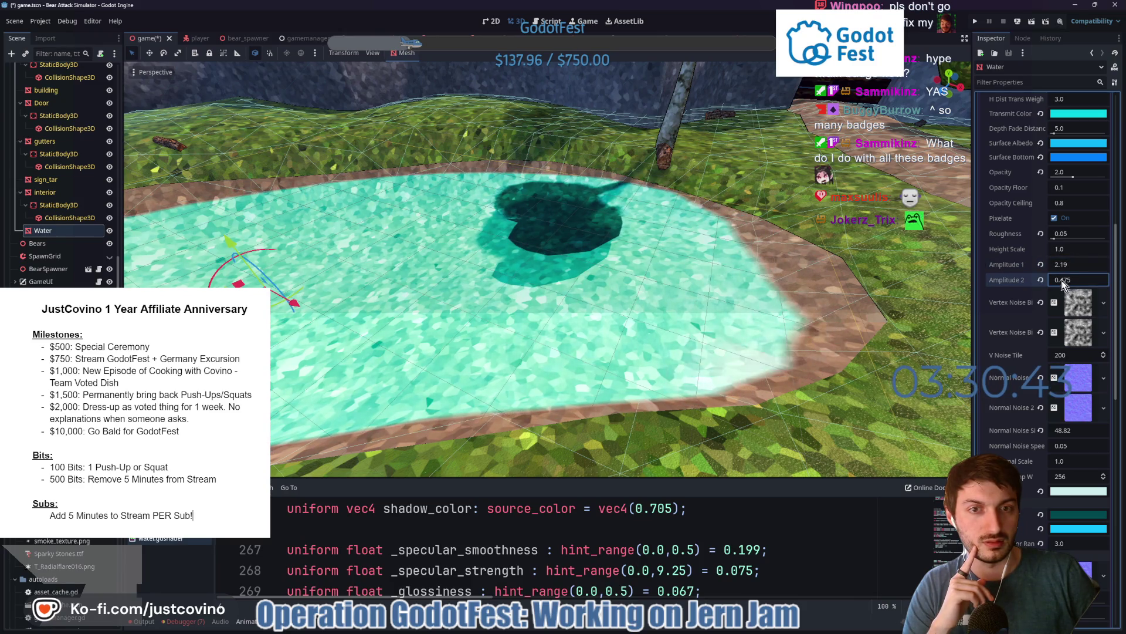
pyautogui.moveTo(728, 306); pyautogui.dragTo(561, 321)
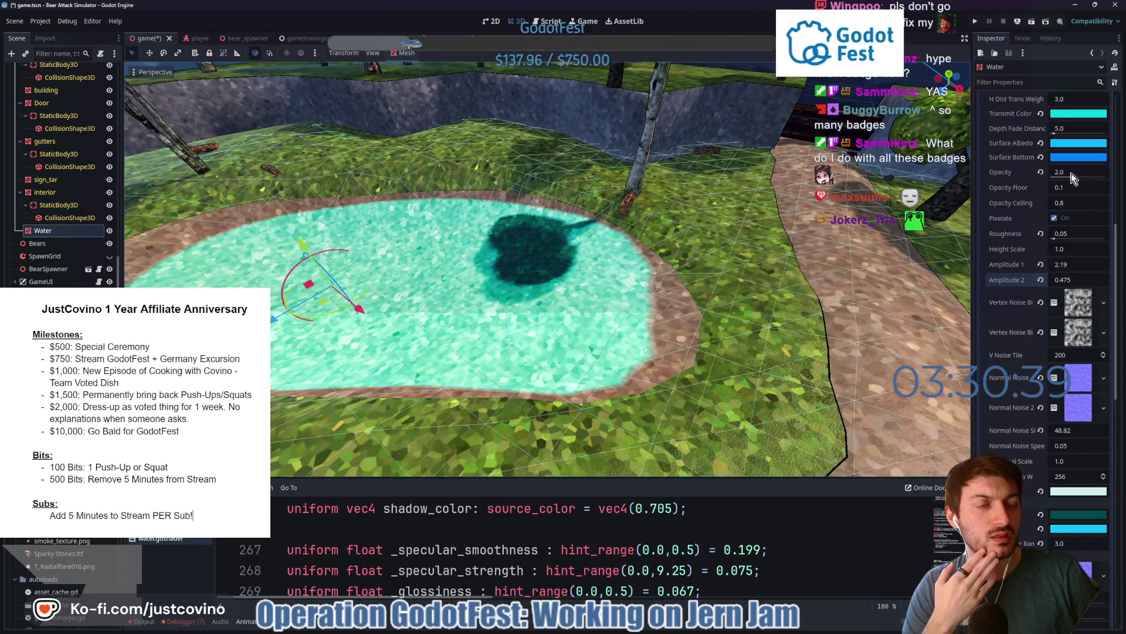
pyautogui.scroll(3, 1037, 209)
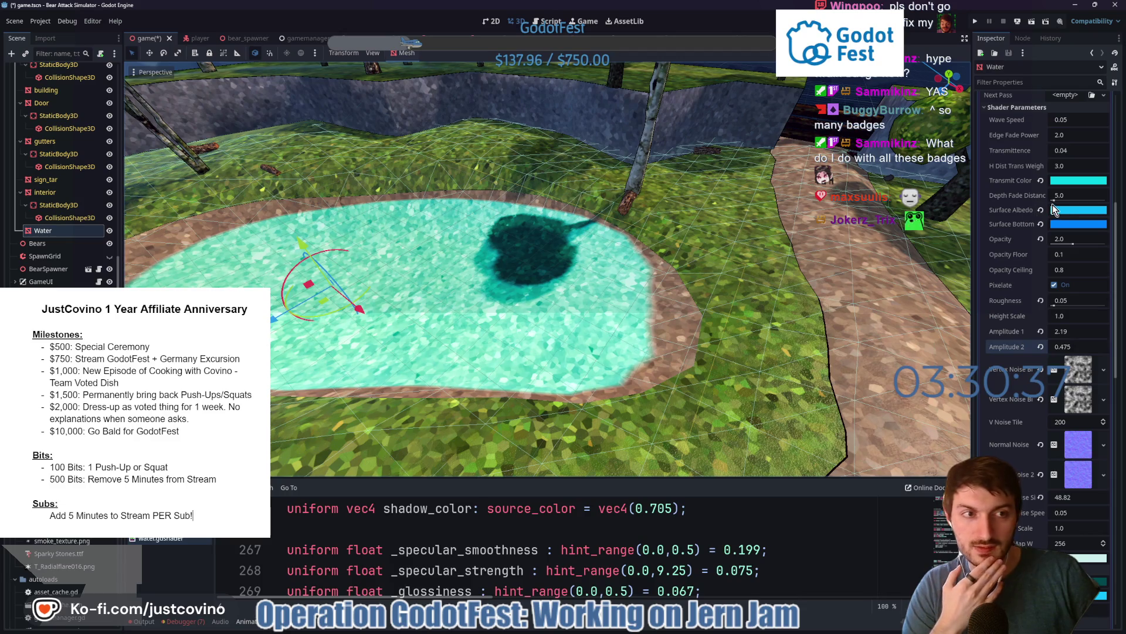
pyautogui.moveTo(1053, 202)
pyautogui.mouseDown()
pyautogui.moveTo(1097, 202)
pyautogui.moveTo(1049, 205)
pyautogui.moveTo(1069, 187)
pyautogui.moveTo(1046, 206)
pyautogui.moveTo(1059, 218)
pyautogui.mouseUp()
pyautogui.scroll(3, 1047, 210)
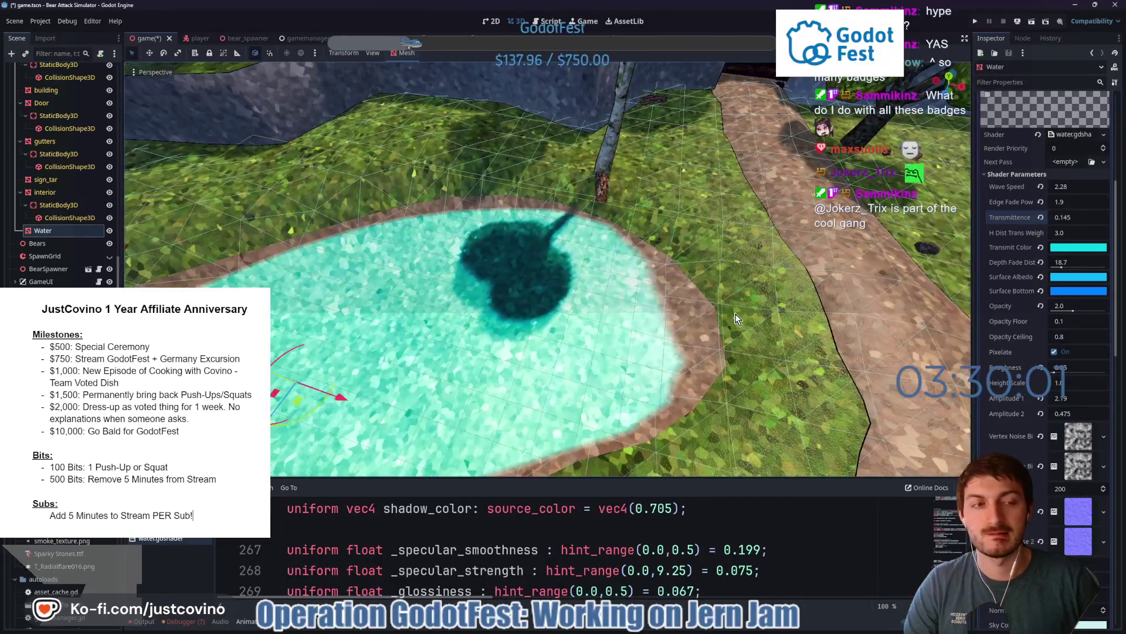
pyautogui.hotkey('ctrl', 's')
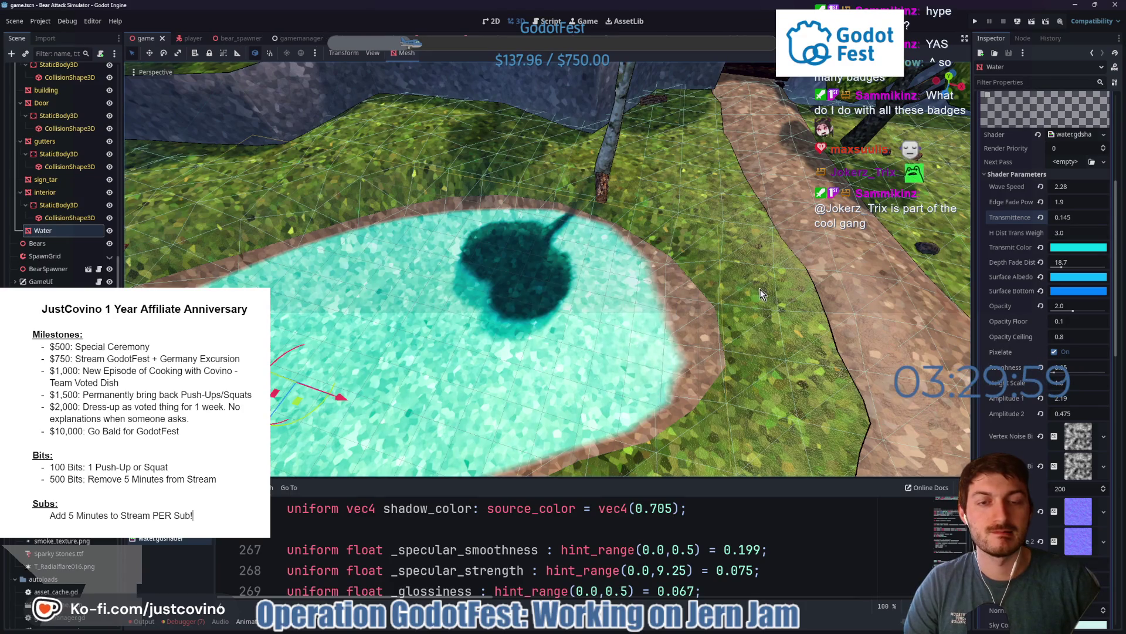
# - Switch to the player scene and browse its player.gd script
pyautogui.click(189, 38)
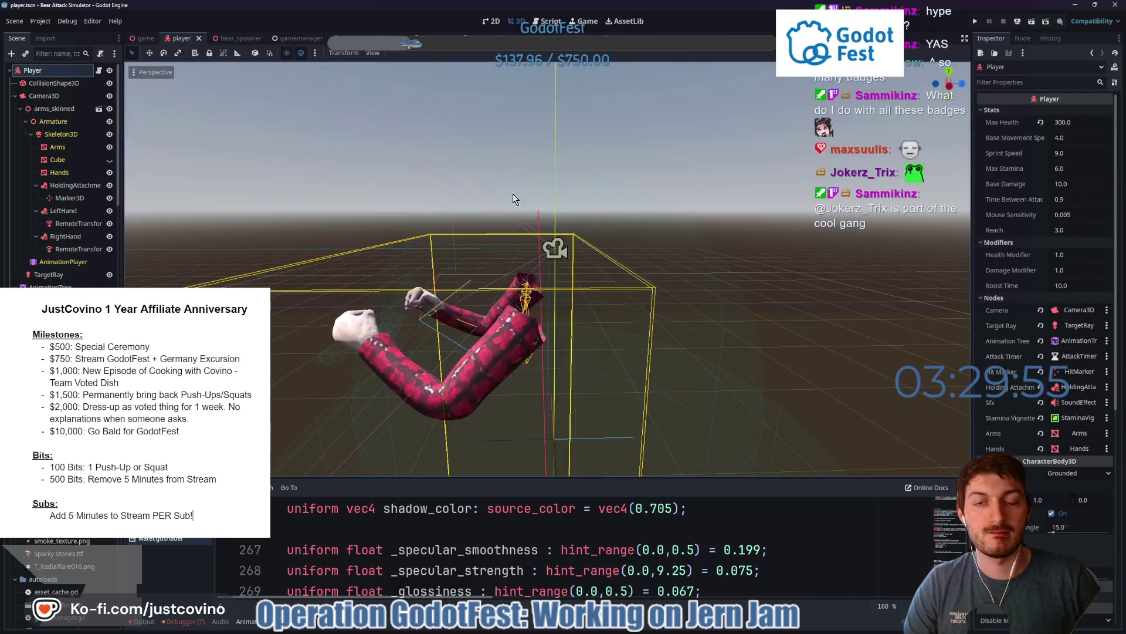
pyautogui.hotkey('ctrl', 'F3')
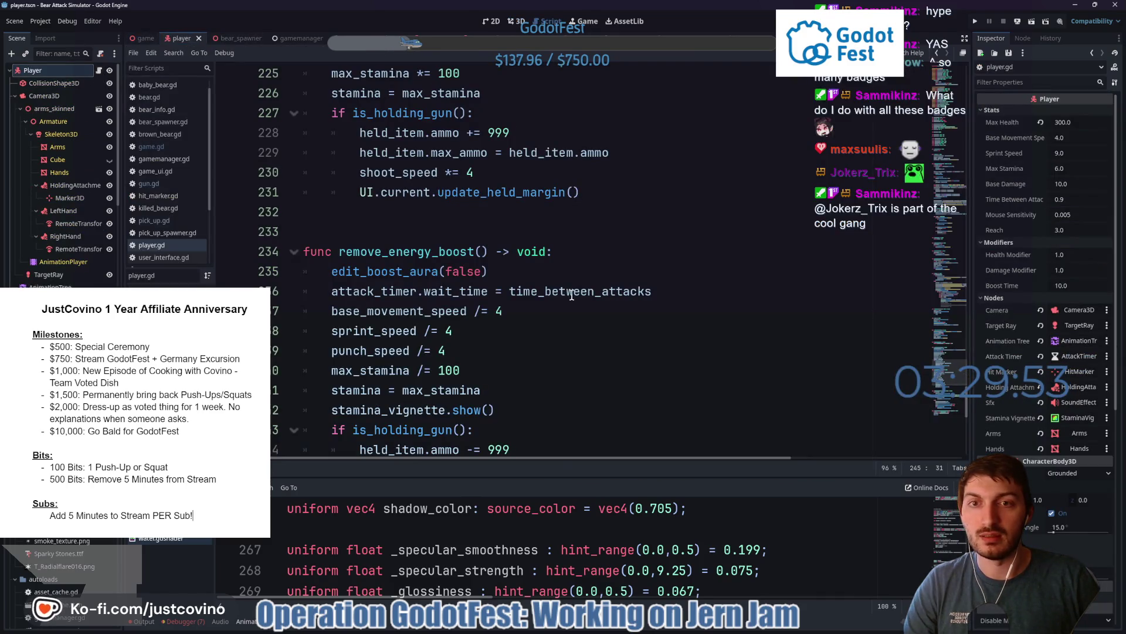
pyautogui.scroll(-3, 572, 295)
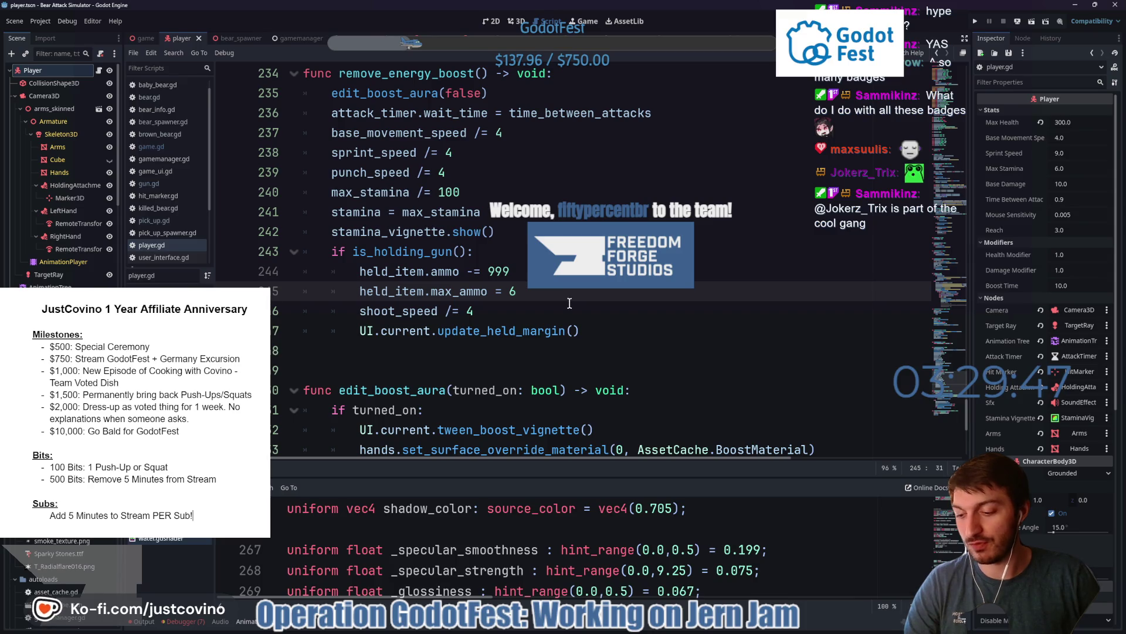
pyautogui.scroll(-1, 566, 304)
pyautogui.scroll(3, 551, 307)
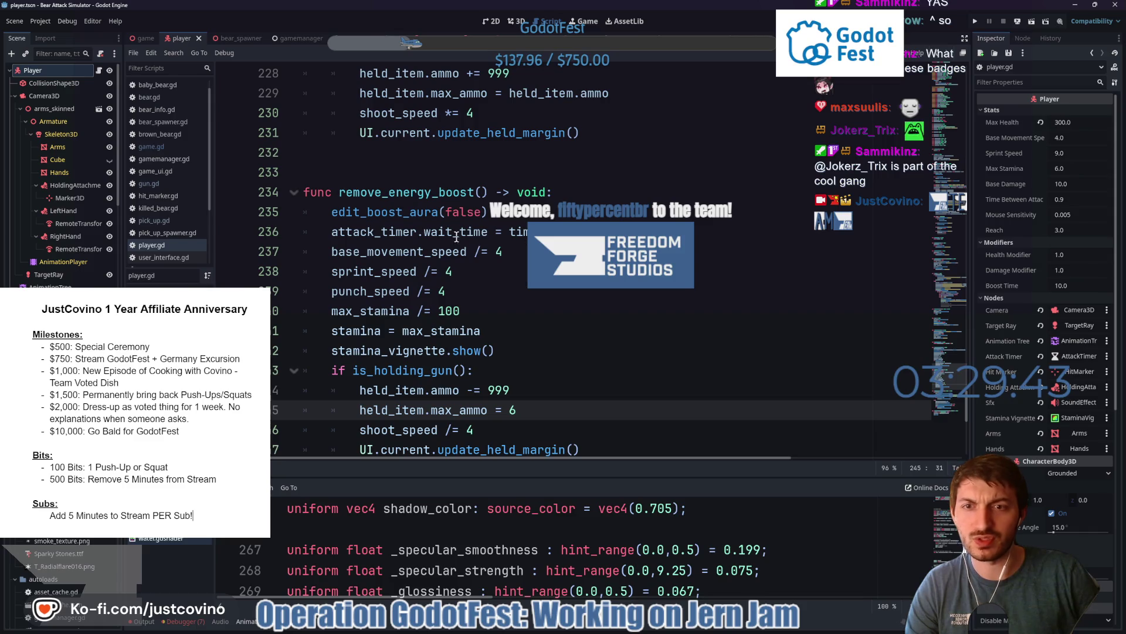
pyautogui.scroll(-1, 484, 367)
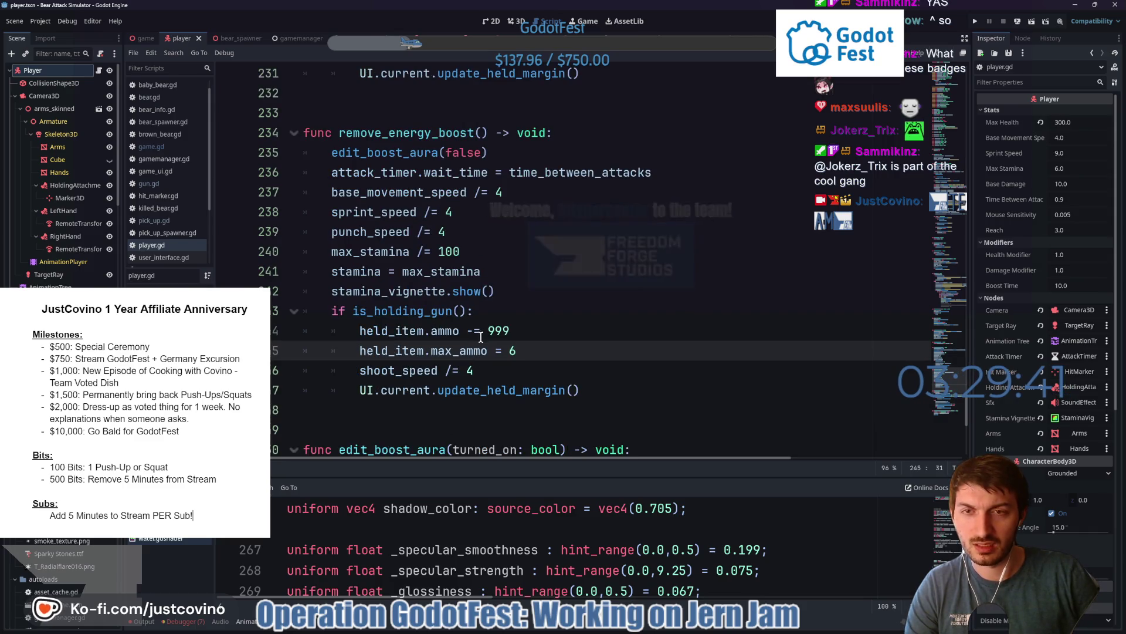
pyautogui.scroll(-2, 486, 332)
pyautogui.scroll(-1, 485, 332)
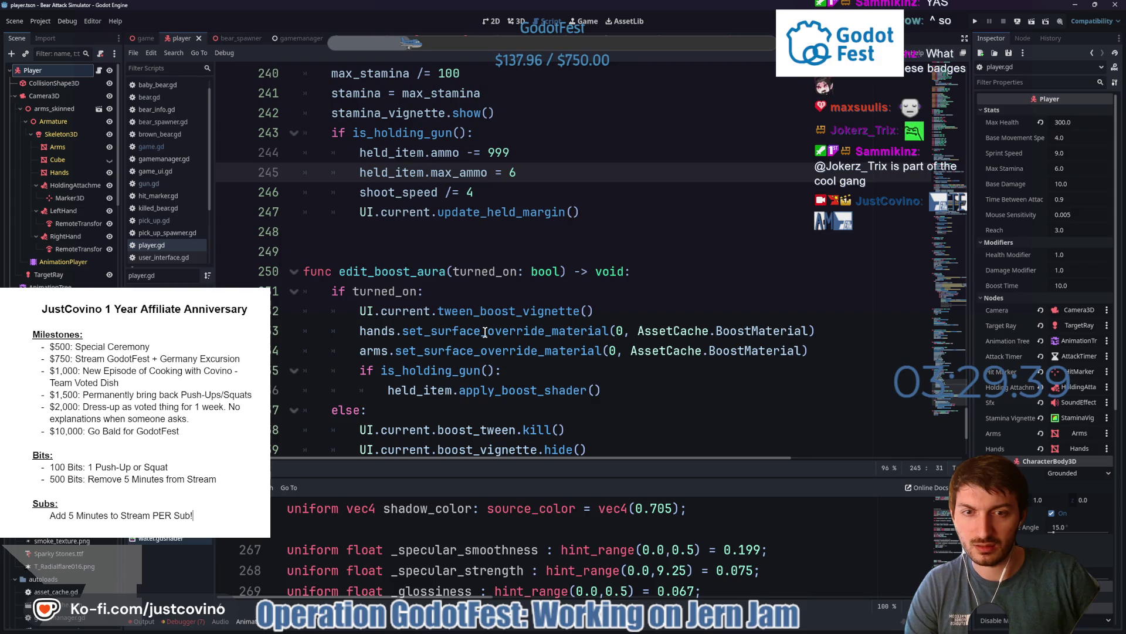
pyautogui.scroll(-1, 486, 333)
pyautogui.scroll(10, 486, 332)
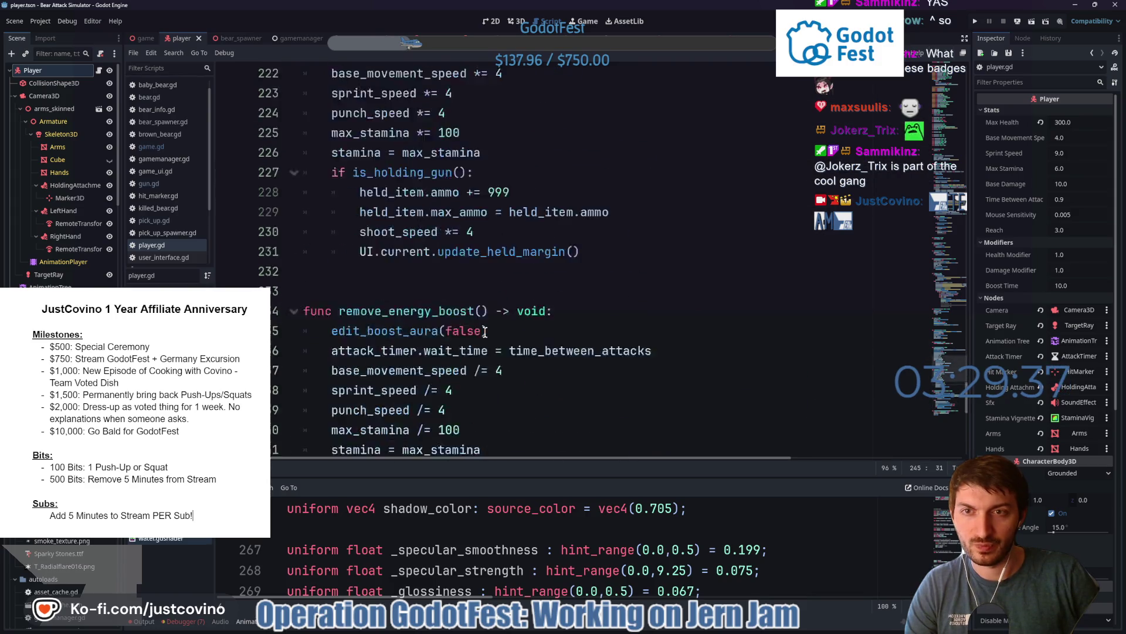
# - Search the script for boost_time and jump to its 10.0 default declaration
pyautogui.doubleClick(526, 197)
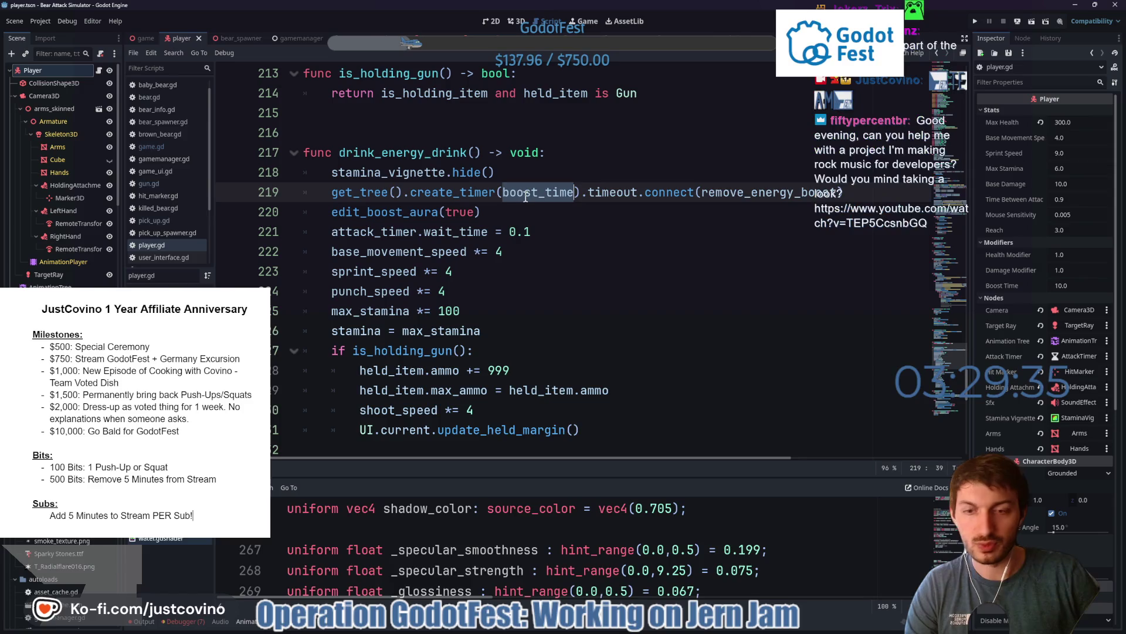
pyautogui.hotkey('ctrl', 'f')
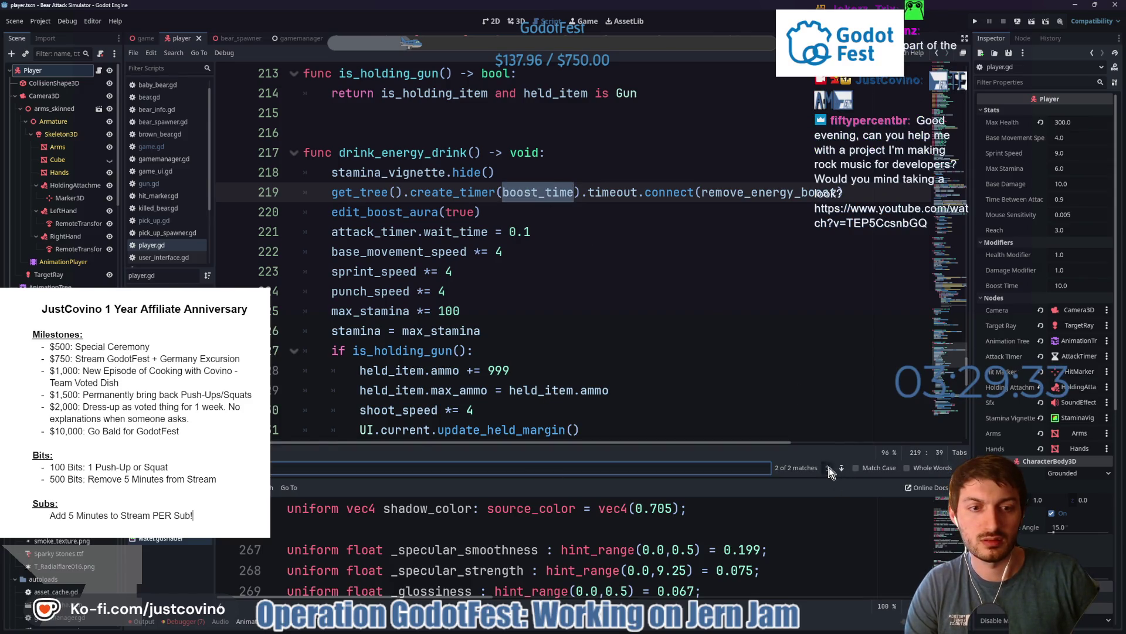
pyautogui.click(829, 467)
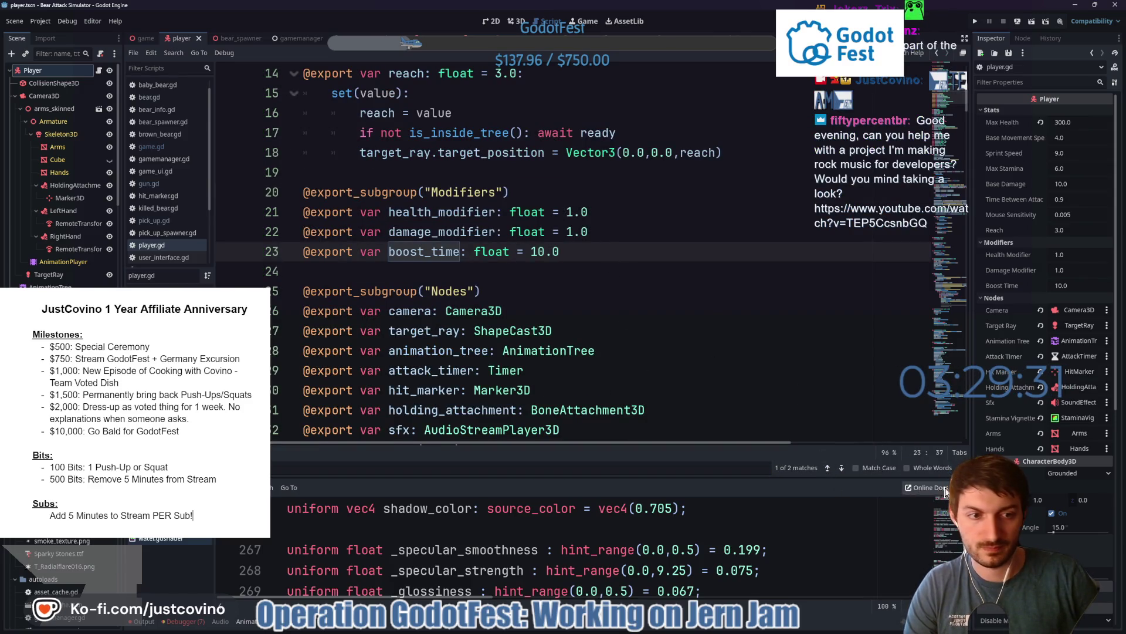
pyautogui.press('Escape')
pyautogui.press('Down')
pyautogui.press('Down')
pyautogui.press('Down')
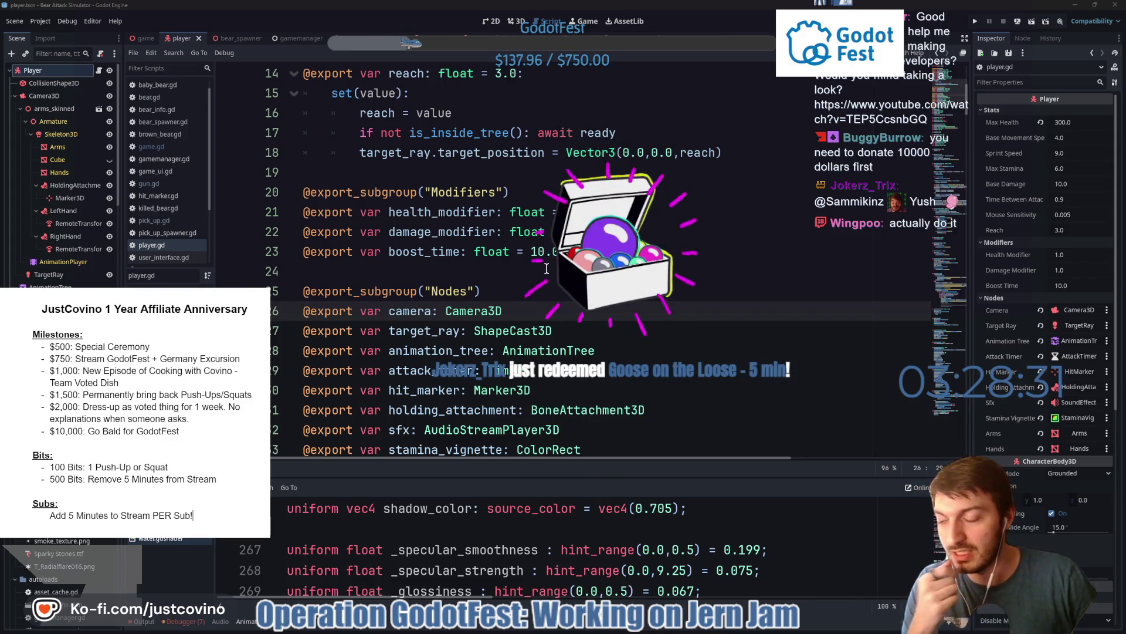
# - Cancel a Windows search and return to the game scene's game.gd script
pyautogui.press('super')
pyautogui.write('goose')
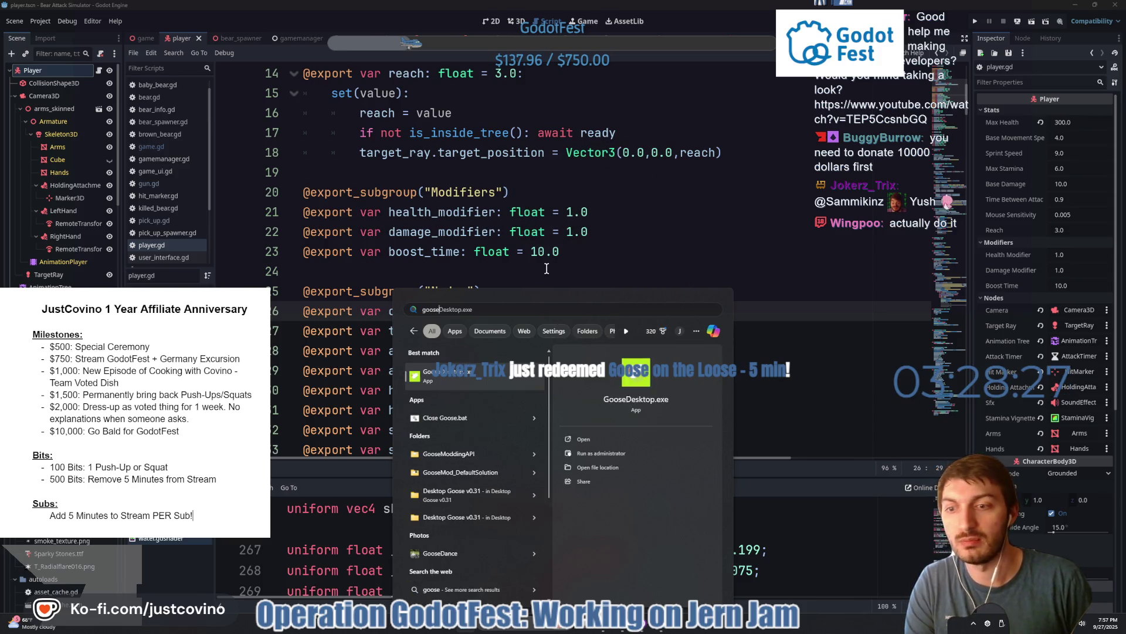
pyautogui.press('Escape')
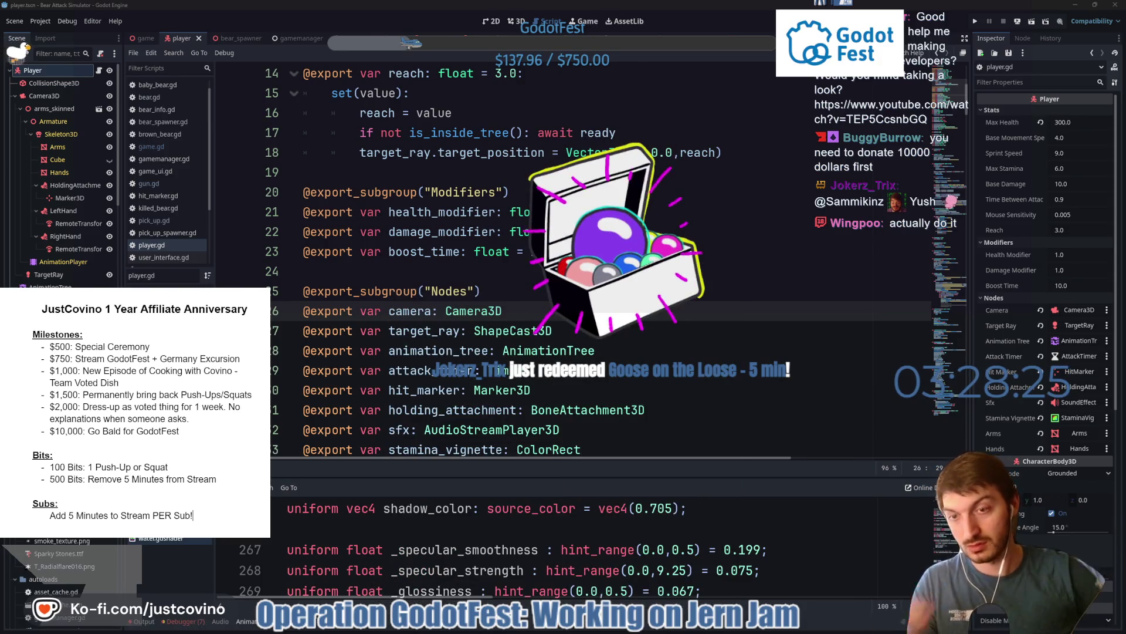
pyautogui.click(481, 291)
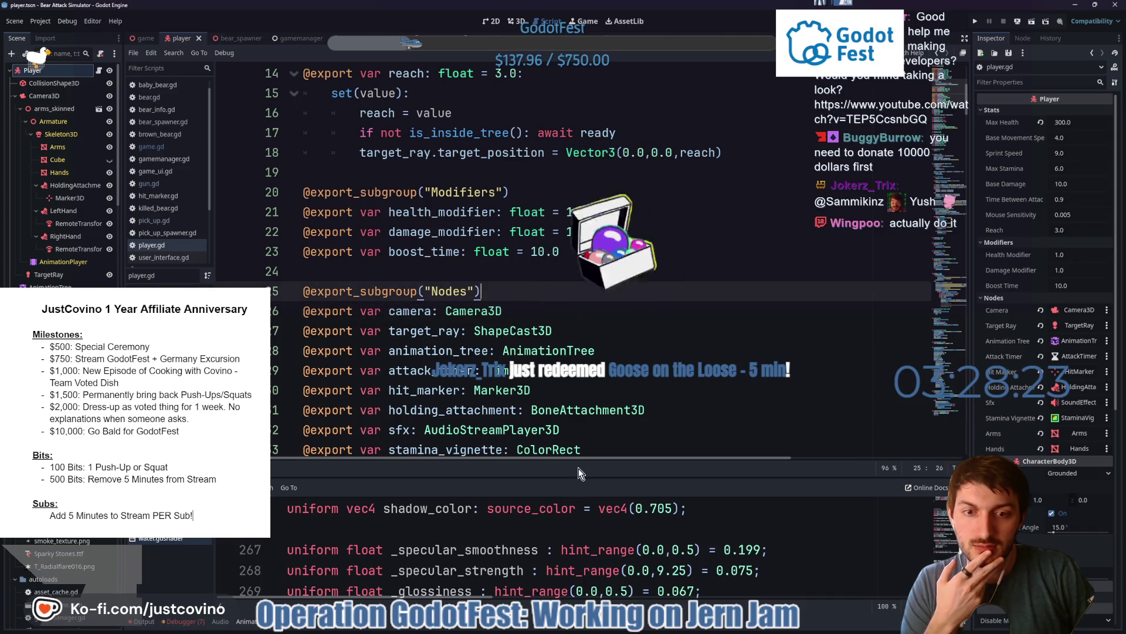
pyautogui.click(148, 38)
pyautogui.click(477, 237)
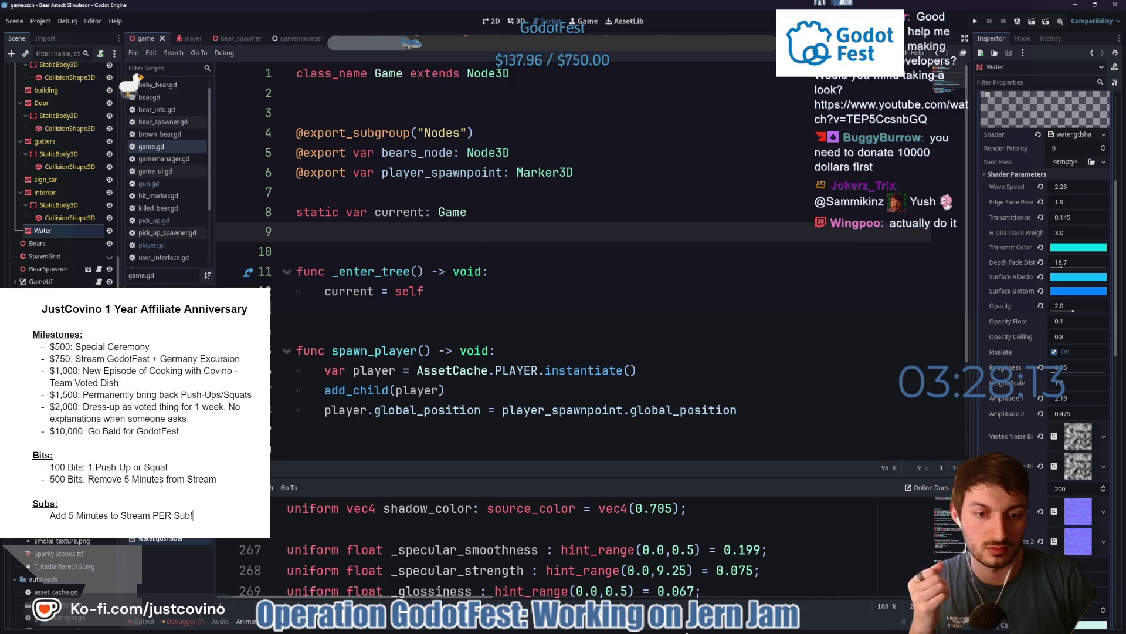
# - Open the BearAttackSimulator_WEB folder, then bring up the Start menu again
pyautogui.press('super')
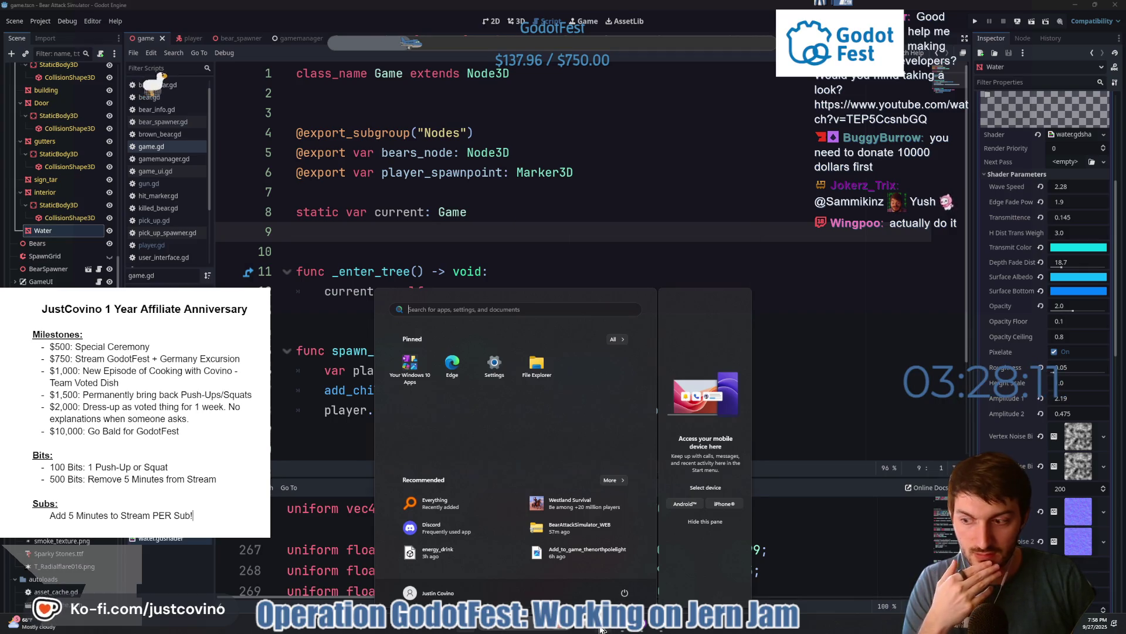
pyautogui.click(601, 629)
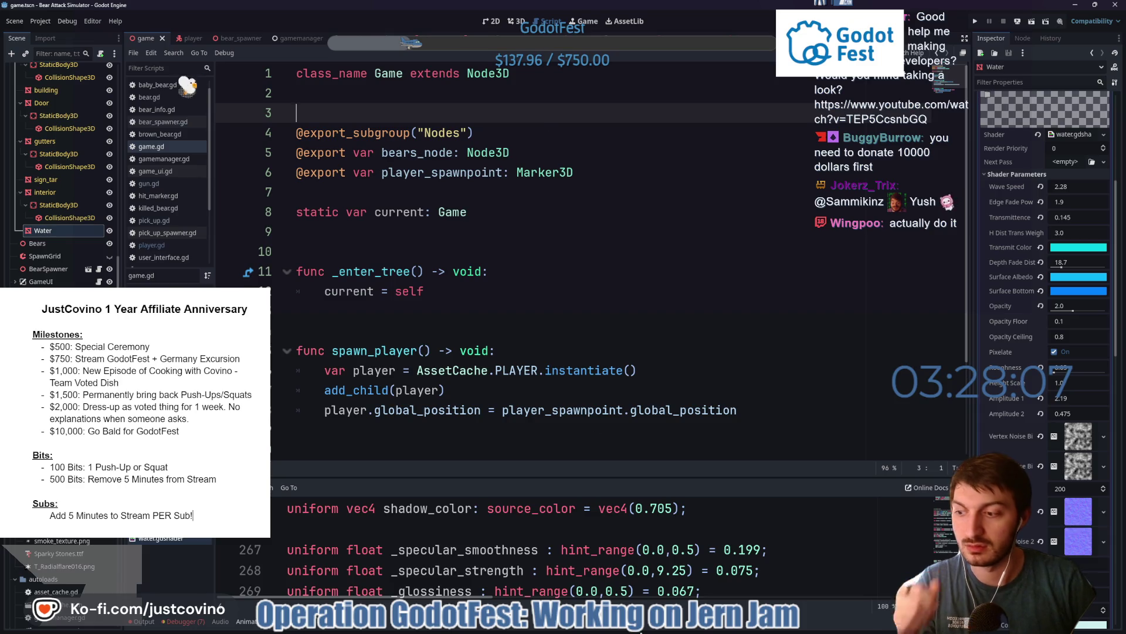
pyautogui.press('super')
# - Bring up the Bear Attack Simulator itch.io page in the browser and reload it
pyautogui.hotkey('alt', 'Tab')
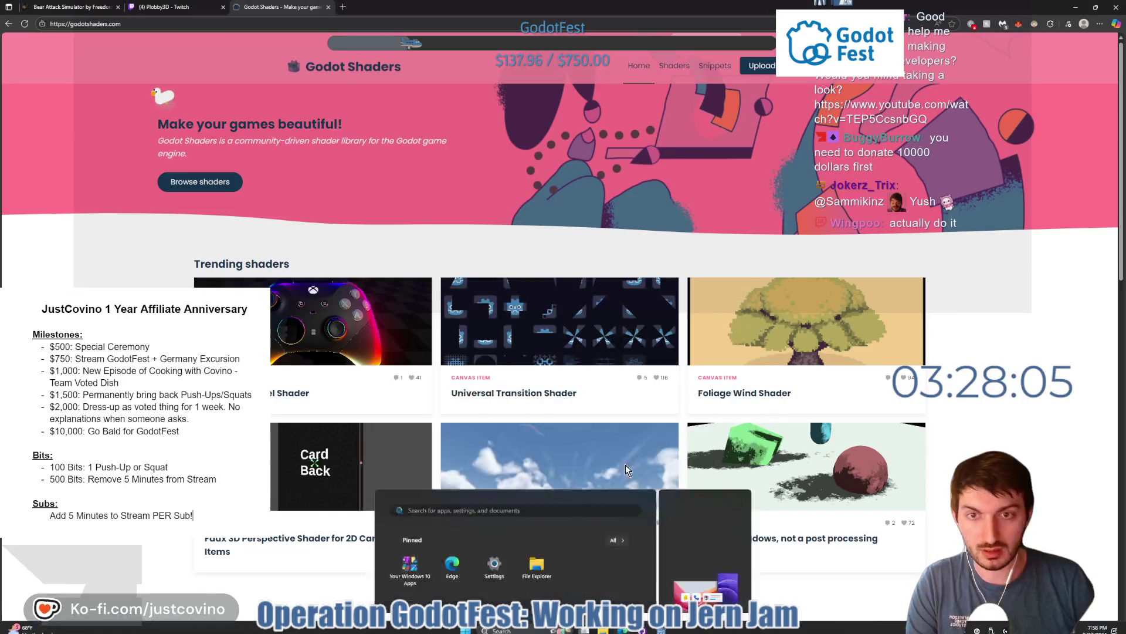
pyautogui.hotkey('ctrl', 'Tab')
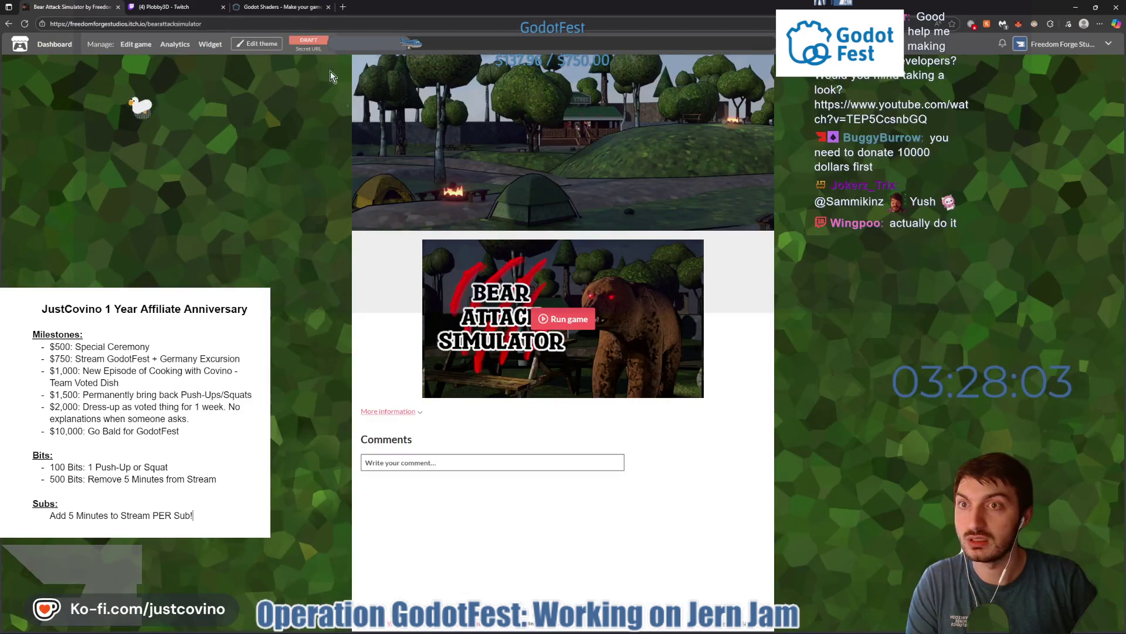
pyautogui.press('F5')
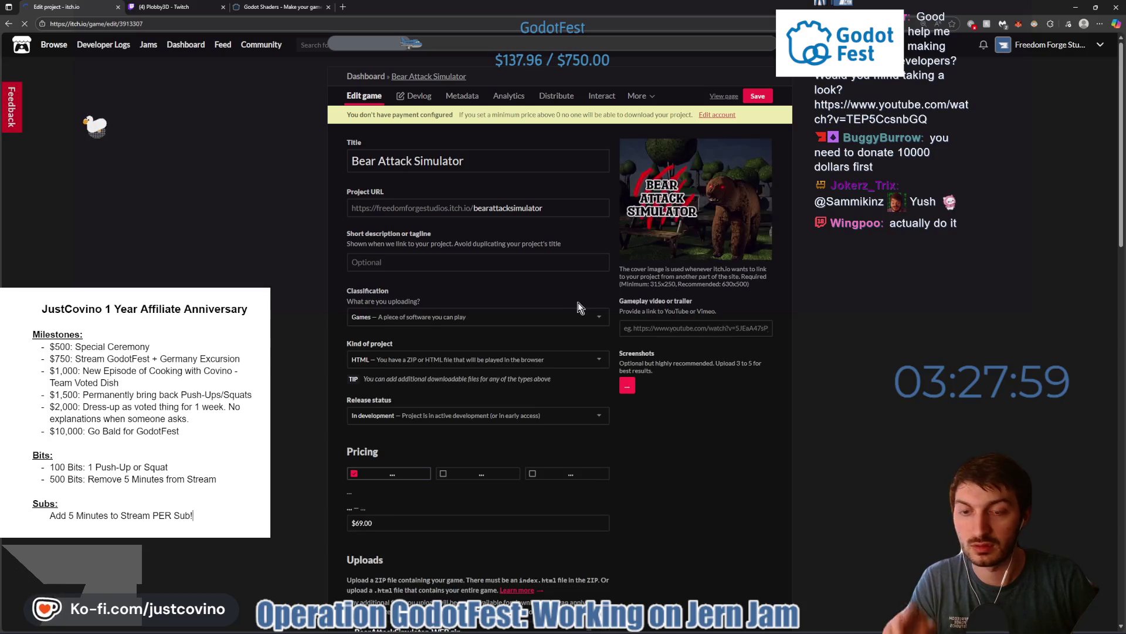
# - Try several tagline drafts, settling on 'Ever wonder what it's like to be in a Bear Attack?'
pyautogui.click(517, 260)
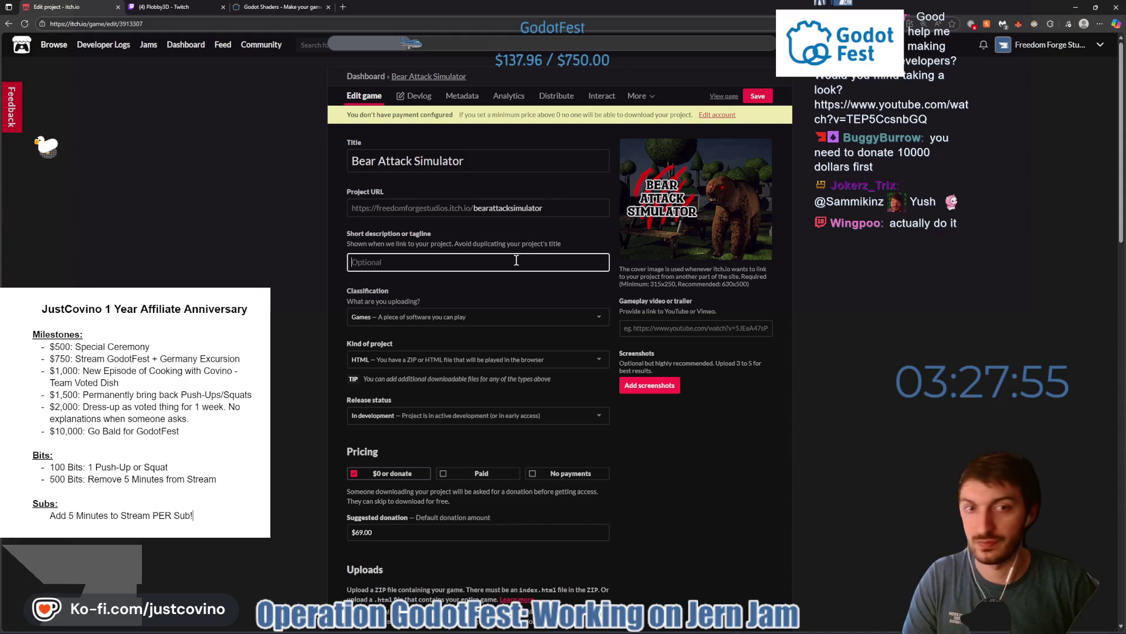
pyautogui.write('Att')
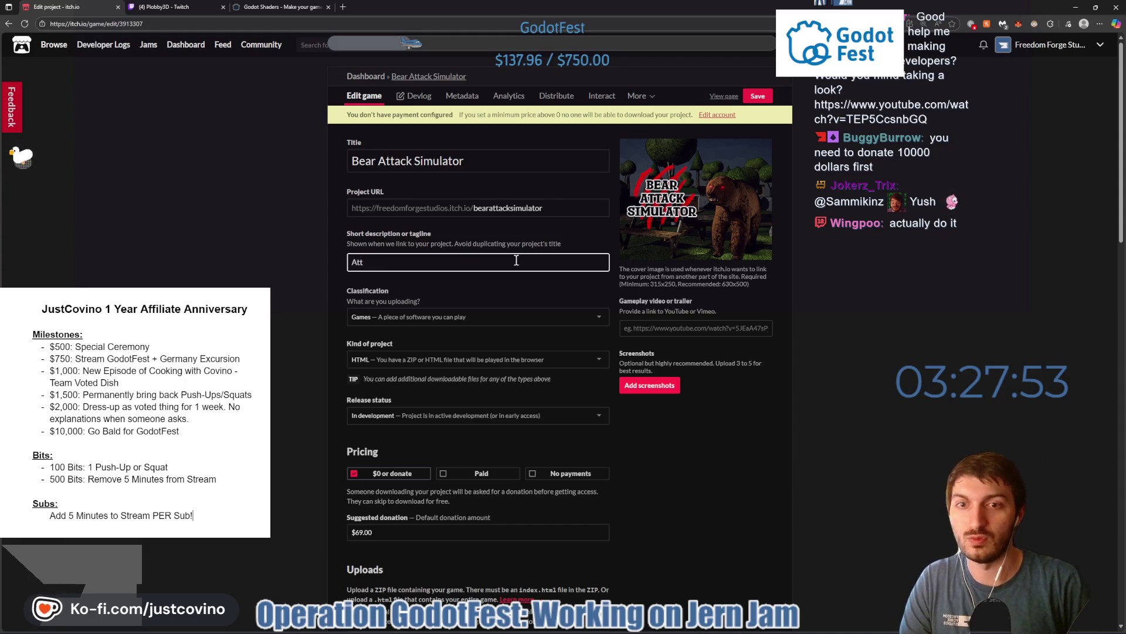
pyautogui.press('BackSpace')
pyautogui.press('BackSpace')
pyautogui.press('BackSpace')
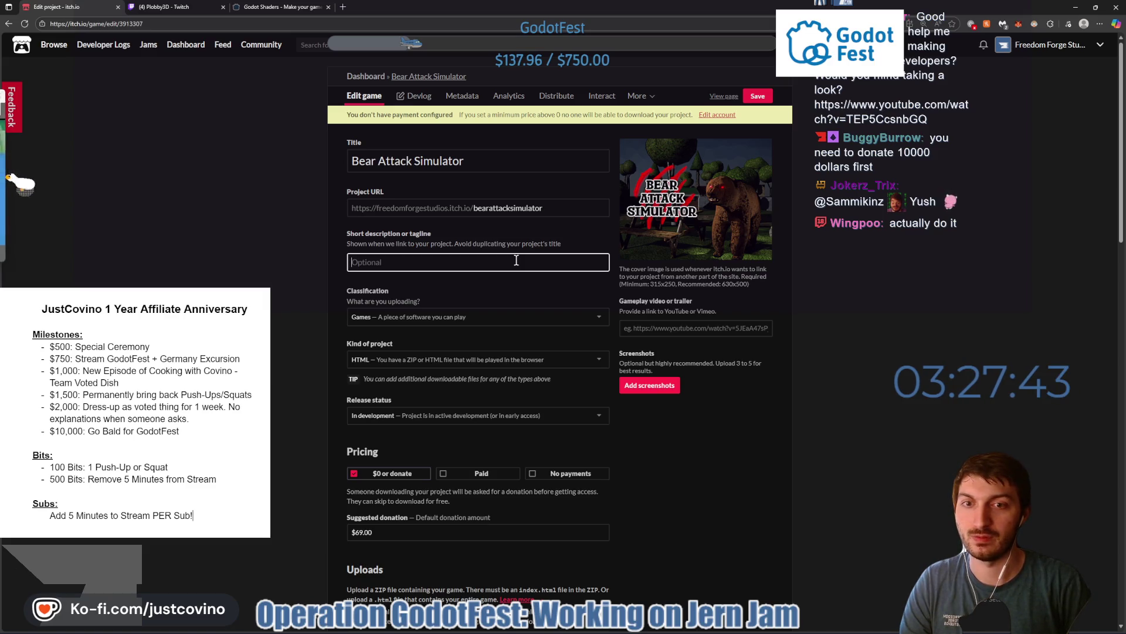
pyautogui.write('Fights')
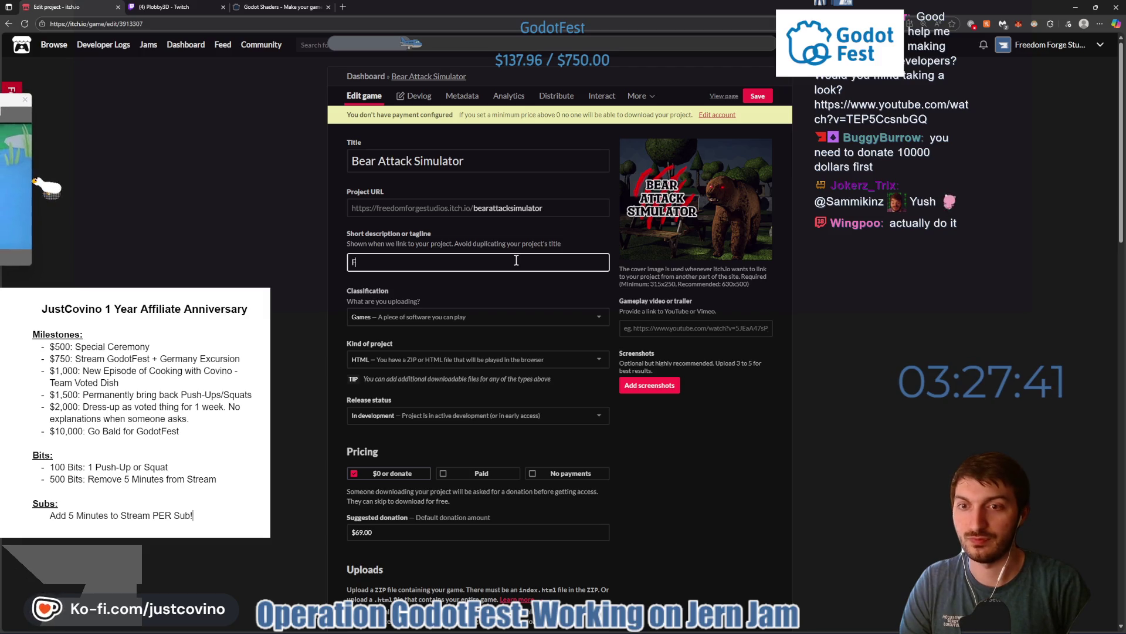
pyautogui.press('BackSpace')
pyautogui.write('Bears')
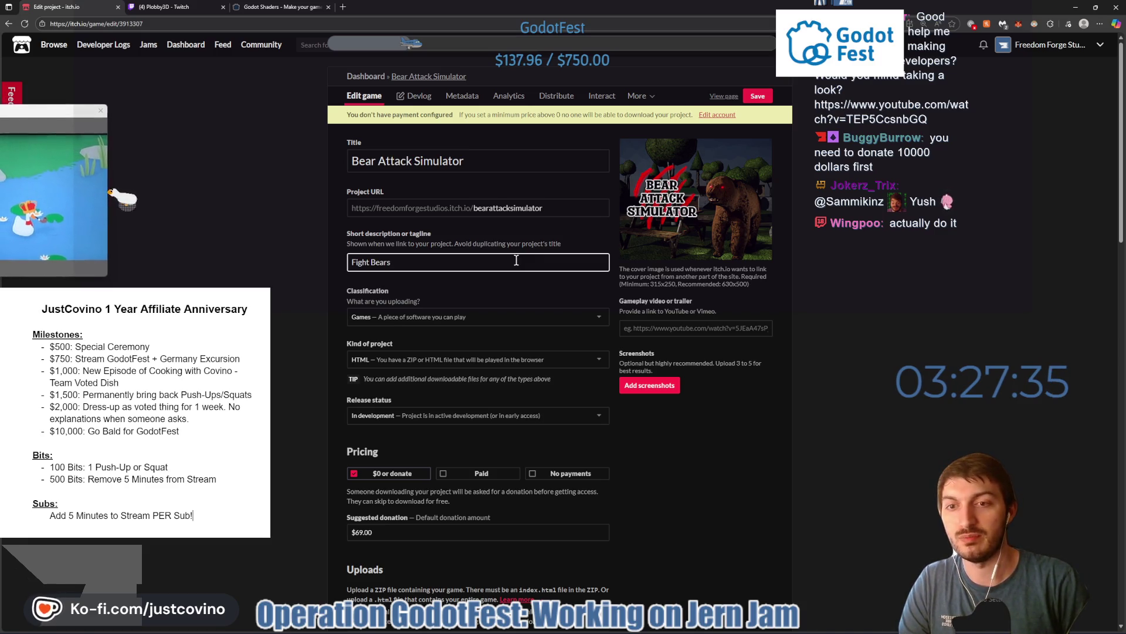
pyautogui.press('BackSpace')
pyautogui.press('BackSpace')
pyautogui.press('BackSpace')
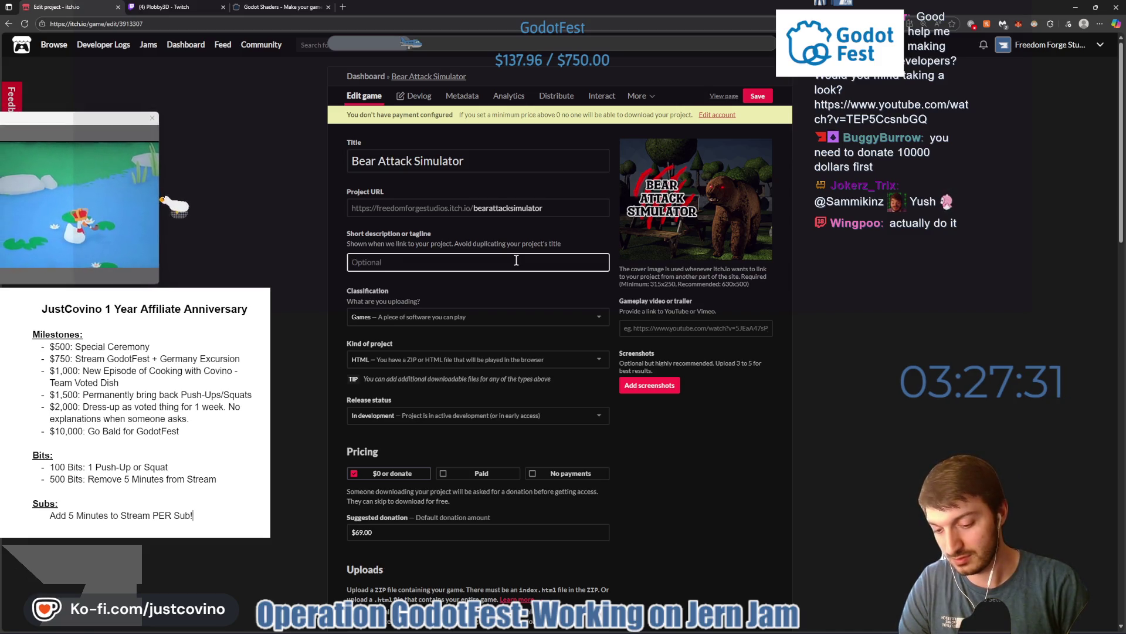
pyautogui.write('Punch')
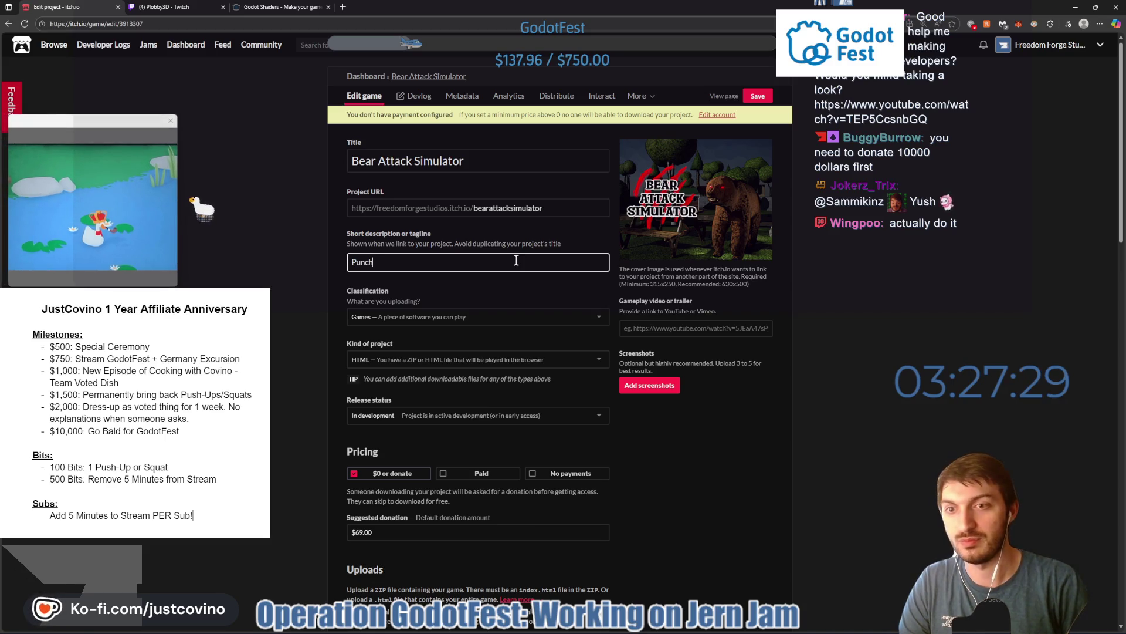
pyautogui.write(' Bears,')
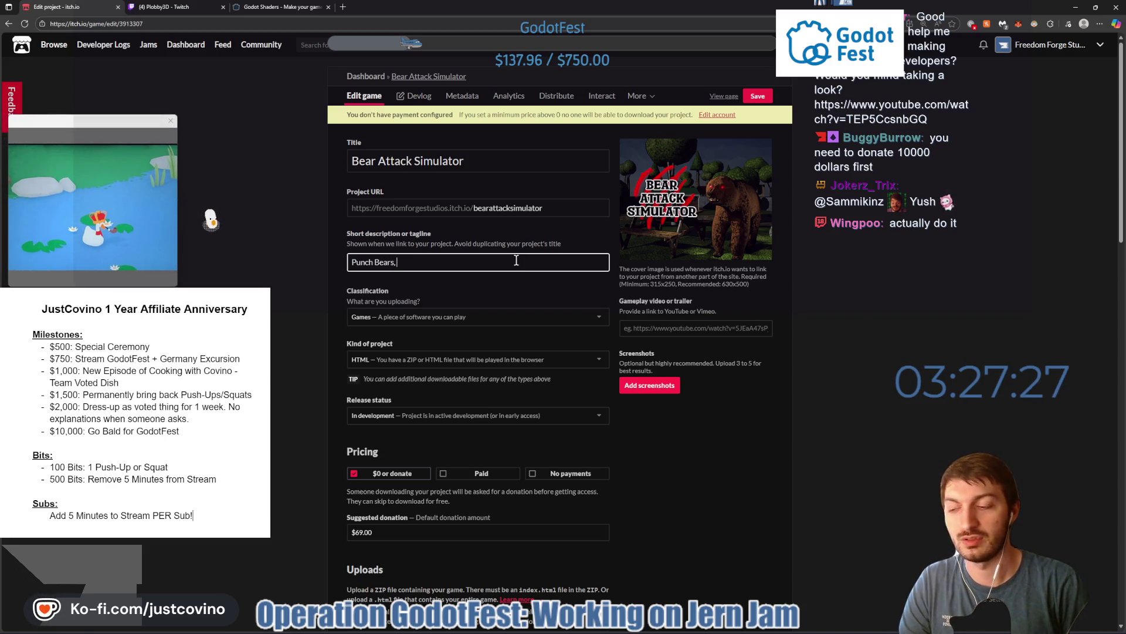
pyautogui.press('BackSpace')
pyautogui.press('BackSpace')
pyautogui.press('BackSpace')
pyautogui.press('BackSpace')
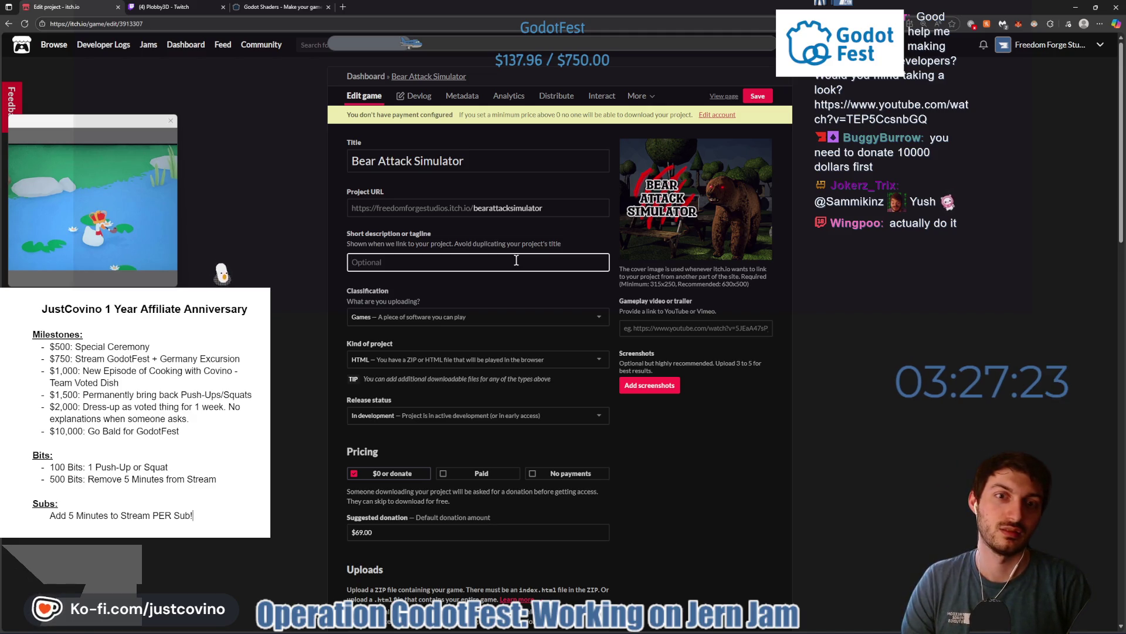
pyautogui.write('Defend')
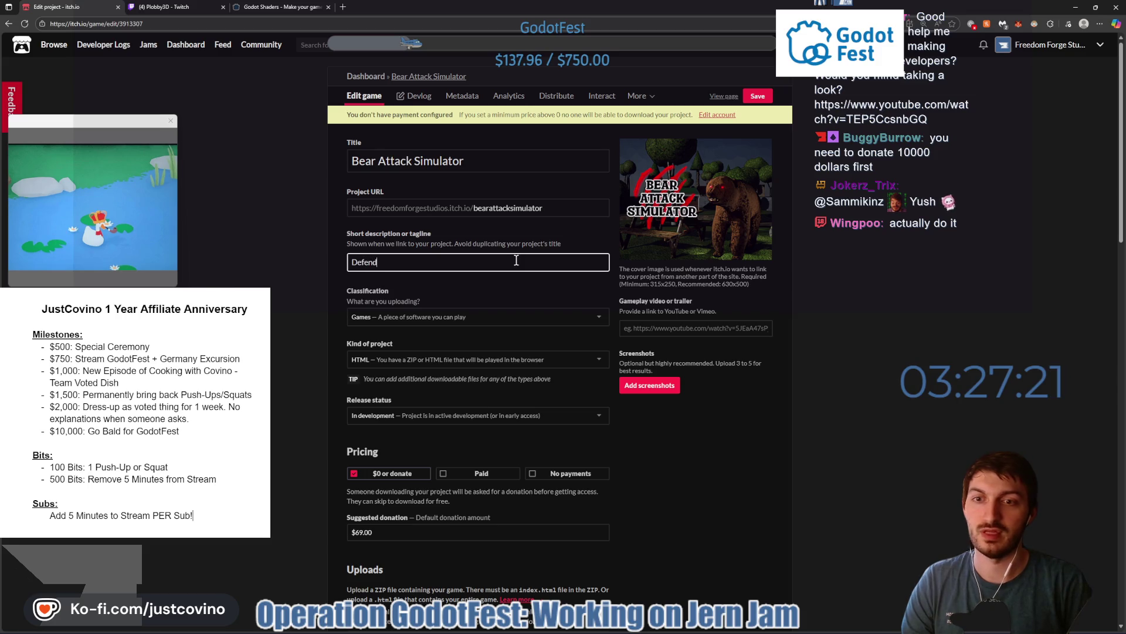
pyautogui.write(' yourself against be')
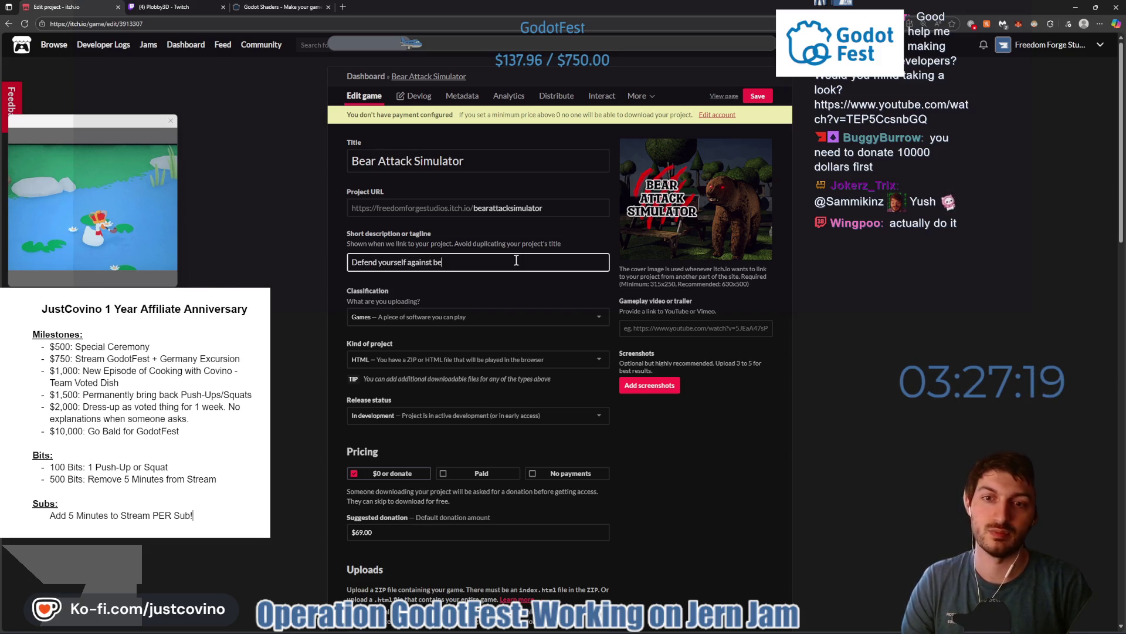
pyautogui.write('ars')
pyautogui.press('BackSpace')
pyautogui.press('BackSpace')
pyautogui.press('BackSpace')
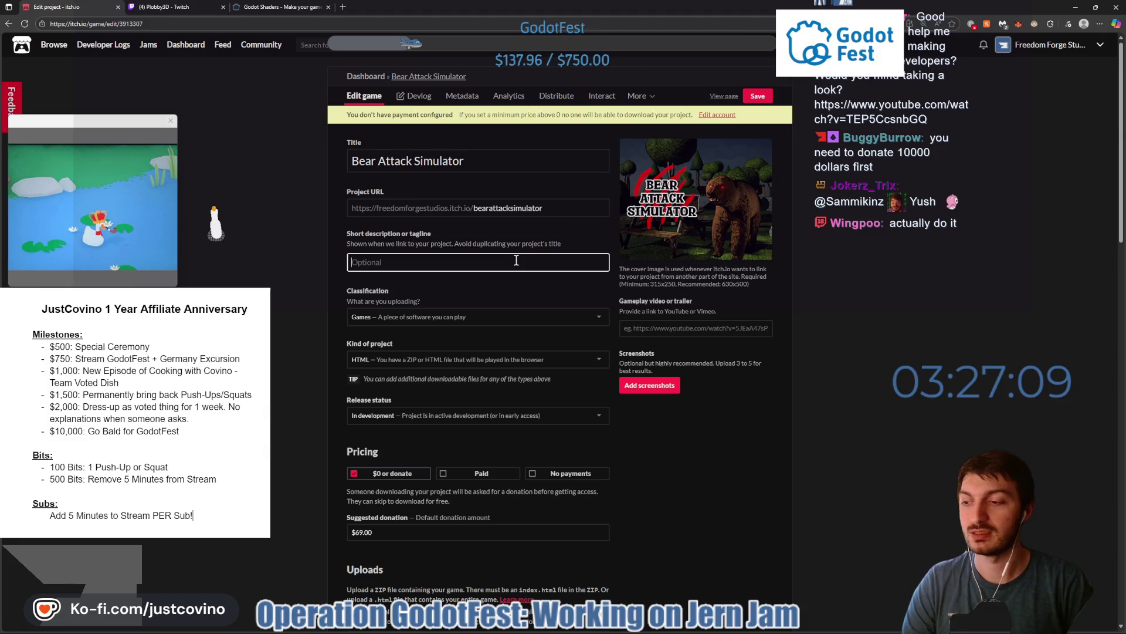
pyautogui.write('Ever')
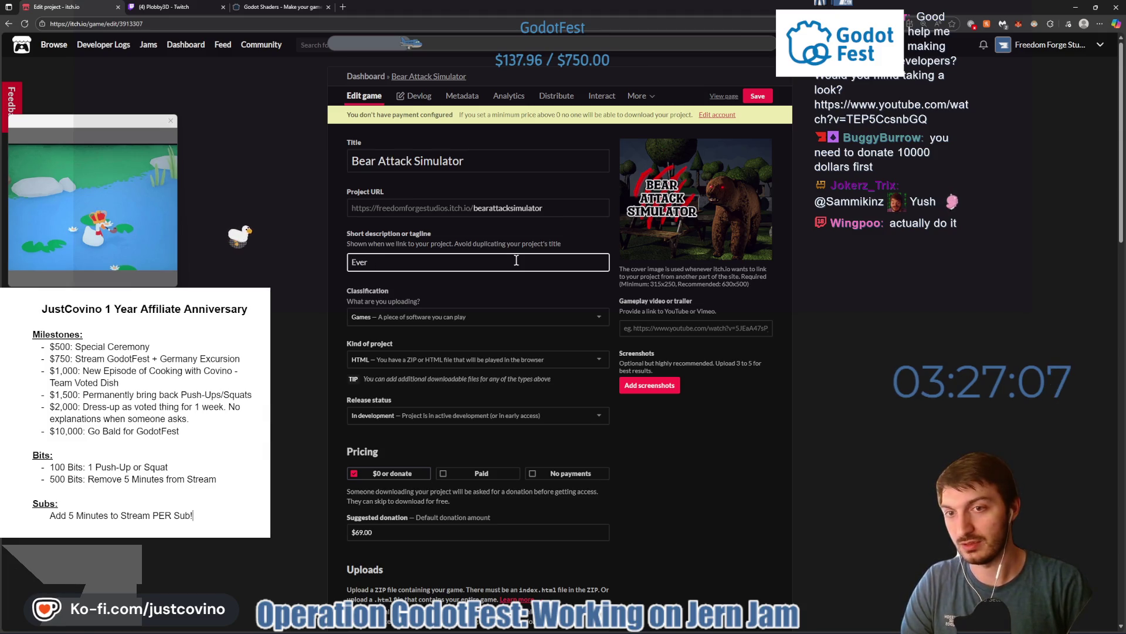
pyautogui.write(" wonder what it's l")
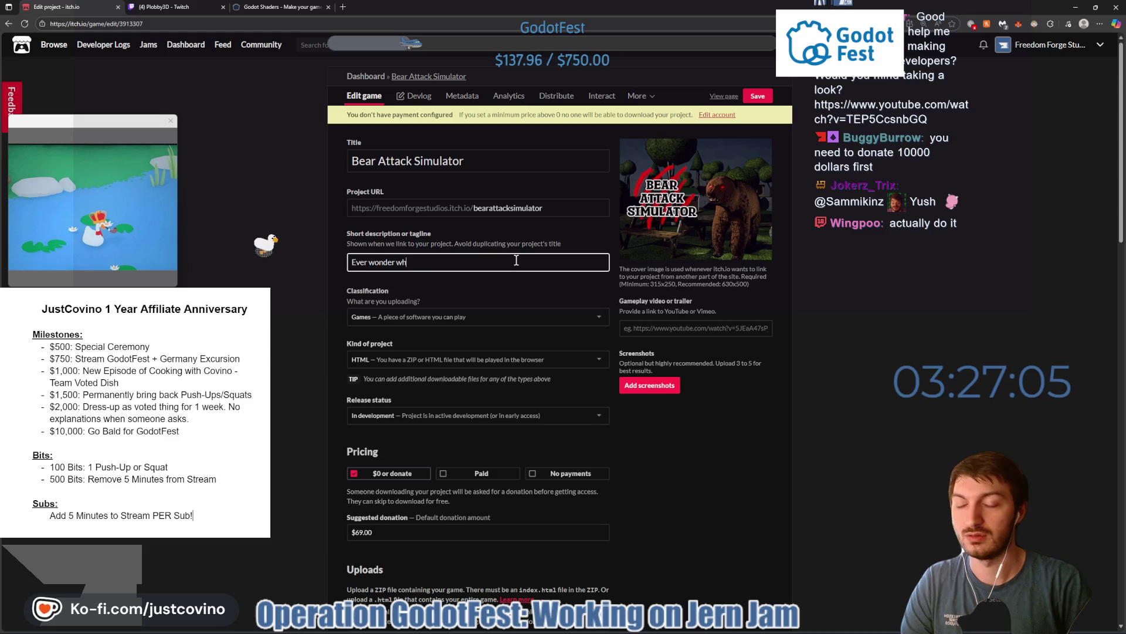
pyautogui.write('ike to be')
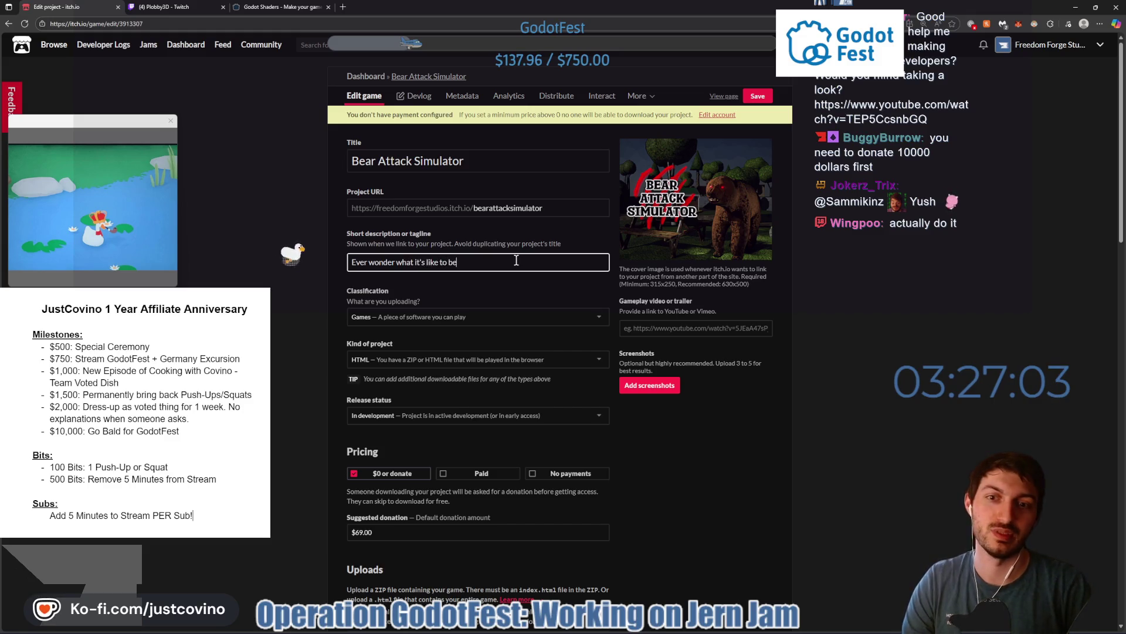
pyautogui.write(' in a Bear Attack?')
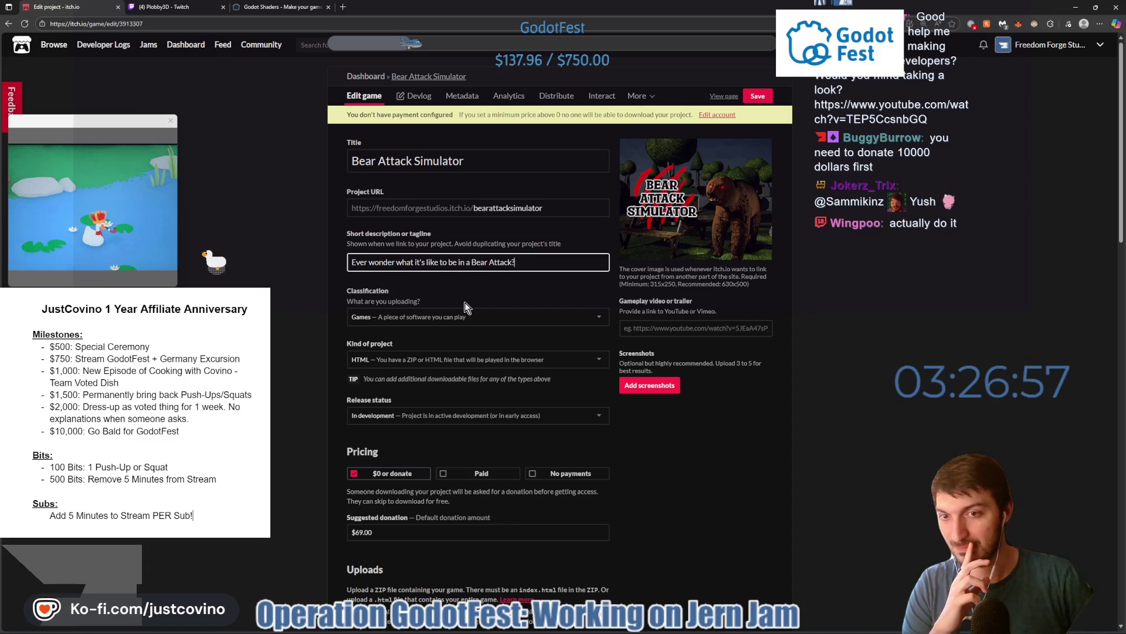
# - Scroll down the edit form, then go to the Godot Shaders page's address bar
pyautogui.scroll(-2, 502, 296)
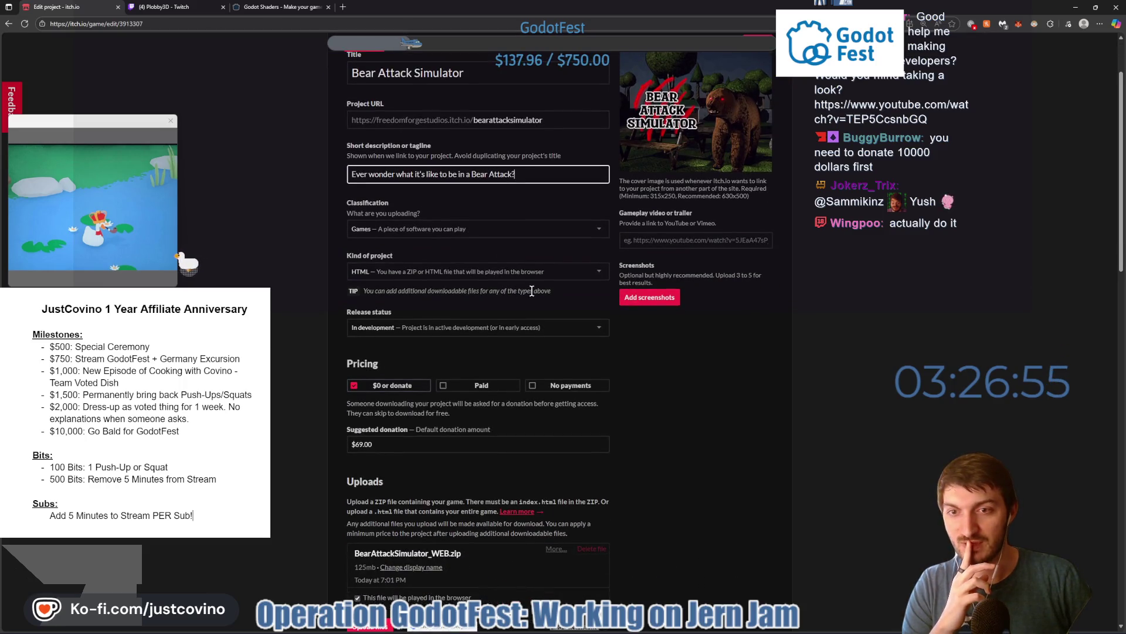
pyautogui.scroll(-1, 493, 288)
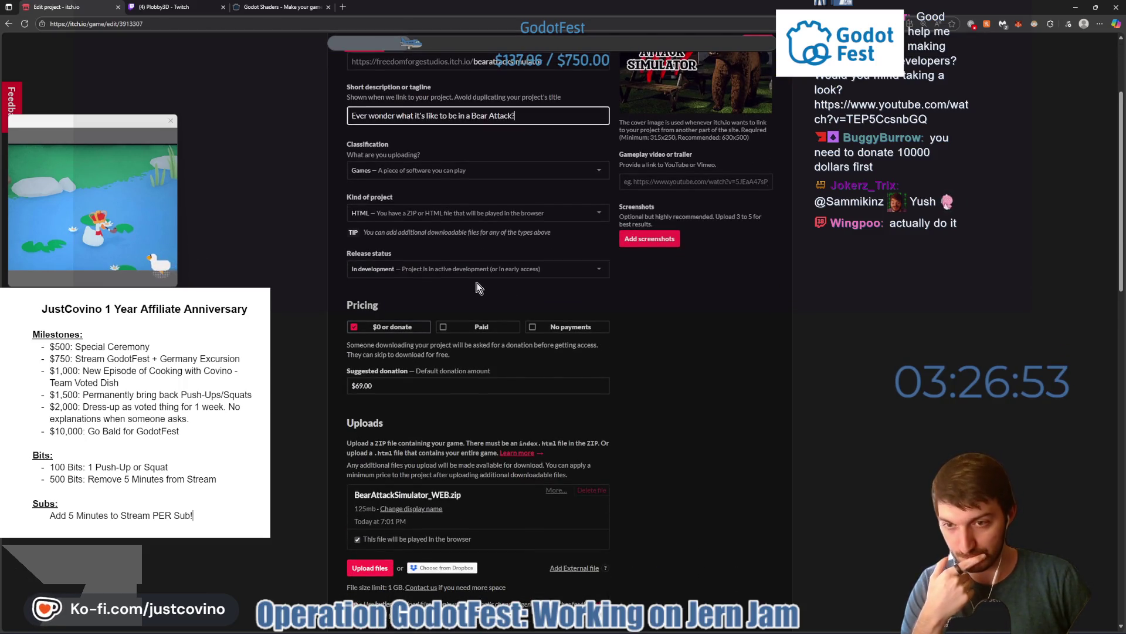
pyautogui.scroll(-6, 479, 287)
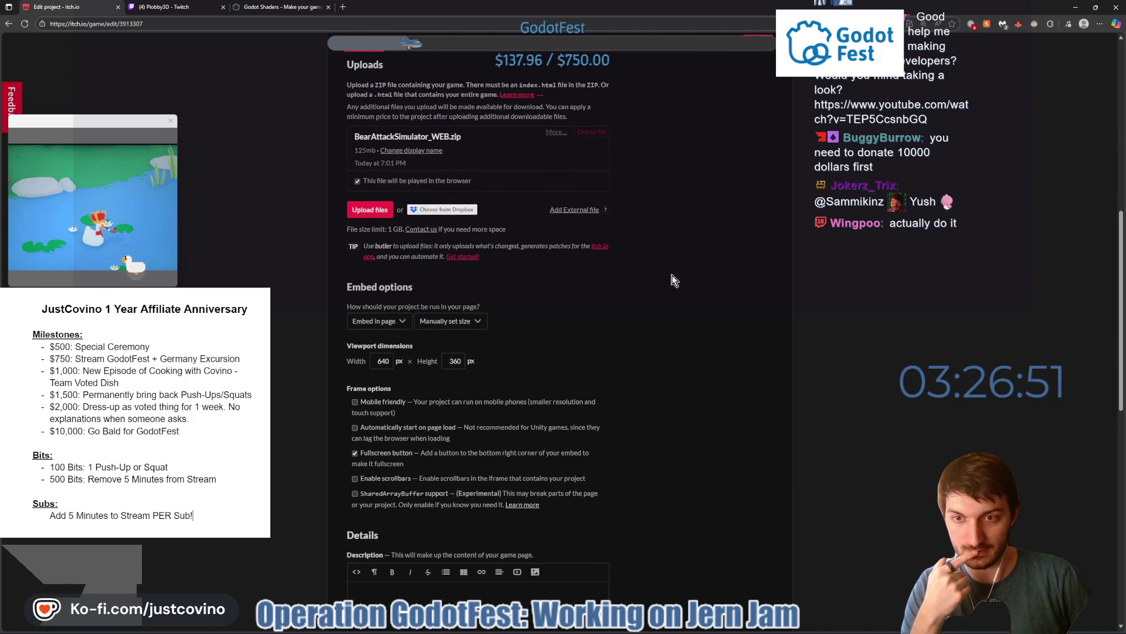
pyautogui.scroll(-2, 668, 277)
pyautogui.scroll(-3, 508, 318)
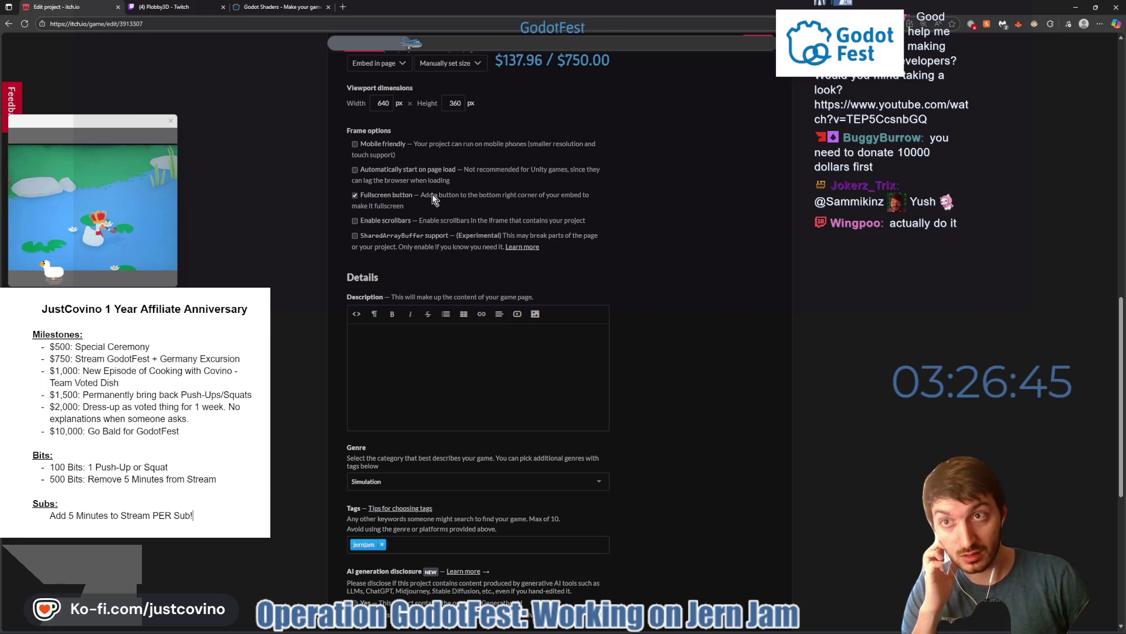
pyautogui.click(282, 7)
pyautogui.click(281, 23)
# - Open the Jern Jam 2025 x SciAnts! itch.io page from the 'je' address-bar suggestion
pyautogui.write('je')
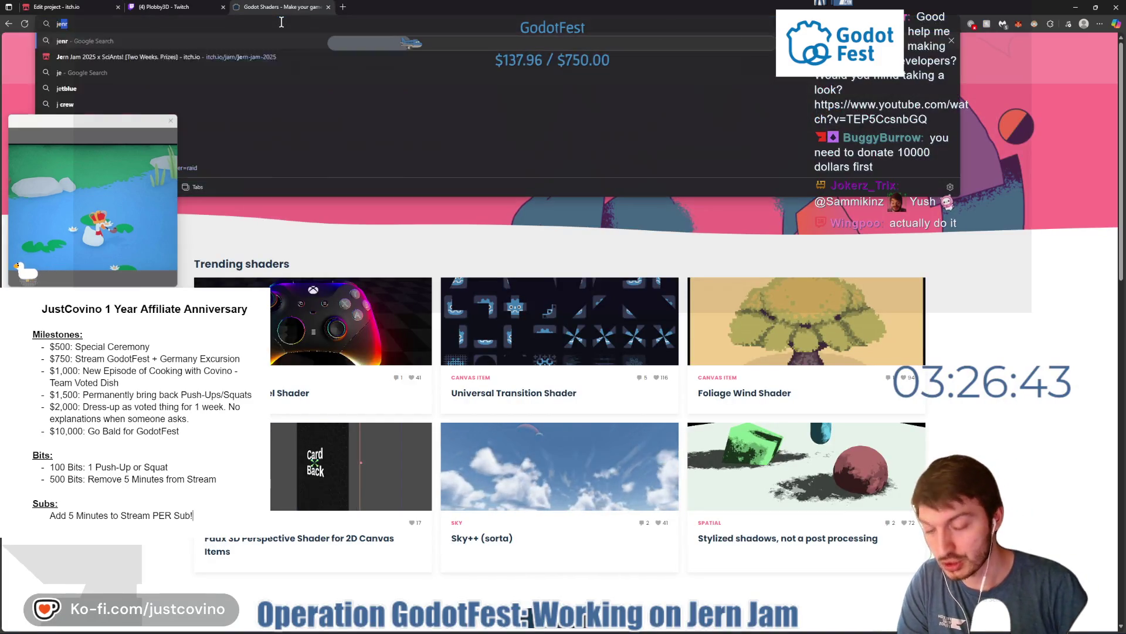
pyautogui.click(311, 57)
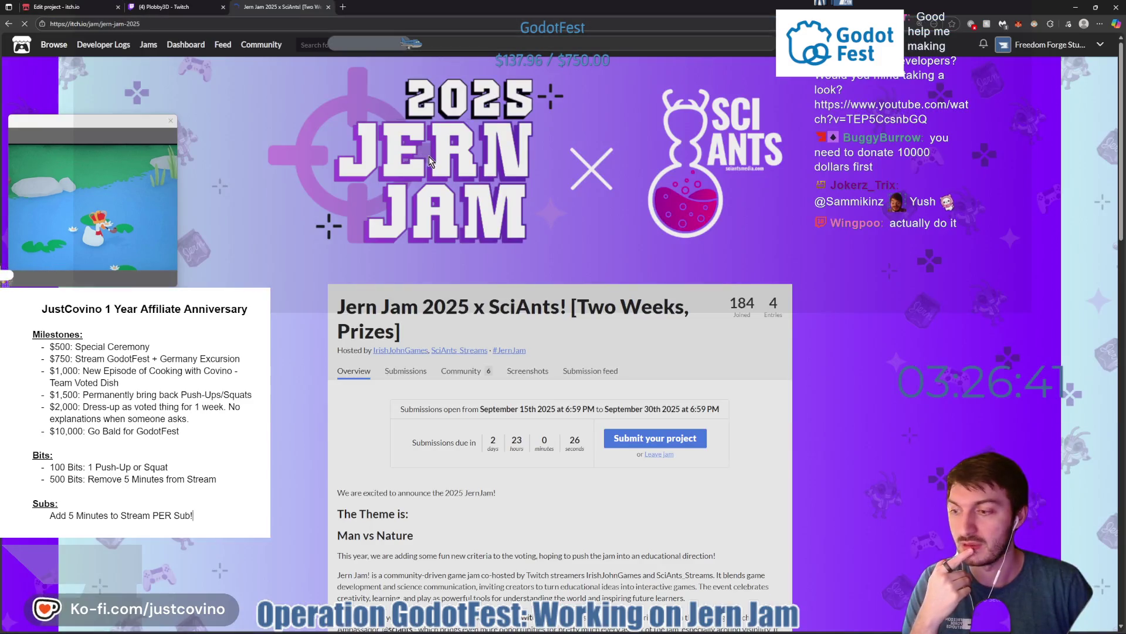
pyautogui.scroll(-8, 493, 227)
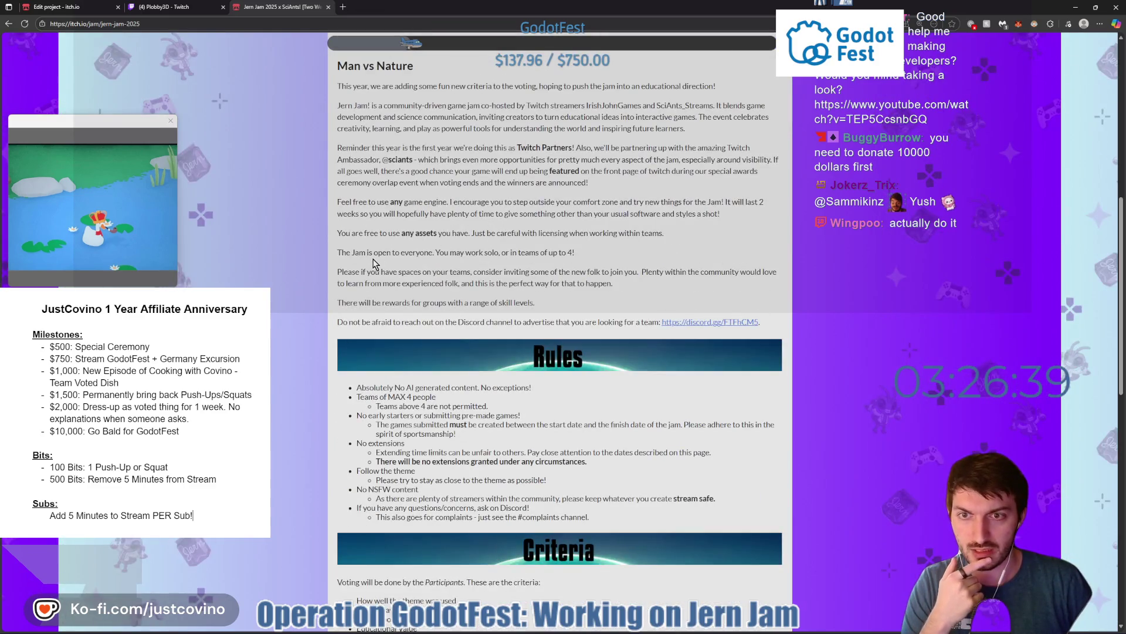
pyautogui.scroll(-3, 597, 261)
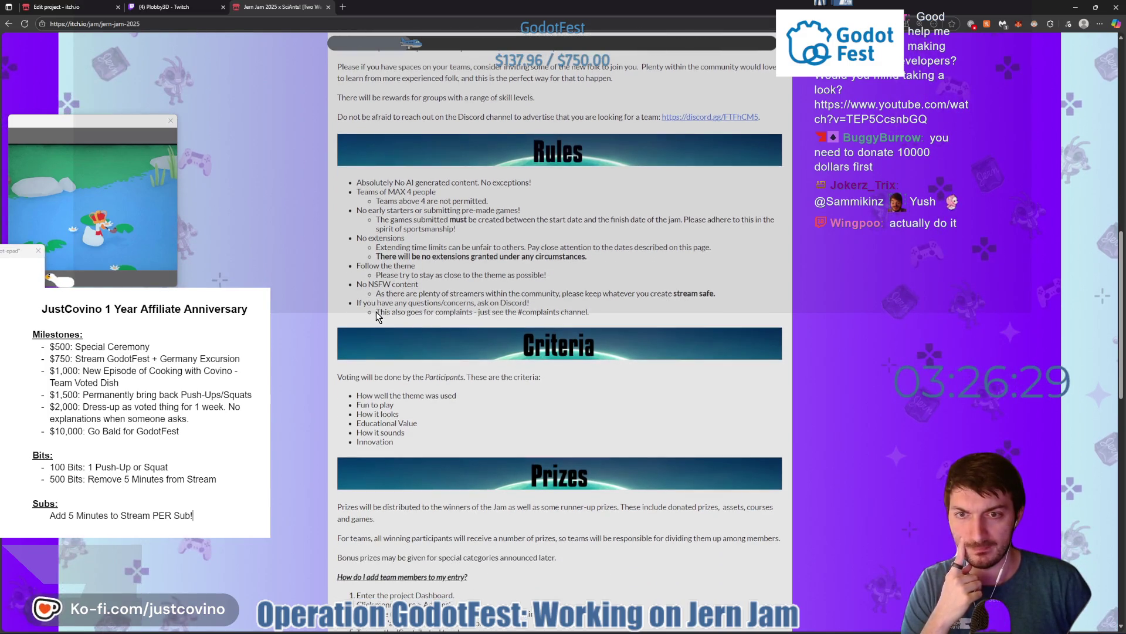
pyautogui.scroll(-3, 442, 315)
# - Scroll through the jam's Rules, voting Criteria and Prizes sections
pyautogui.scroll(-3, 428, 306)
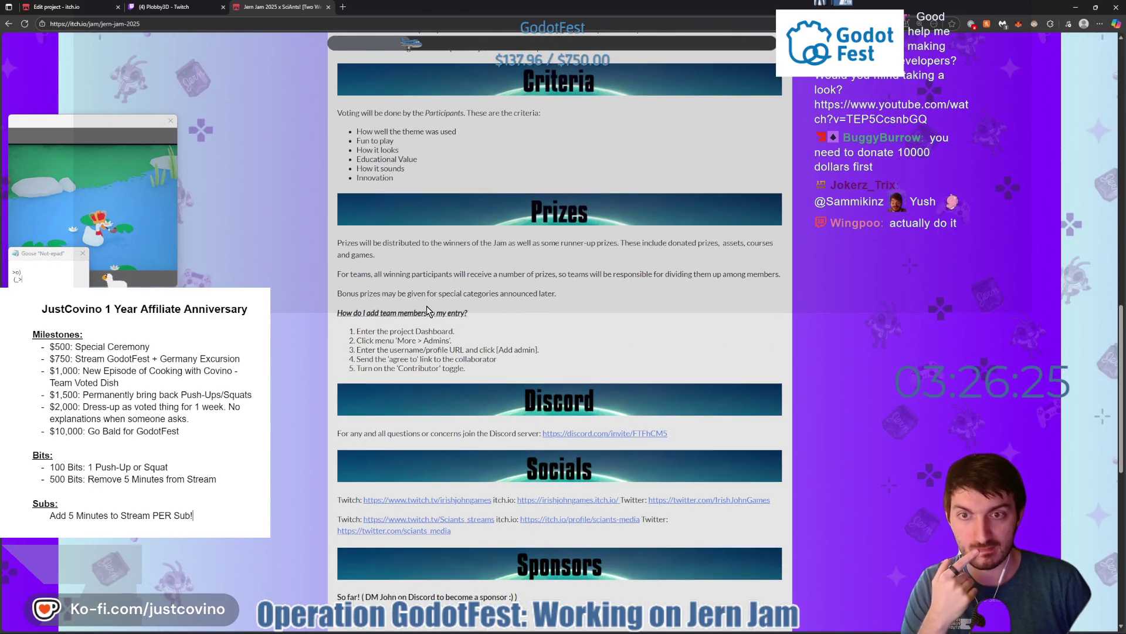
pyautogui.scroll(-2, 484, 275)
pyautogui.scroll(-1, 469, 287)
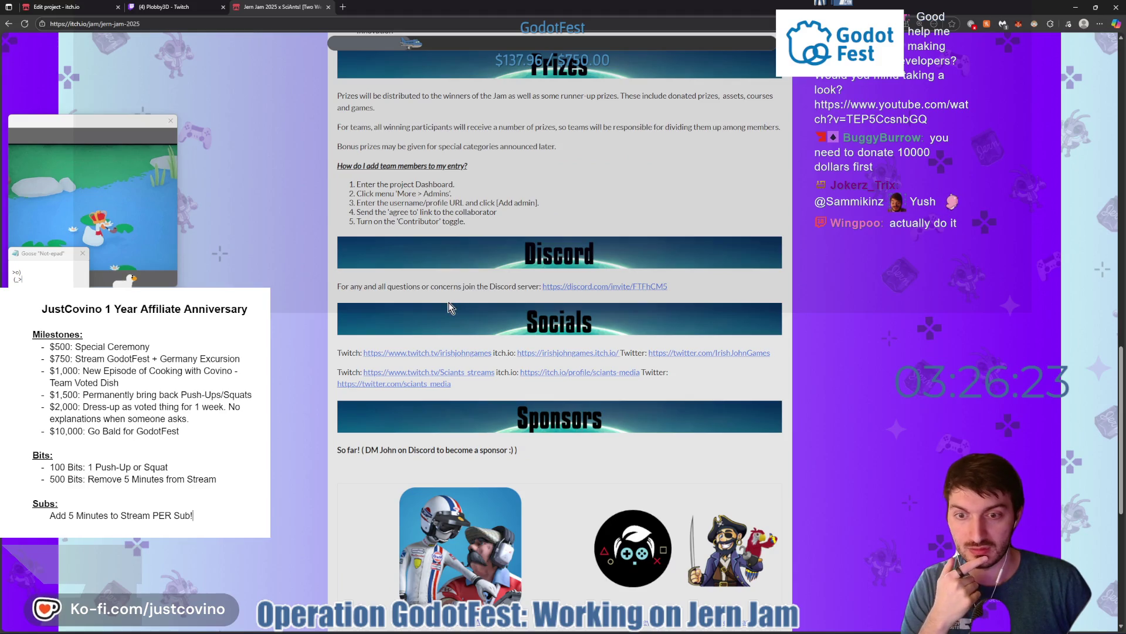
pyautogui.scroll(-2, 449, 304)
pyautogui.scroll(5, 448, 304)
pyautogui.scroll(-1, 448, 304)
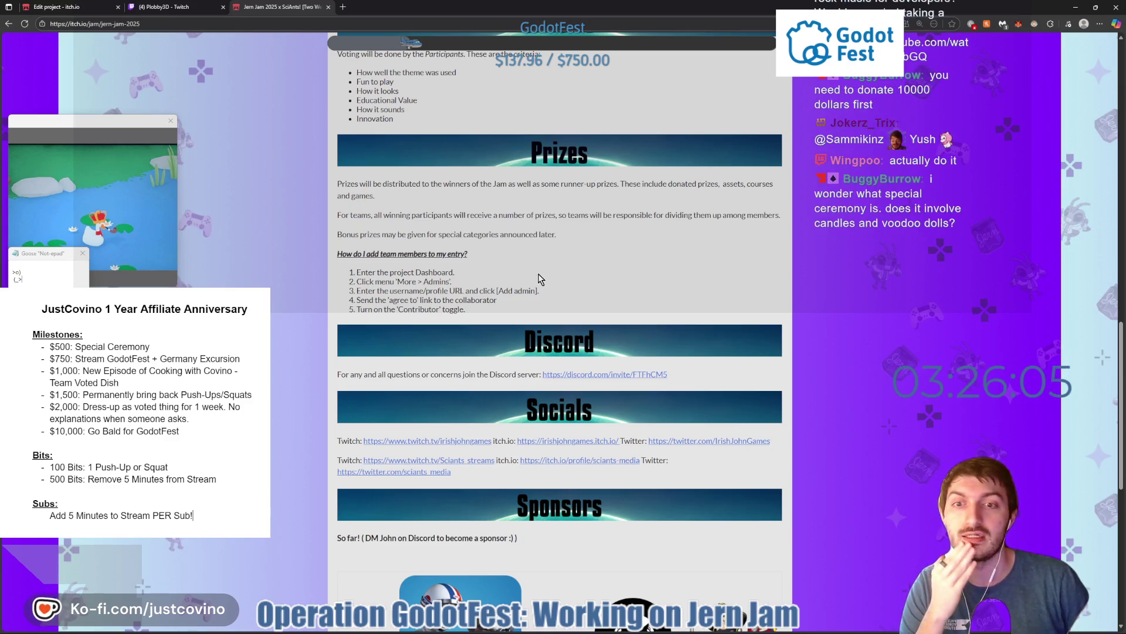
pyautogui.scroll(1, 536, 267)
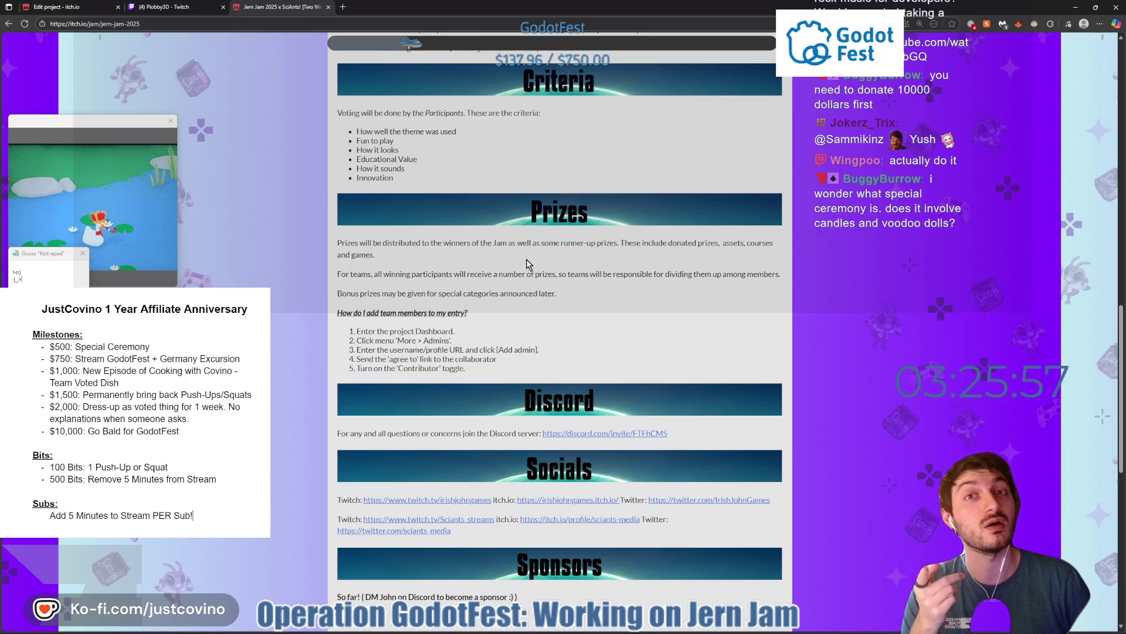
pyautogui.scroll(3, 528, 270)
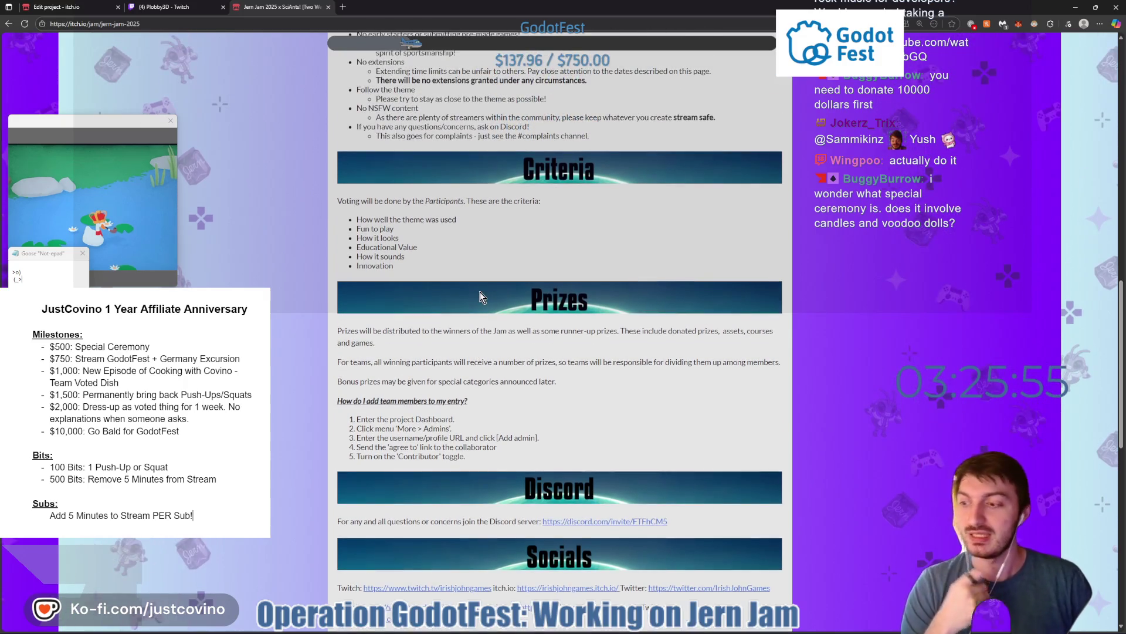